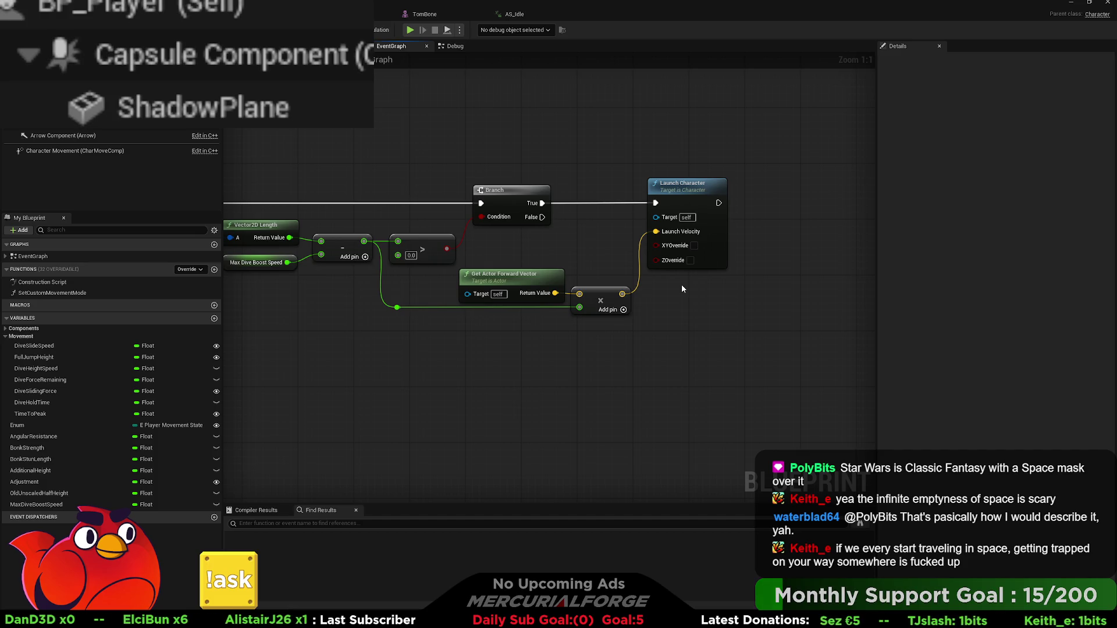
# Pan to the dive-boost chain and select it from Get Velocity to Launch Character
pyautogui.moveTo(490, 255); pyautogui.dragTo(1052, 251)
pyautogui.scroll(-4, 334, 220)
pyautogui.moveTo(669, 320)
pyautogui.mouseDown()
pyautogui.moveTo(441, 237)
pyautogui.moveTo(333, 220)
pyautogui.mouseUp()
pyautogui.click(459, 277)
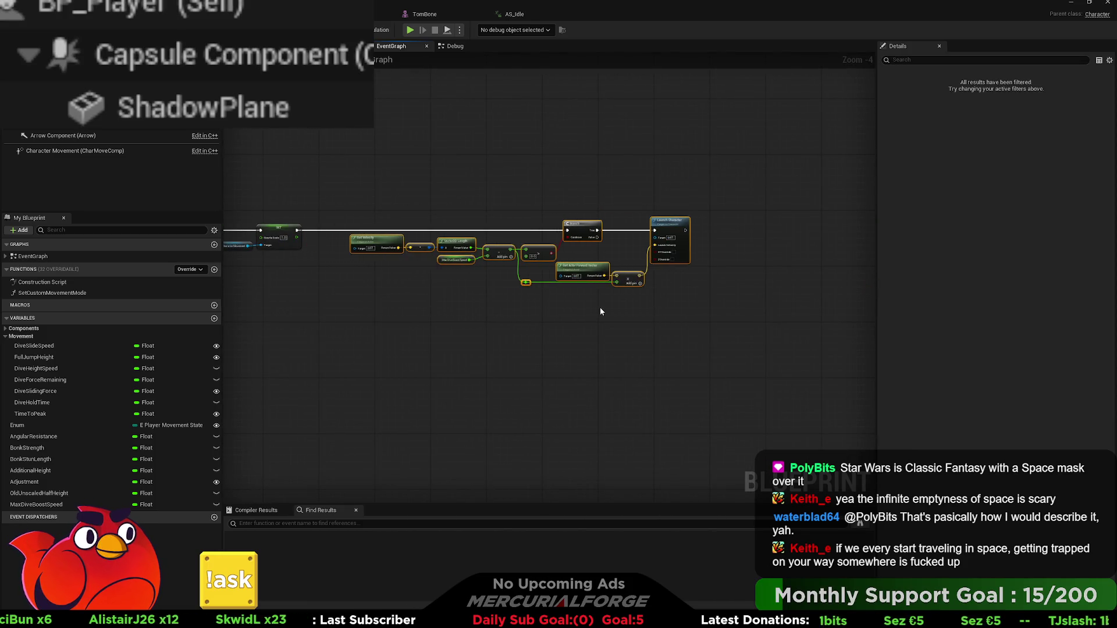
pyautogui.scroll(4, 498, 287)
pyautogui.moveTo(484, 297)
pyautogui.mouseDown()
pyautogui.moveTo(489, 311)
pyautogui.moveTo(420, 312)
pyautogui.moveTo(416, 332)
pyautogui.moveTo(469, 352)
pyautogui.moveTo(442, 355)
pyautogui.moveTo(556, 361)
pyautogui.moveTo(339, 372)
pyautogui.moveTo(529, 360)
pyautogui.moveTo(369, 369)
pyautogui.moveTo(547, 370)
pyautogui.moveTo(476, 368)
pyautogui.mouseUp()
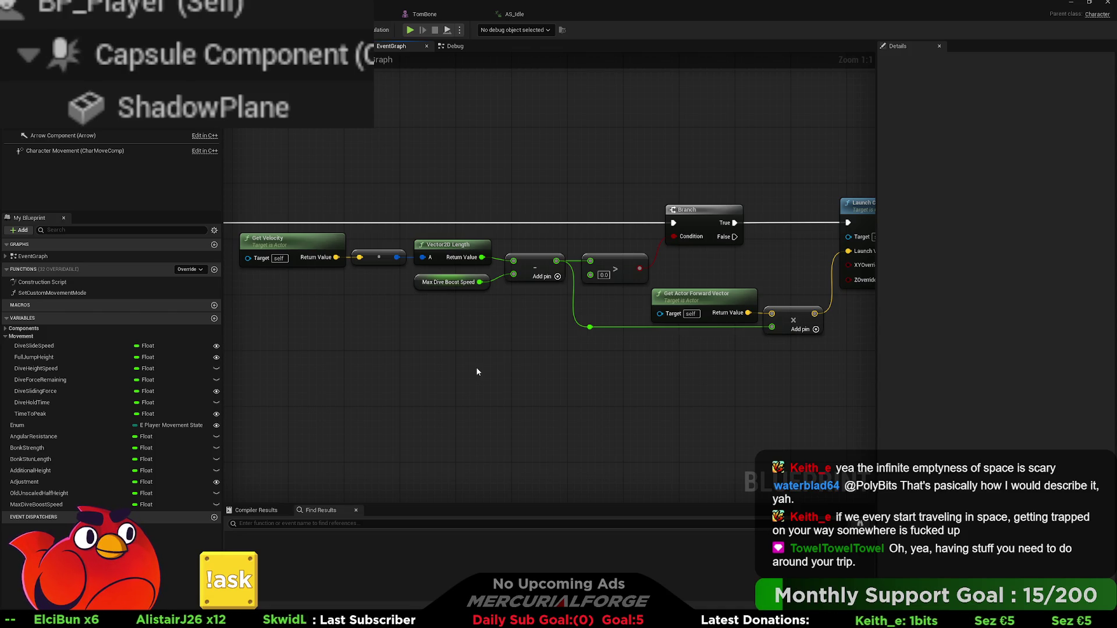
# Select Get Velocity, the reroute, Vector2D Length, Max Dive Boost Speed and the subtract node
pyautogui.moveTo(532, 368)
pyautogui.mouseDown()
pyautogui.moveTo(340, 370)
pyautogui.moveTo(535, 387)
pyautogui.moveTo(474, 387)
pyautogui.mouseUp()
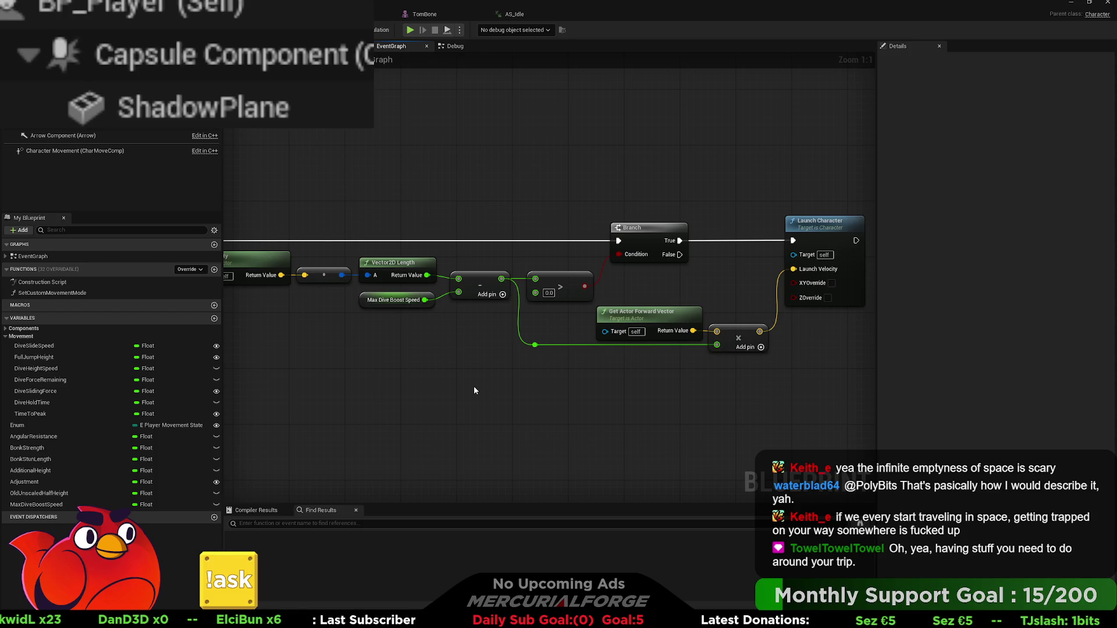
pyautogui.moveTo(477, 379); pyautogui.dragTo(525, 368)
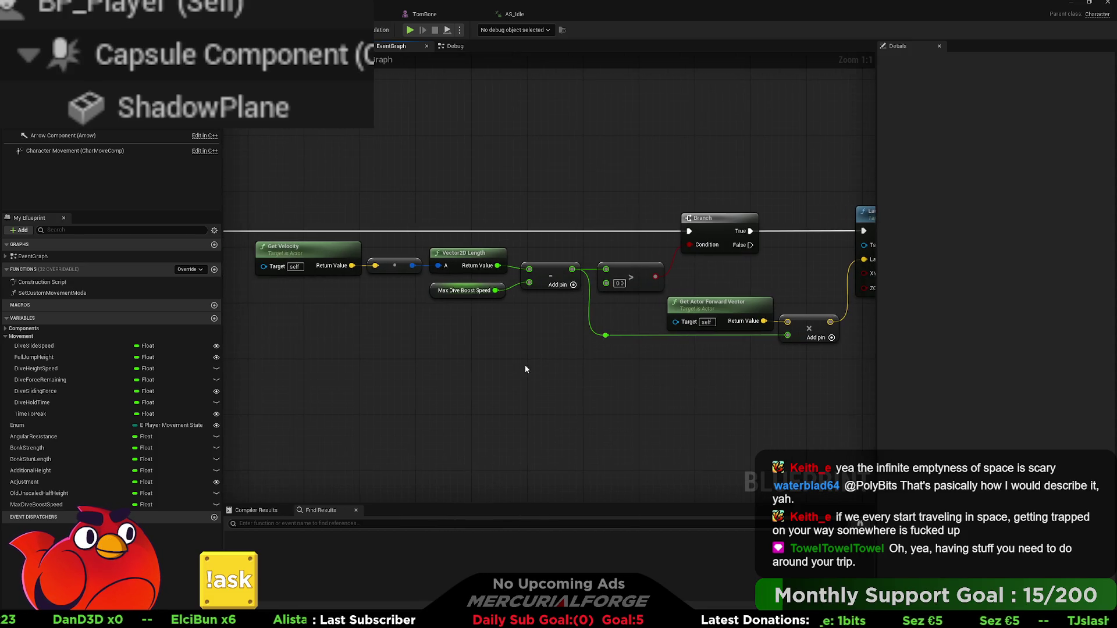
pyautogui.moveTo(303, 231)
pyautogui.mouseDown()
pyautogui.moveTo(434, 322)
pyautogui.moveTo(397, 320)
pyautogui.mouseUp()
pyautogui.moveTo(495, 211)
pyautogui.mouseDown()
pyautogui.moveTo(421, 275)
pyautogui.moveTo(349, 276)
pyautogui.mouseUp()
pyautogui.moveTo(480, 265); pyautogui.dragTo(420, 256)
pyautogui.moveTo(473, 316); pyautogui.dragTo(426, 263)
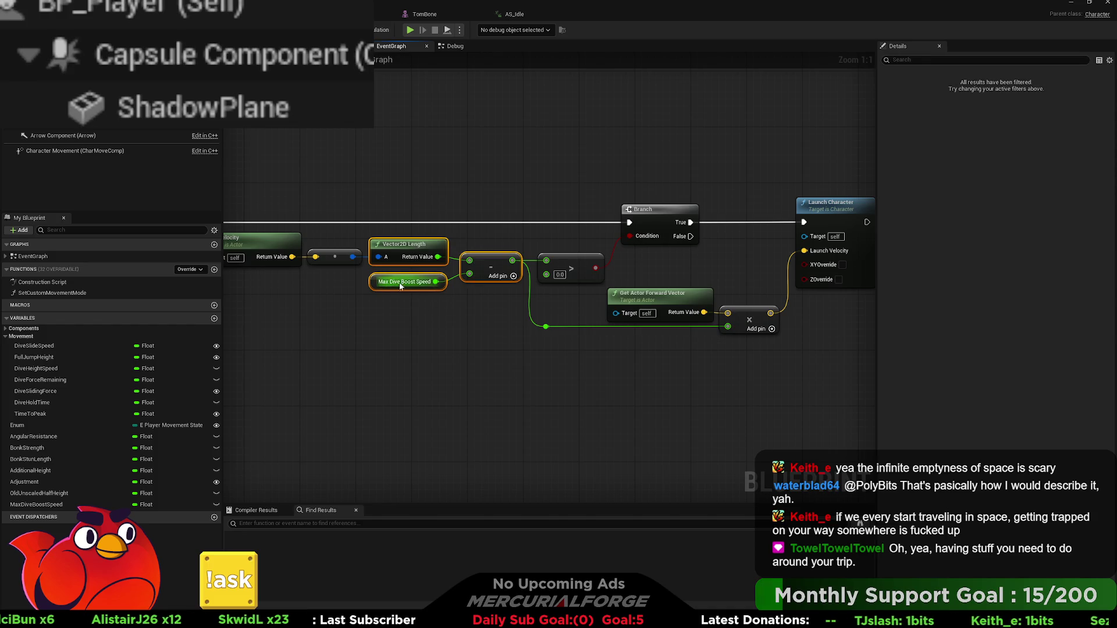
# Set MaxDiveBoostSpeed's default value to 1200.0
pyautogui.click(36, 504)
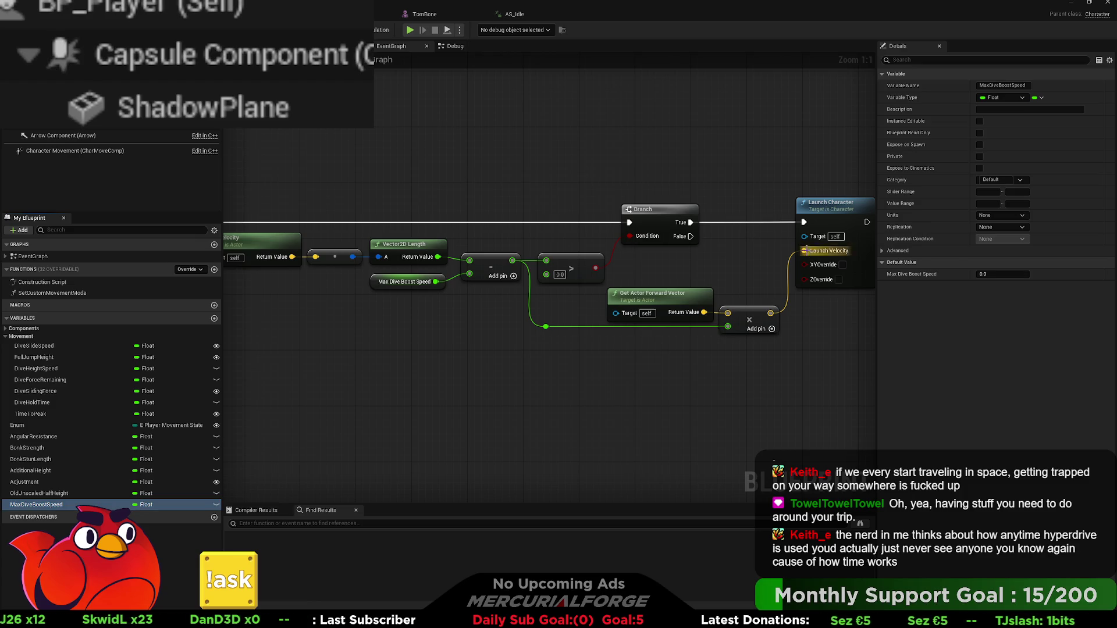
pyautogui.click(980, 274)
pyautogui.write('1200')
pyautogui.press('Return')
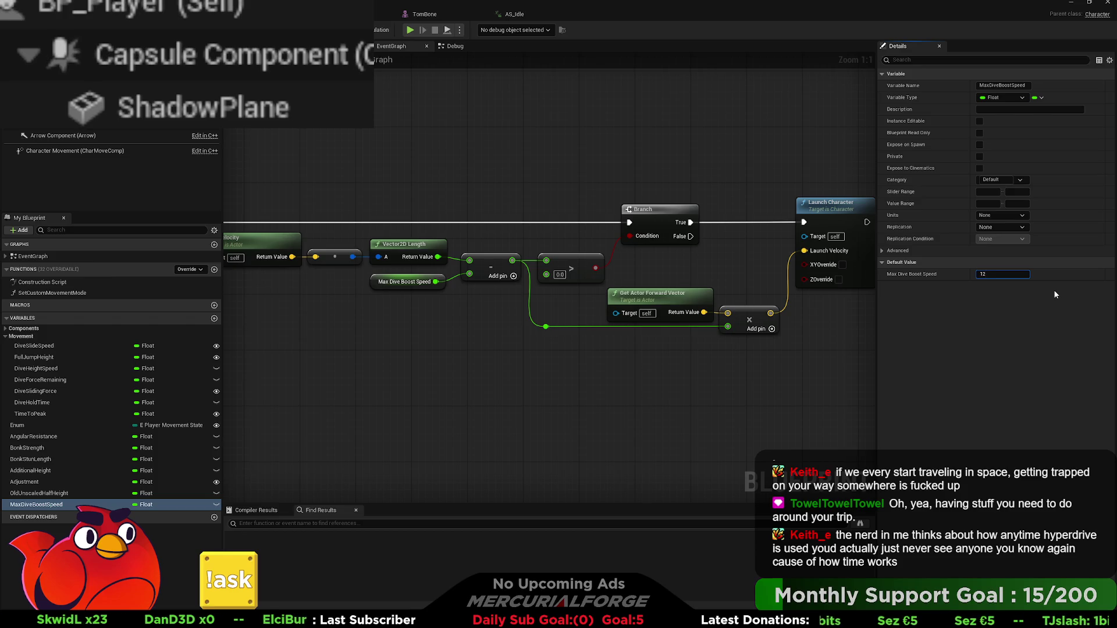
pyautogui.click(471, 341)
# Move MaxDiveBoostSpeed into the Movement category, then switch to the level editor
pyautogui.moveTo(64, 504); pyautogui.dragTo(70, 395)
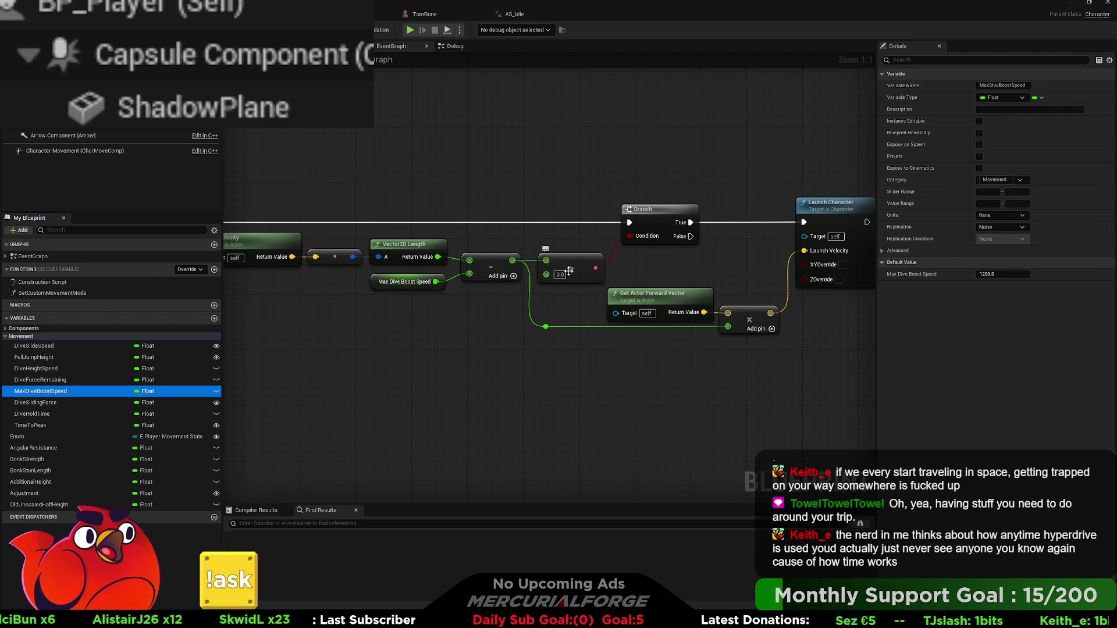
pyautogui.moveTo(569, 288); pyautogui.dragTo(488, 287)
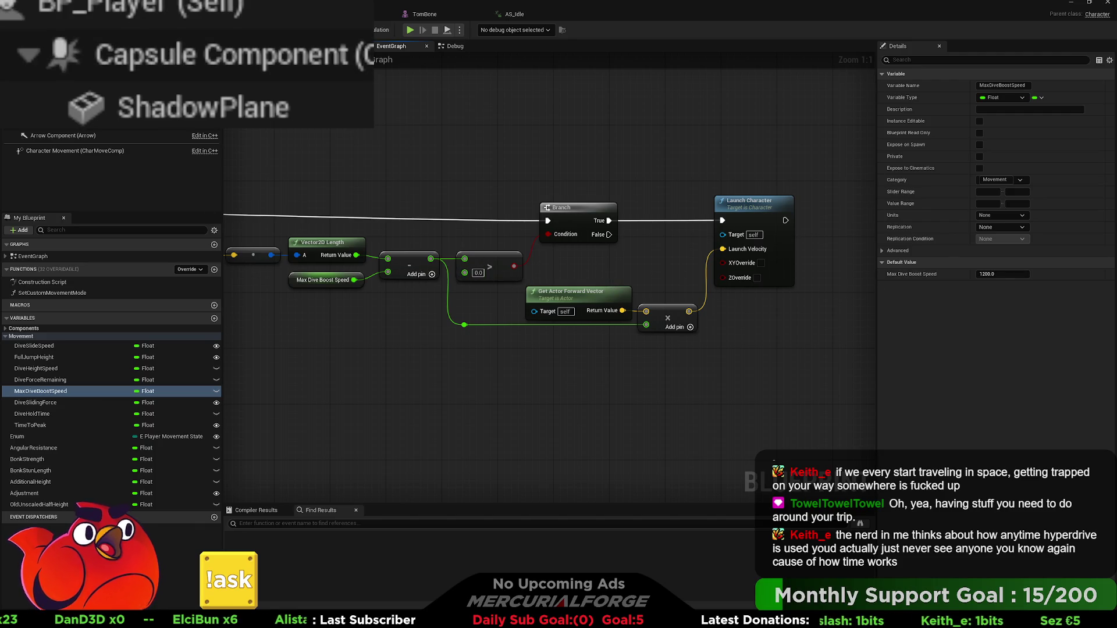
pyautogui.hotkey('alt', 'Tab')
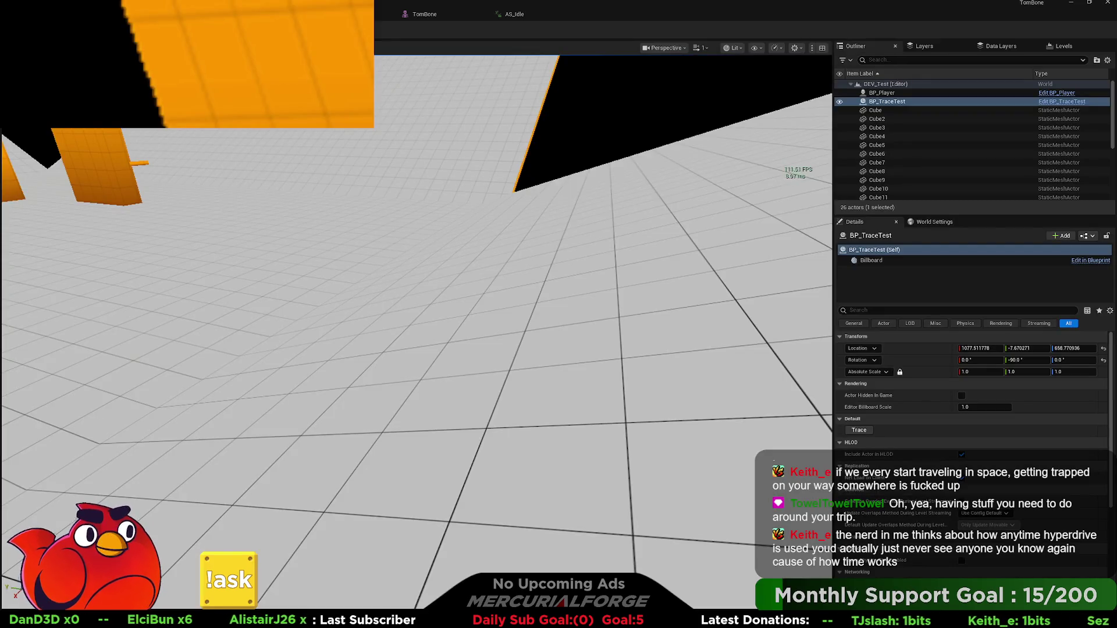
pyautogui.hotkey('alt', 'p')
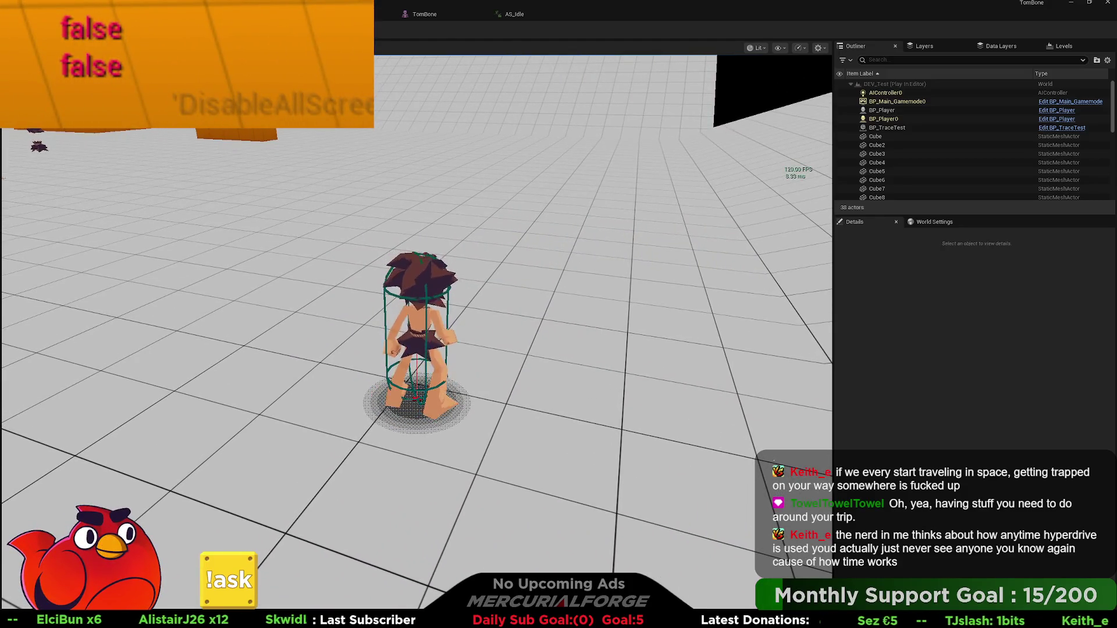
pyautogui.press('space')
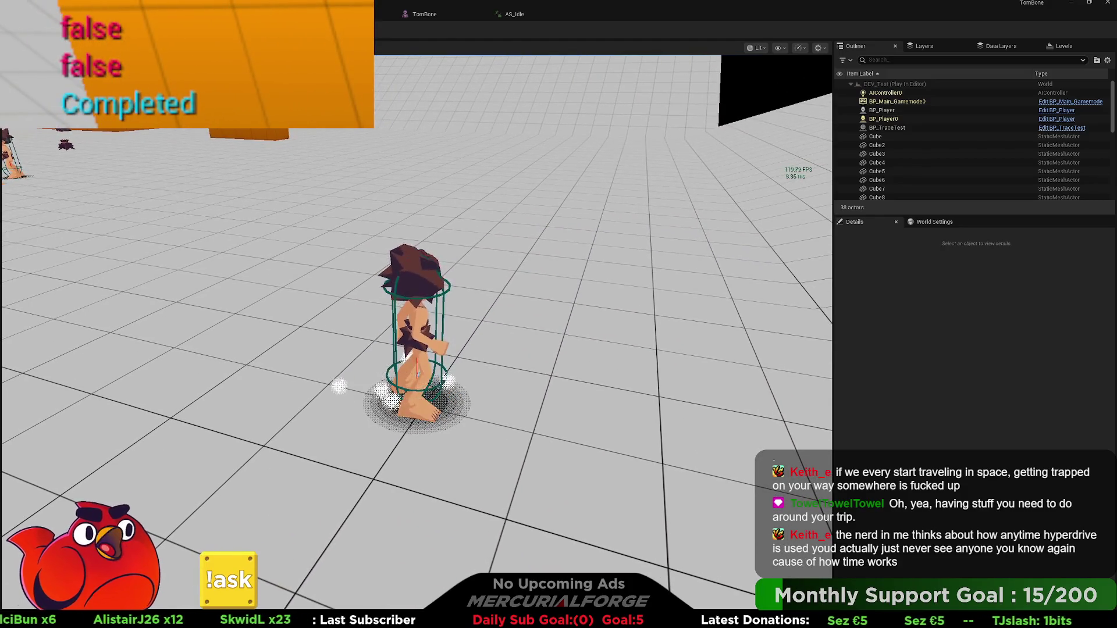
pyautogui.press('space')
pyautogui.press('space')
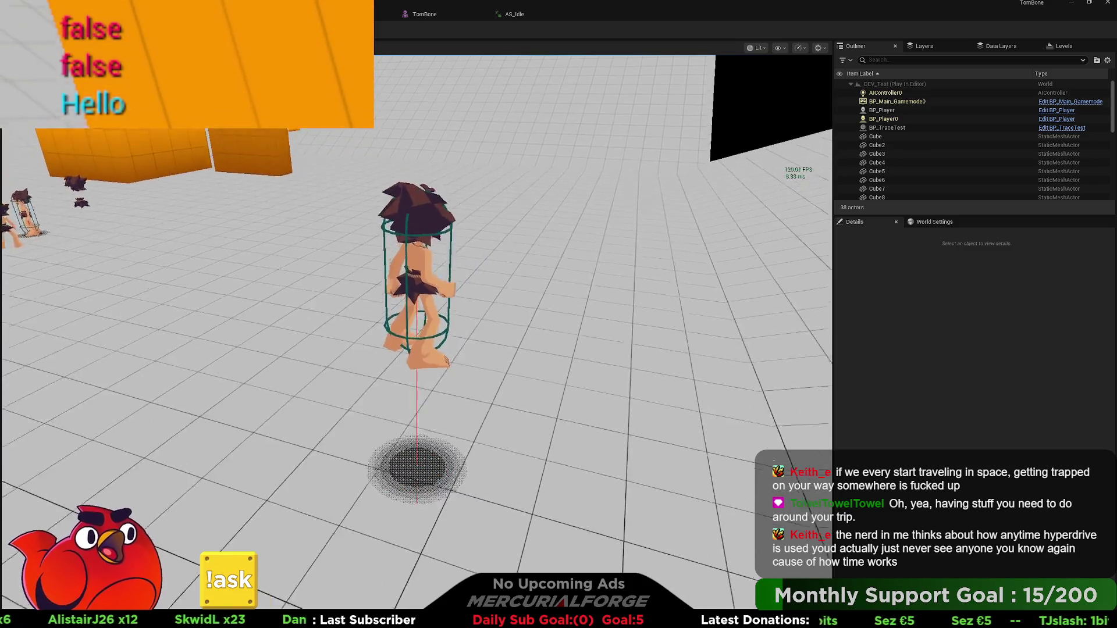
pyautogui.press('space')
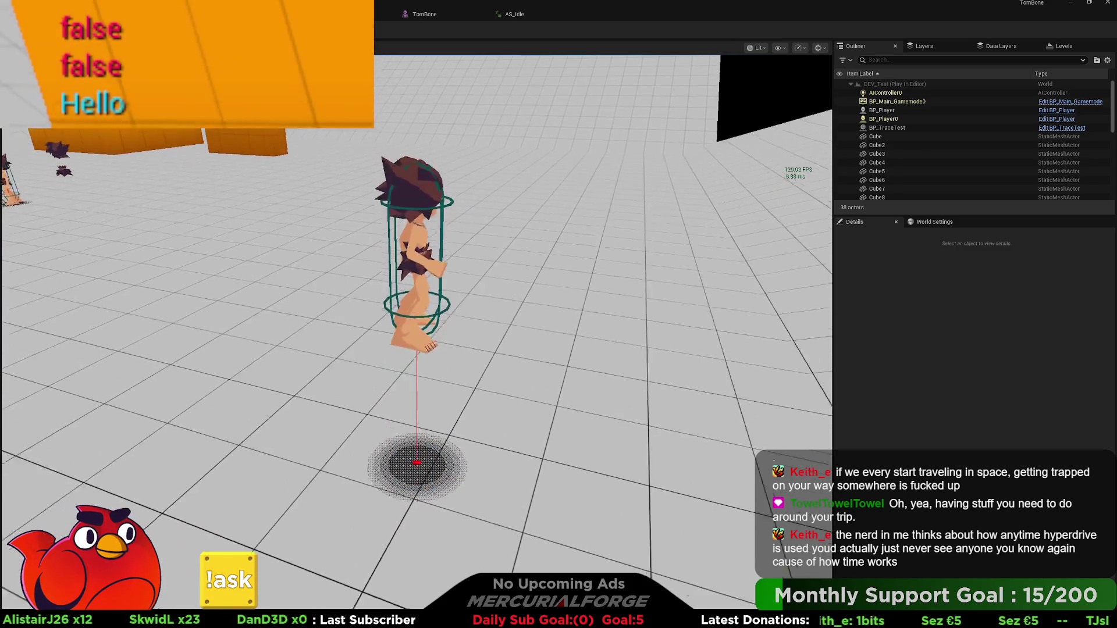
pyautogui.press('space')
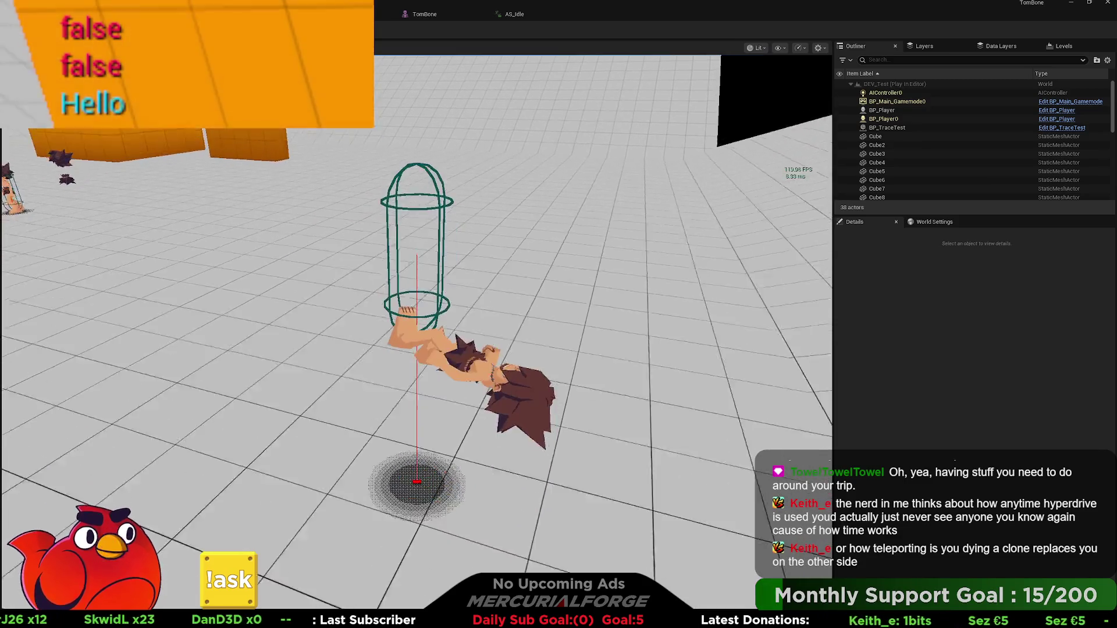
pyautogui.press('space')
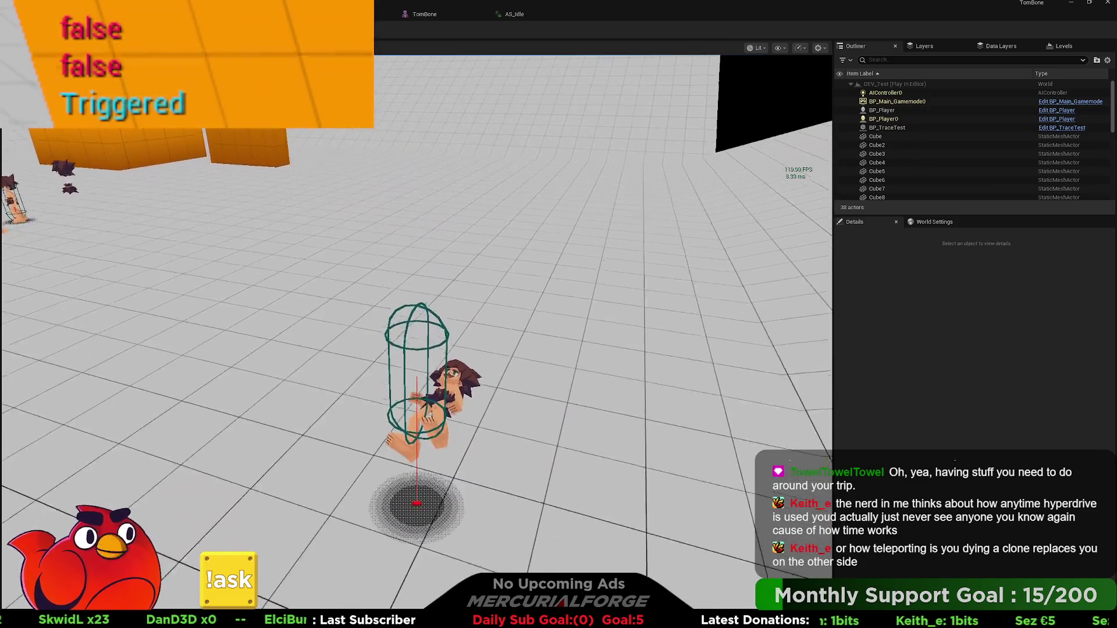
pyautogui.press('space')
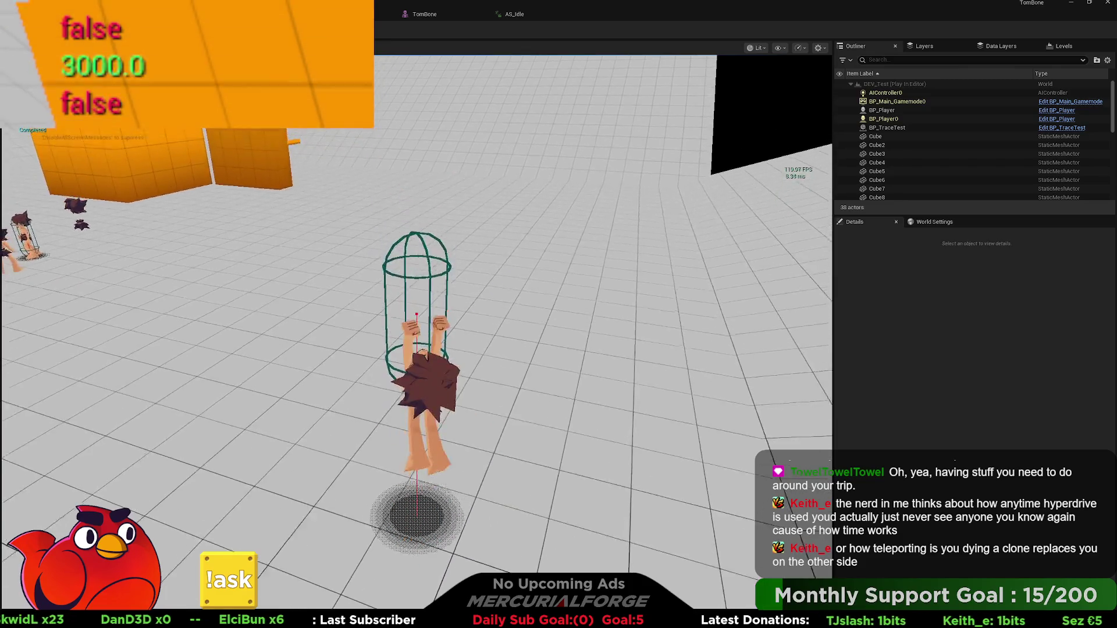
pyautogui.press('space')
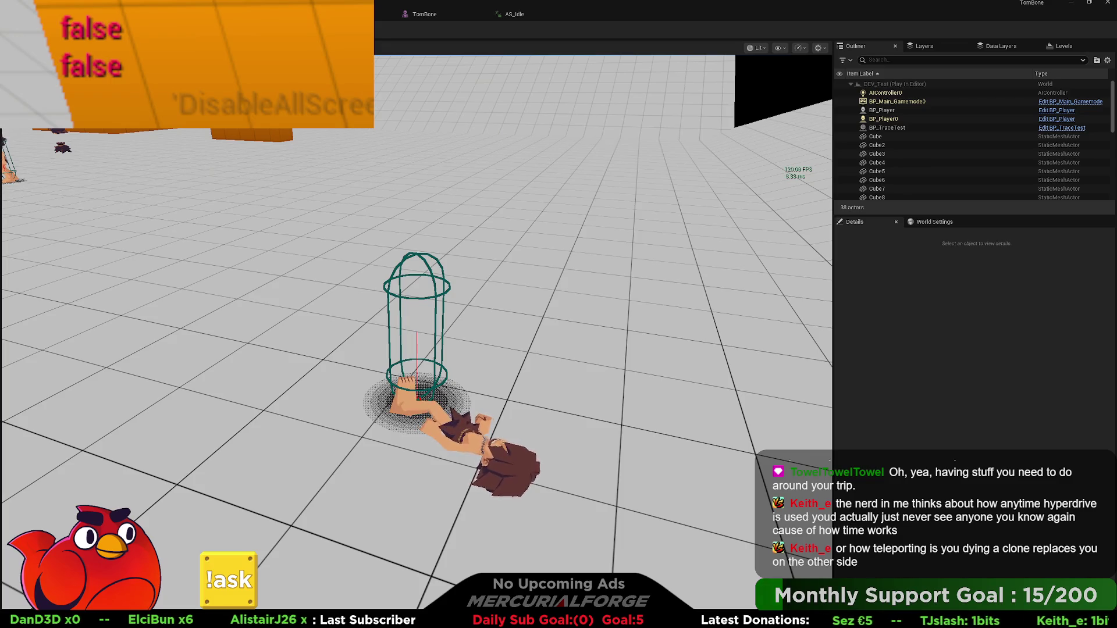
pyautogui.press('Escape')
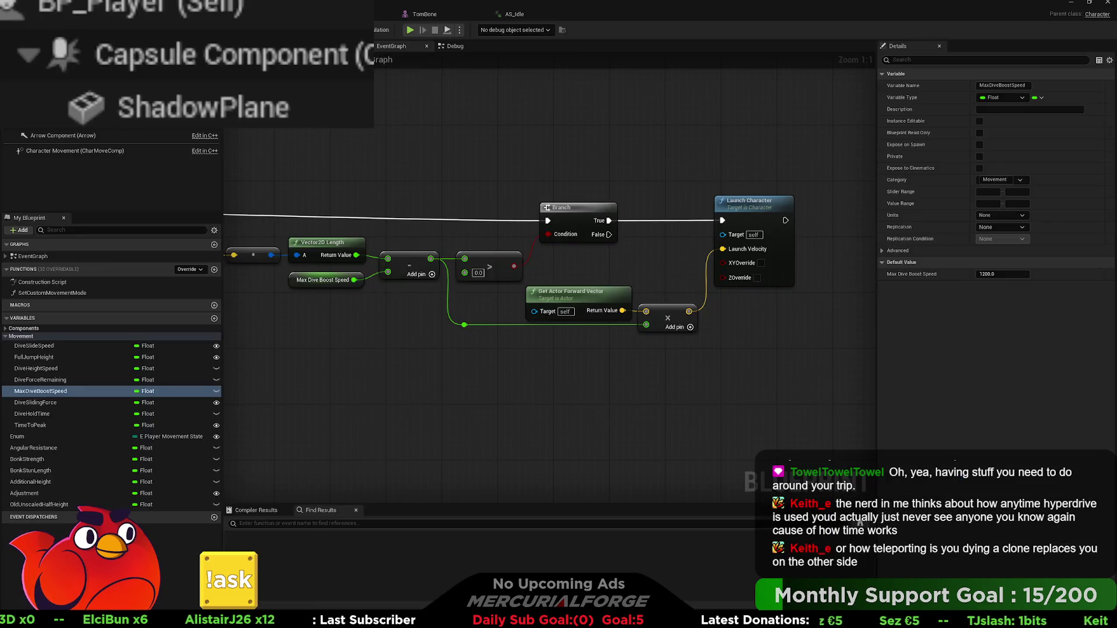
pyautogui.moveTo(404, 363); pyautogui.dragTo(596, 364)
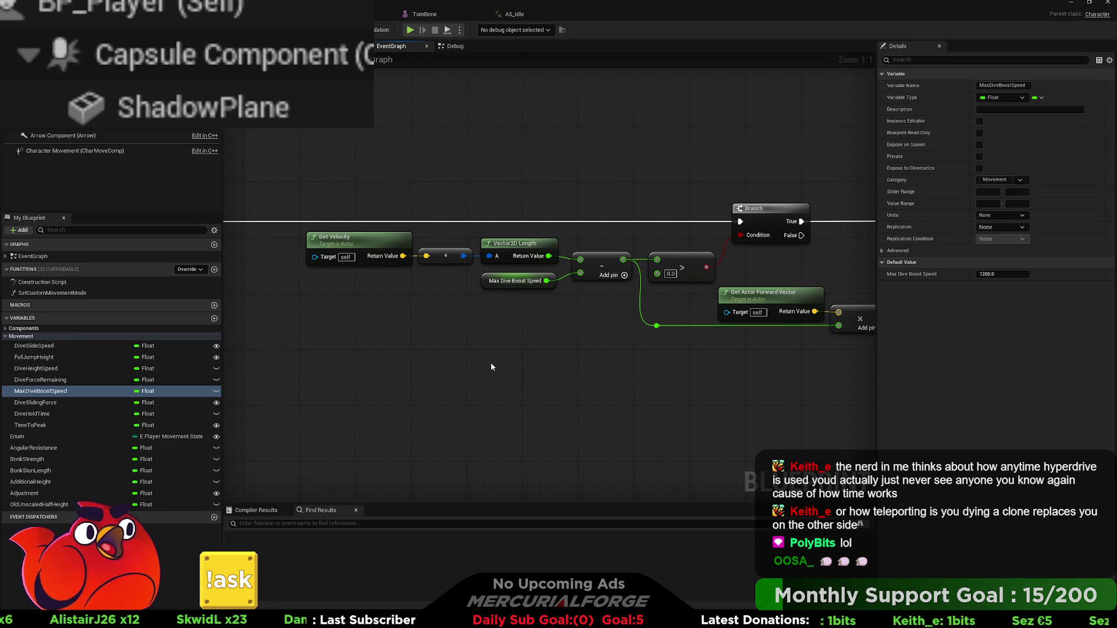
pyautogui.moveTo(421, 348)
pyautogui.mouseDown()
pyautogui.moveTo(757, 324)
pyautogui.moveTo(327, 337)
pyautogui.mouseUp()
pyautogui.moveTo(611, 366)
pyautogui.mouseDown()
pyautogui.moveTo(385, 367)
pyautogui.moveTo(631, 362)
pyautogui.moveTo(642, 374)
pyautogui.mouseUp()
pyautogui.moveTo(441, 374)
pyautogui.mouseDown()
pyautogui.moveTo(788, 359)
pyautogui.moveTo(606, 362)
pyautogui.moveTo(419, 299)
pyautogui.moveTo(486, 389)
pyautogui.mouseUp()
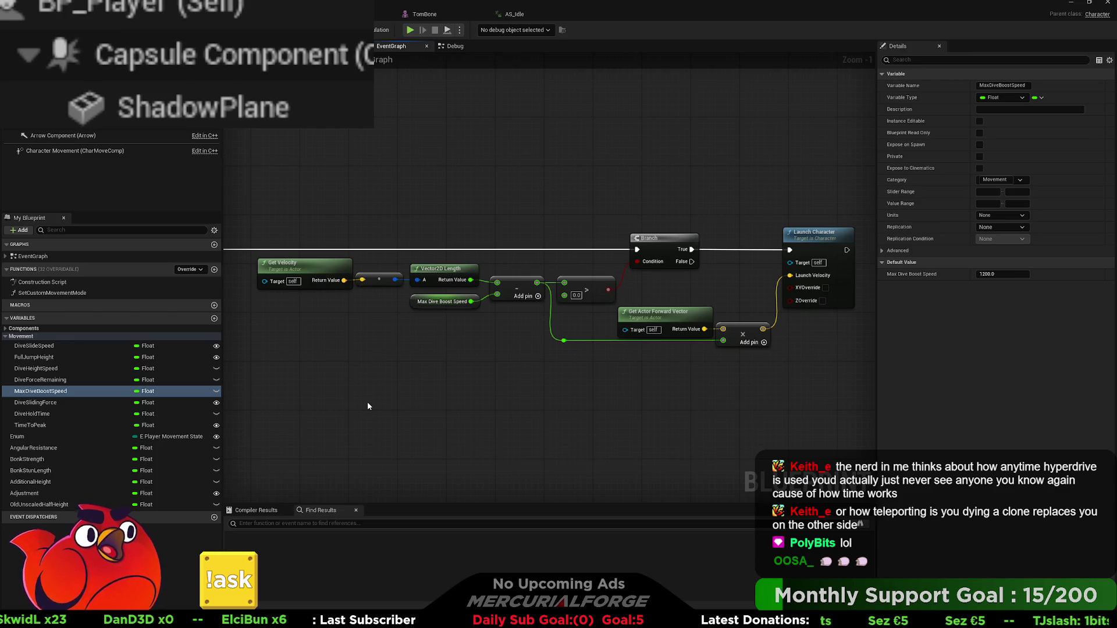
pyautogui.moveTo(368, 401)
pyautogui.mouseDown()
pyautogui.moveTo(873, 395)
pyautogui.moveTo(594, 381)
pyautogui.moveTo(354, 386)
pyautogui.moveTo(371, 390)
pyautogui.mouseUp()
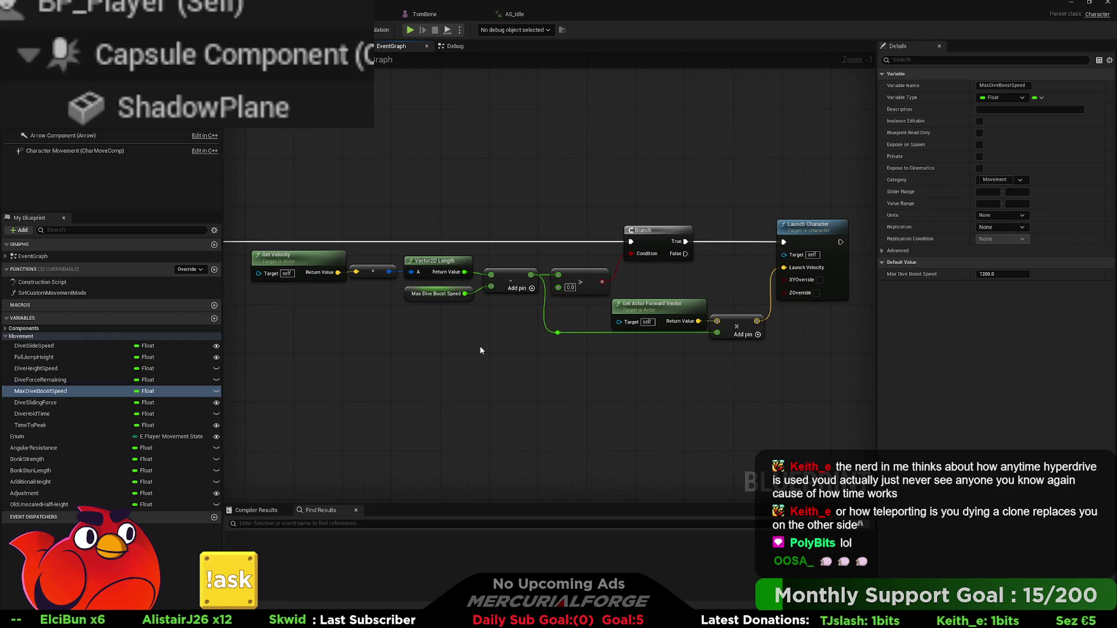
pyautogui.click(664, 307)
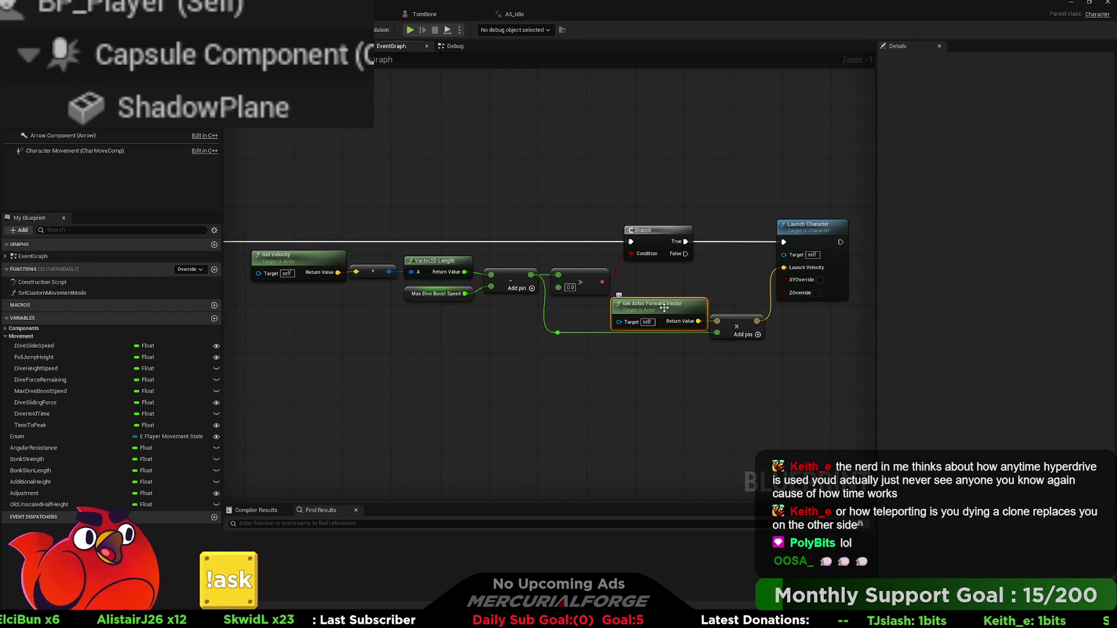
pyautogui.moveTo(764, 370); pyautogui.dragTo(686, 277)
pyautogui.moveTo(721, 326); pyautogui.dragTo(740, 325)
pyautogui.click(669, 305)
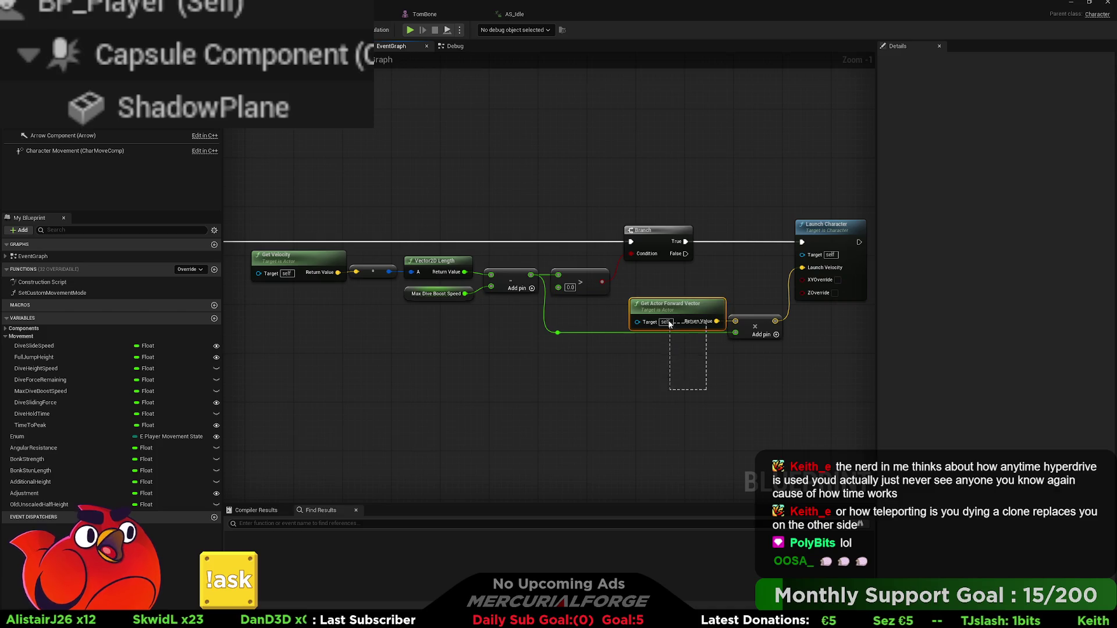
pyautogui.moveTo(669, 306); pyautogui.dragTo(663, 300)
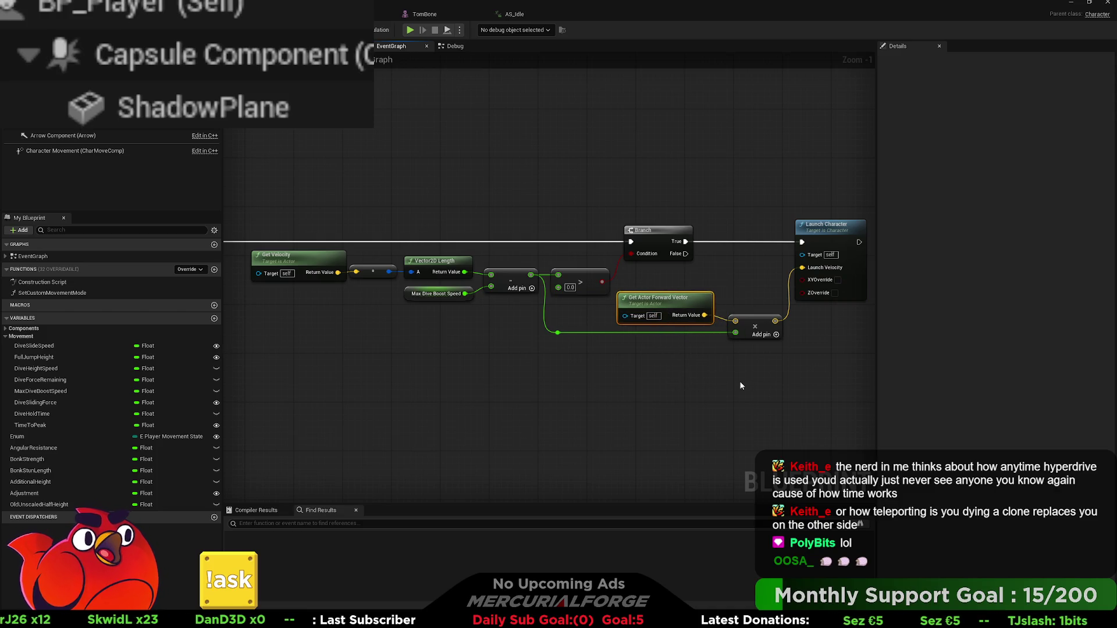
pyautogui.moveTo(769, 370); pyautogui.dragTo(680, 370)
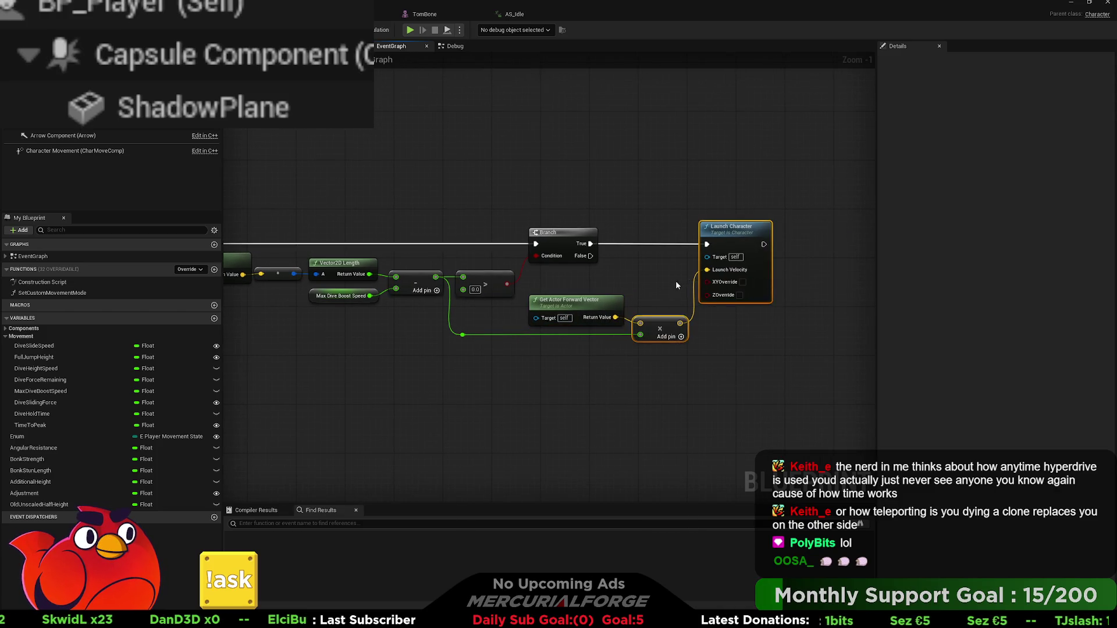
pyautogui.moveTo(531, 379); pyautogui.dragTo(604, 376)
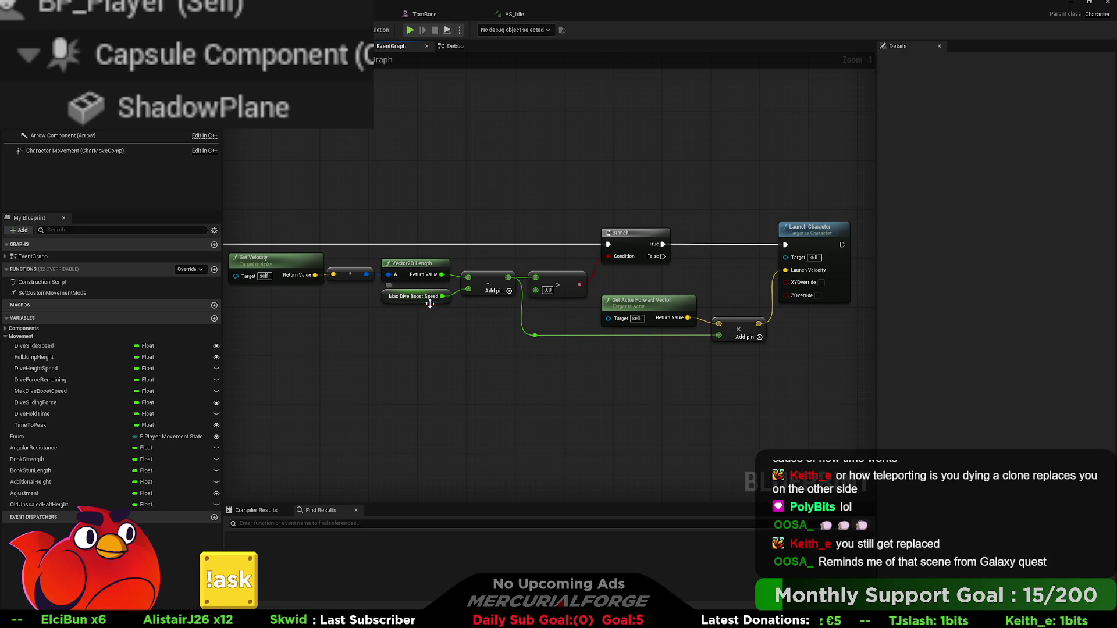
# Check Max Dive Boost Speed's default, tick XYOverride on Launch Character, and start a play test
pyautogui.click(430, 303)
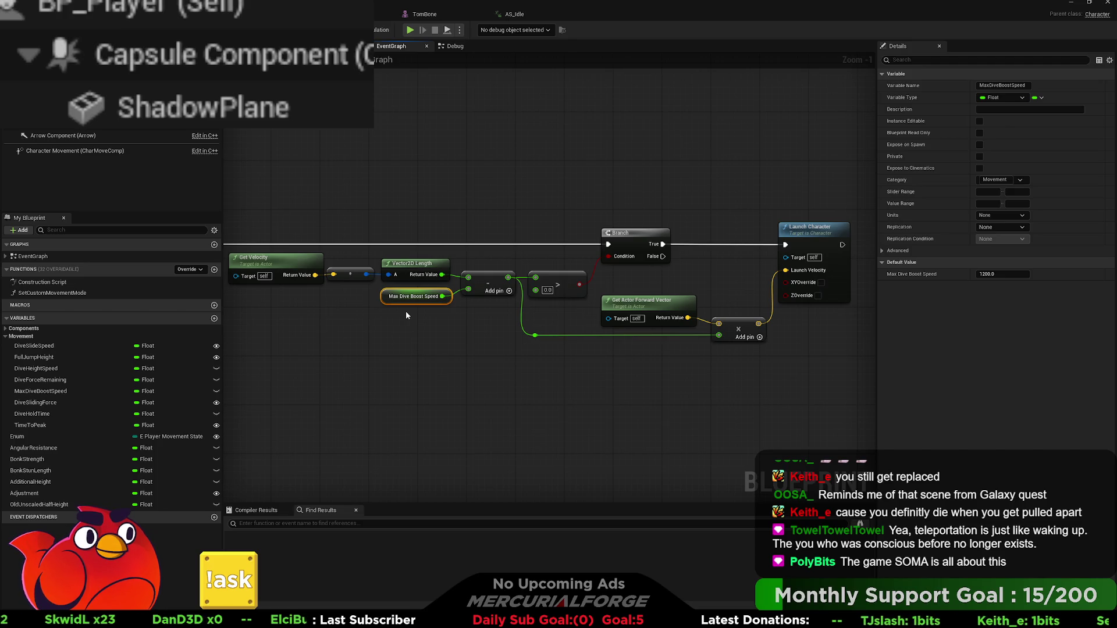
pyautogui.moveTo(406, 313)
pyautogui.mouseDown()
pyautogui.moveTo(460, 316)
pyautogui.moveTo(448, 318)
pyautogui.mouseUp()
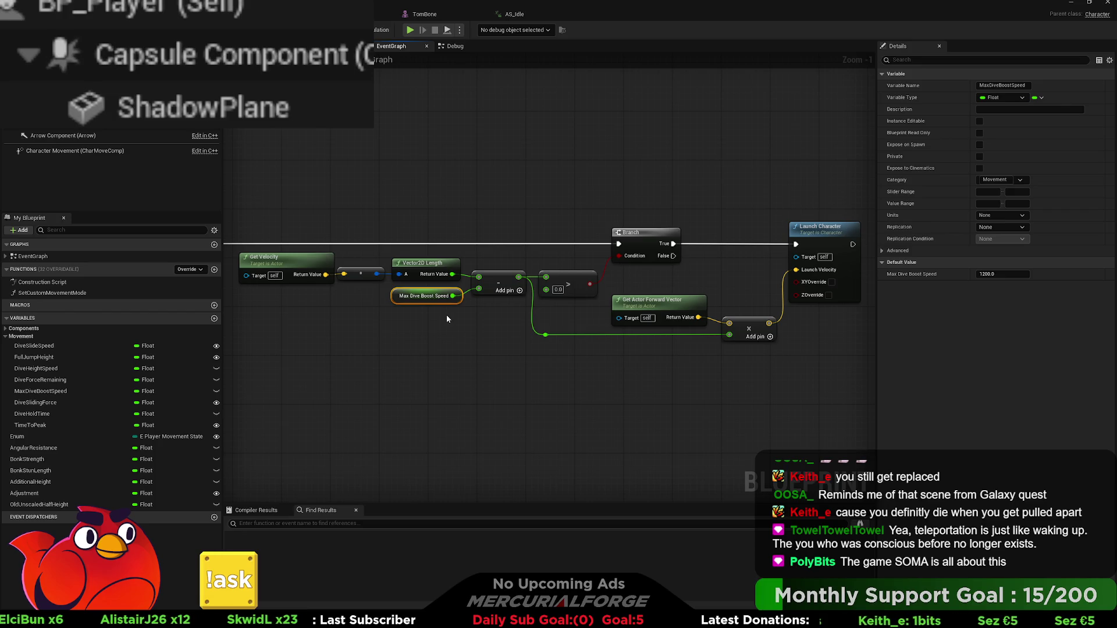
pyautogui.click(832, 283)
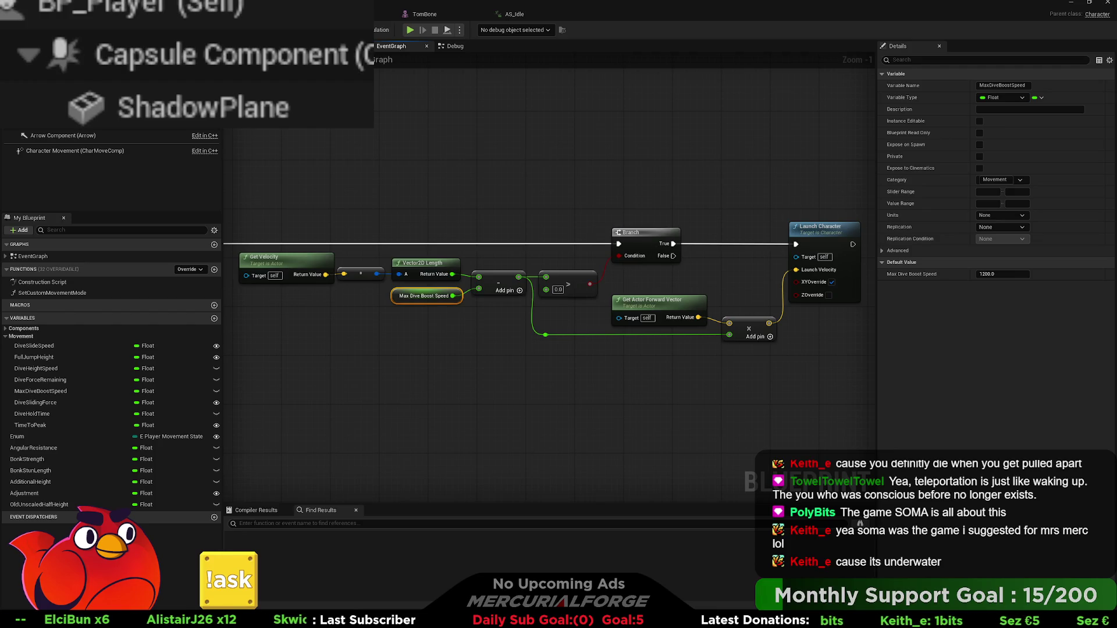
pyautogui.hotkey('alt', 'p')
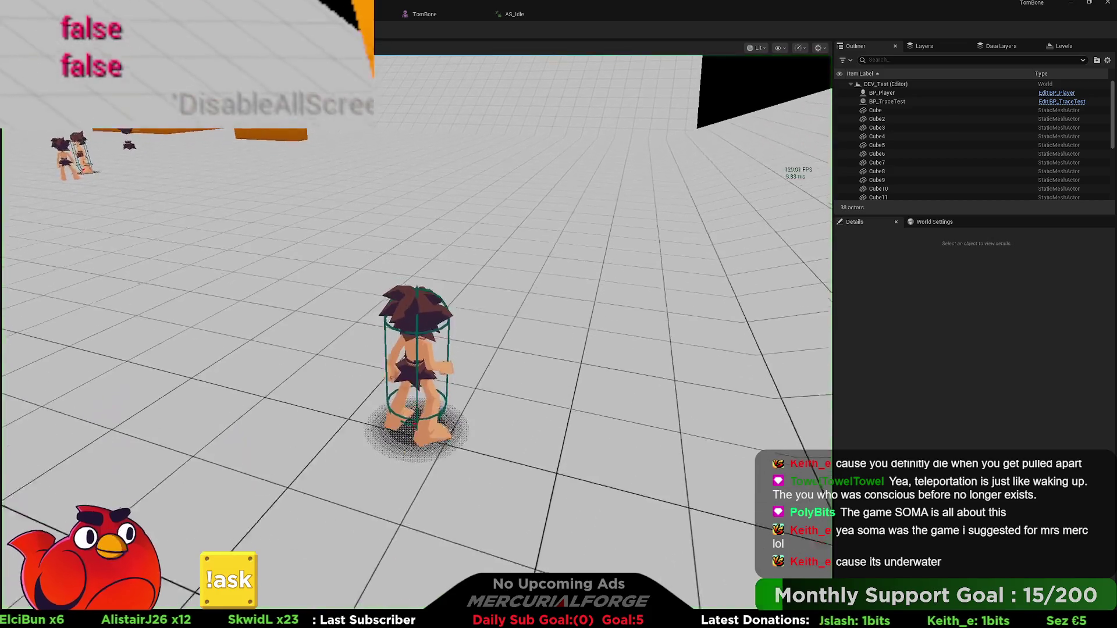
pyautogui.press('space')
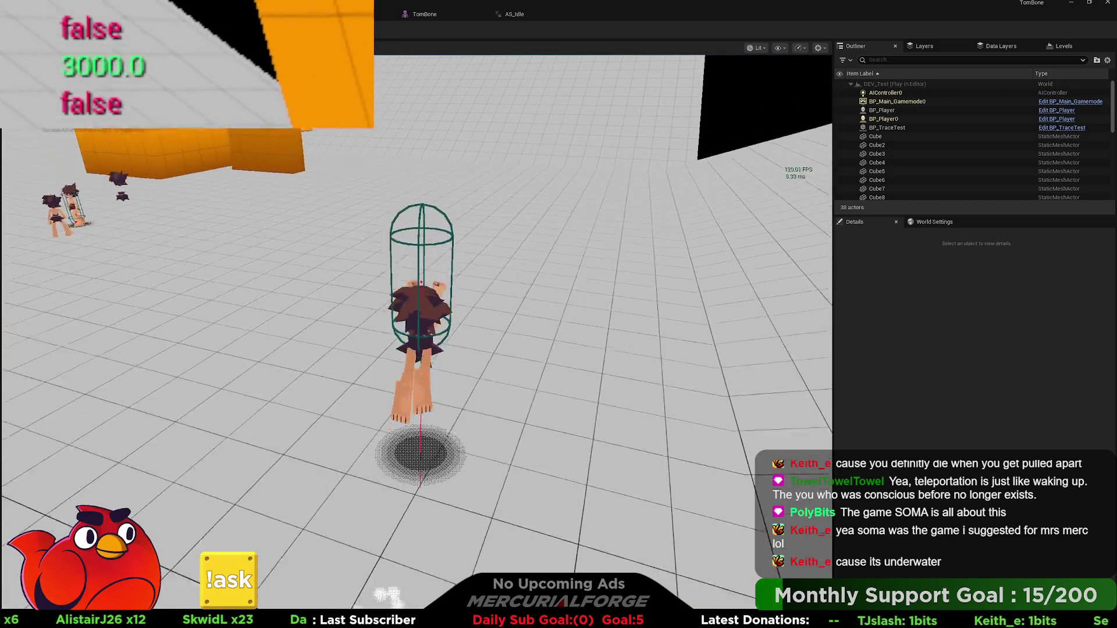
pyautogui.press('space')
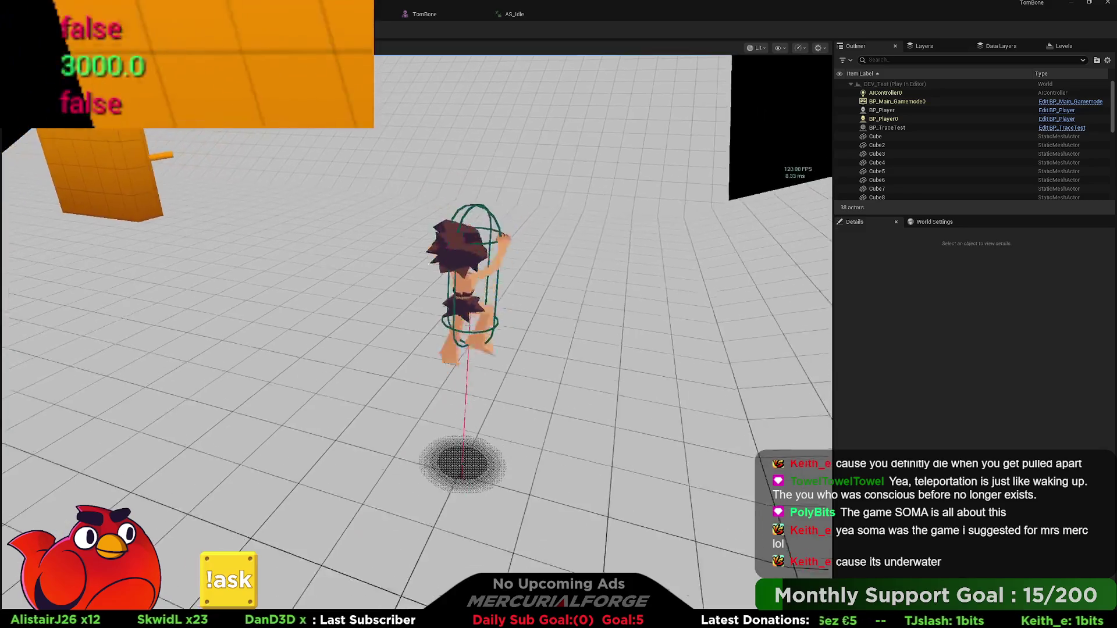
pyautogui.press('space')
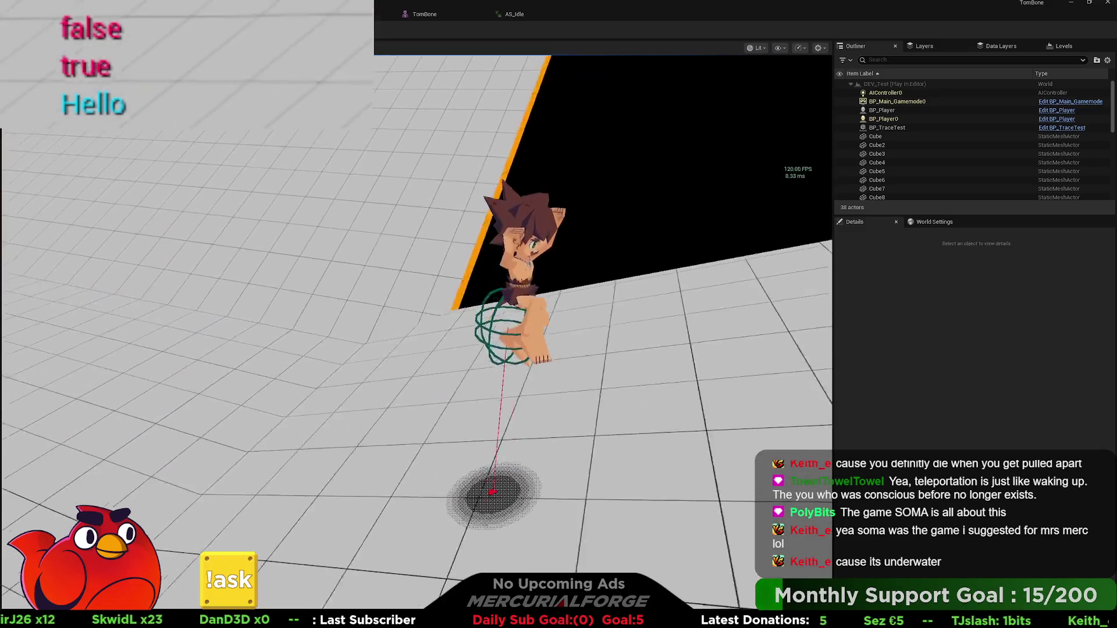
pyautogui.press('space')
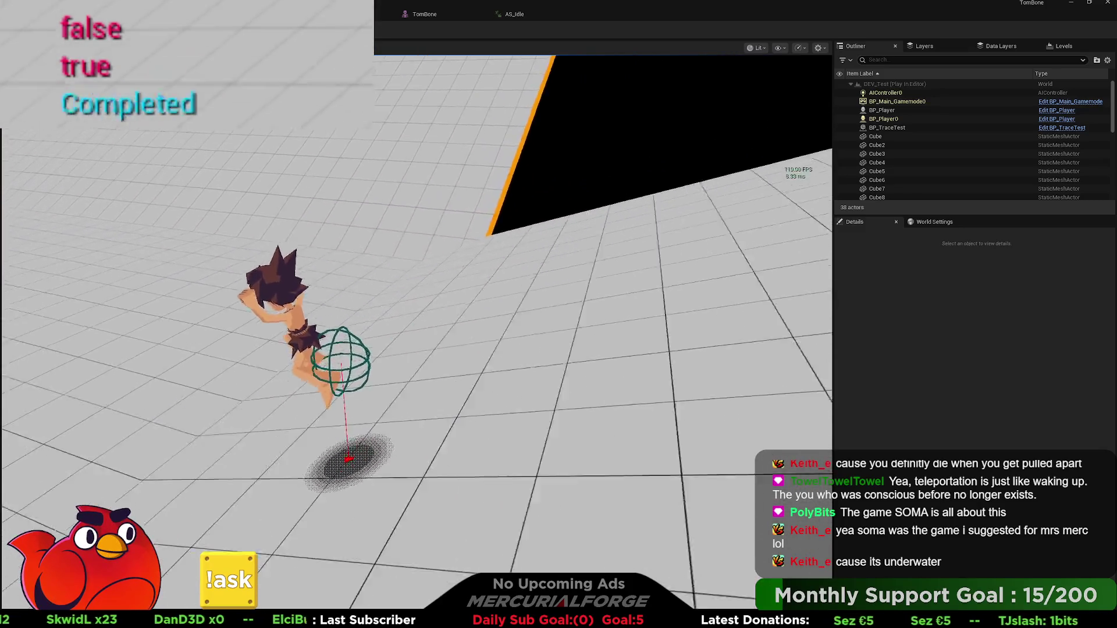
pyautogui.press('space')
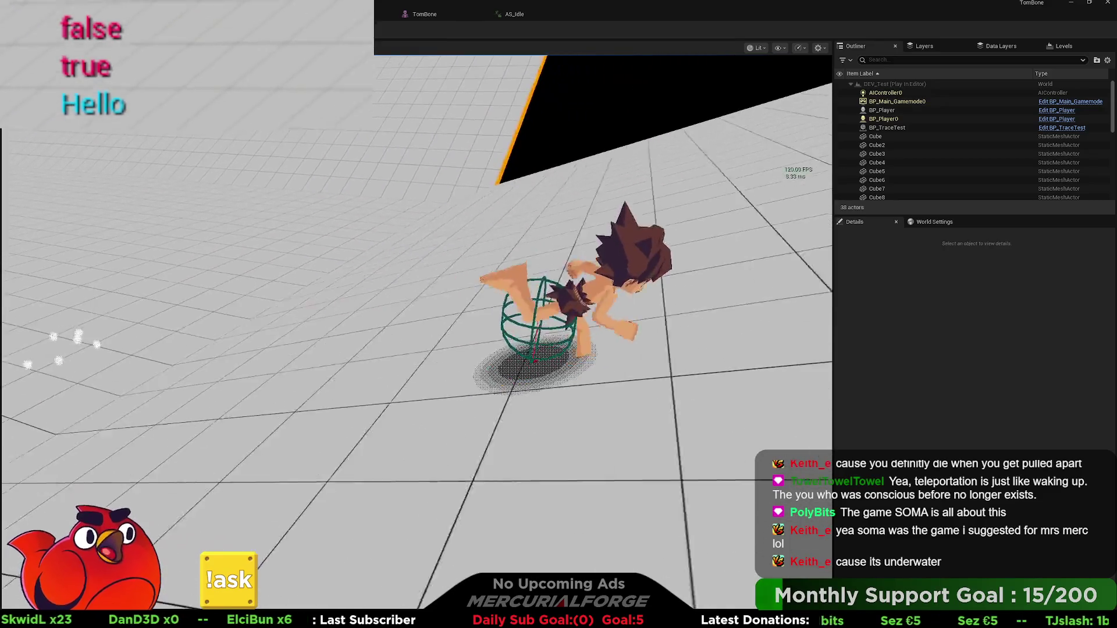
pyautogui.press('w')
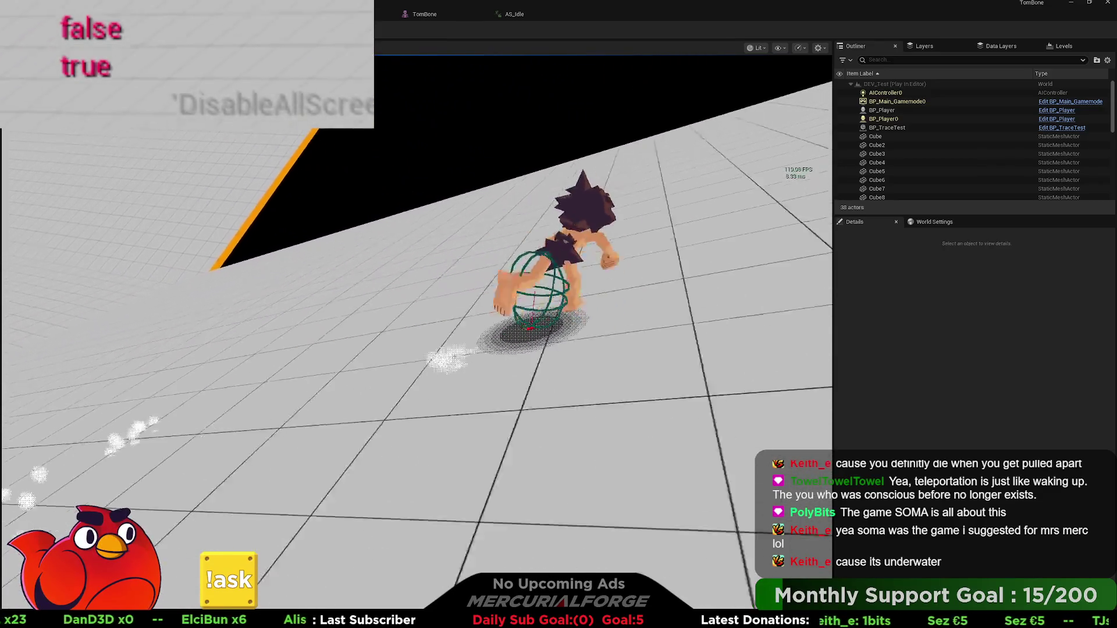
pyautogui.press('space')
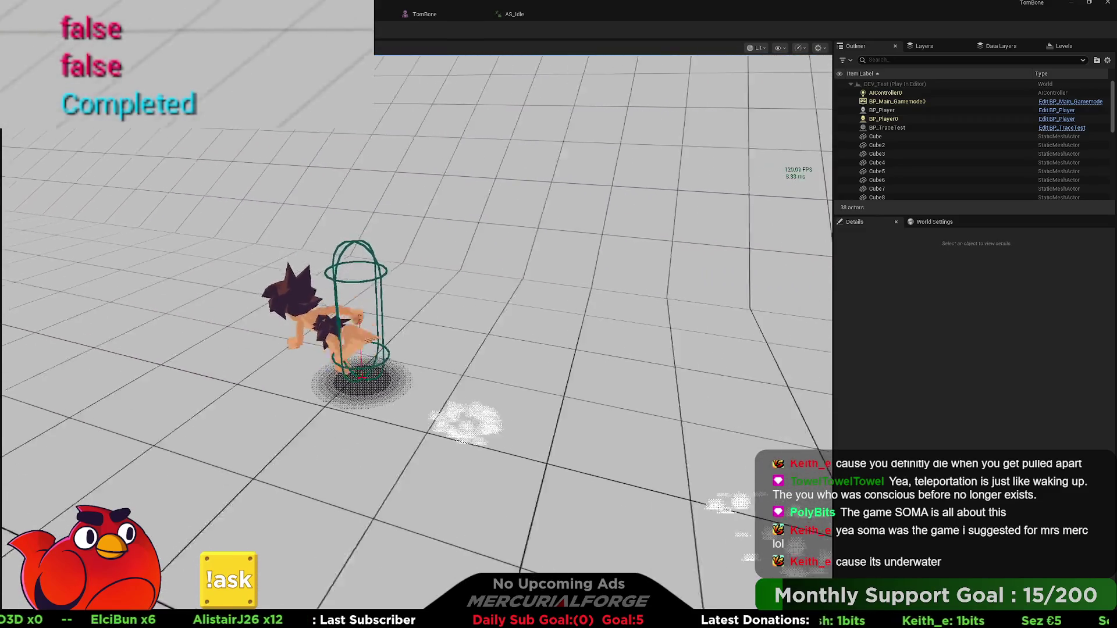
pyautogui.press('Escape')
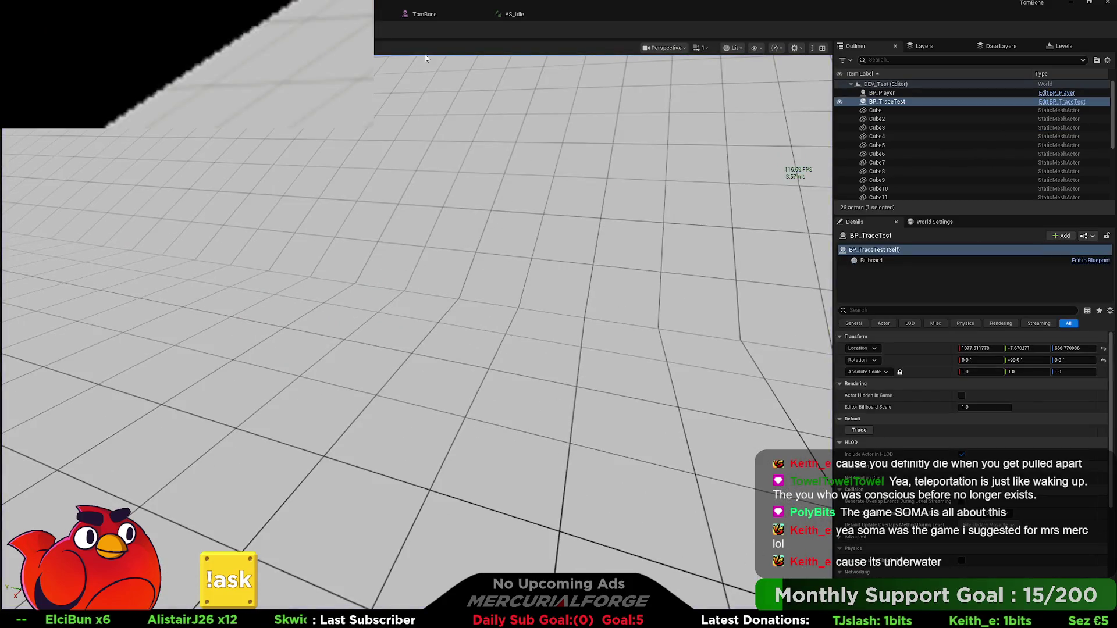
pyautogui.hotkey('alt', 'Tab')
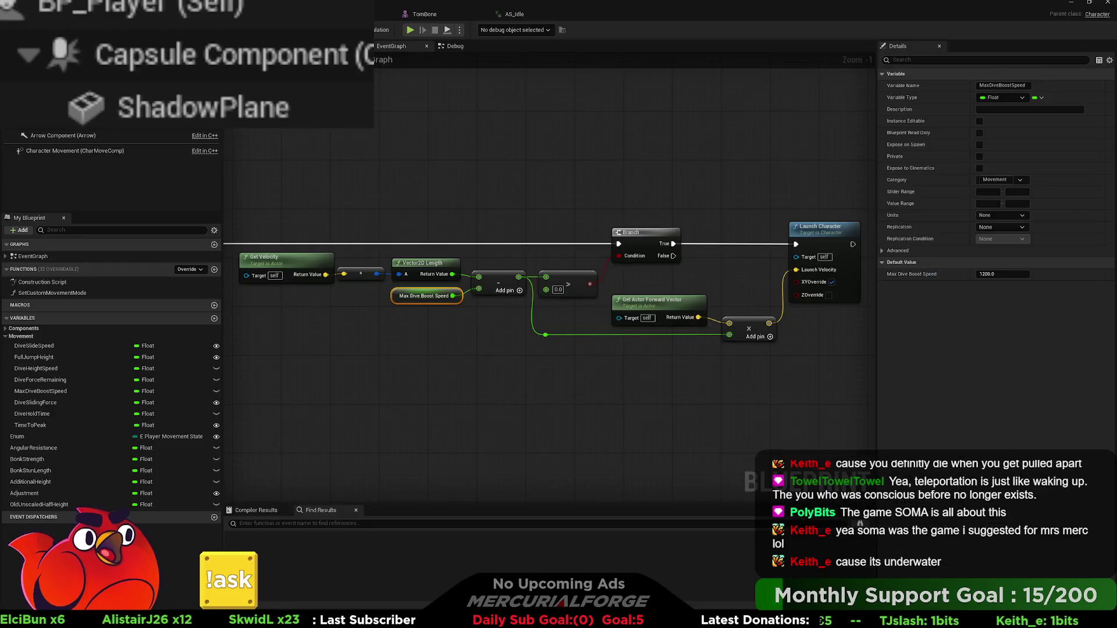
# Add a Print String after the SET node that prints the Vector2D Length value
pyautogui.moveTo(315, 132)
pyautogui.mouseDown()
pyautogui.moveTo(424, 169)
pyautogui.moveTo(666, 133)
pyautogui.moveTo(404, 142)
pyautogui.moveTo(513, 168)
pyautogui.mouseUp()
pyautogui.moveTo(320, 254)
pyautogui.mouseDown()
pyautogui.moveTo(600, 173)
pyautogui.moveTo(593, 202)
pyautogui.moveTo(560, 201)
pyautogui.mouseUp()
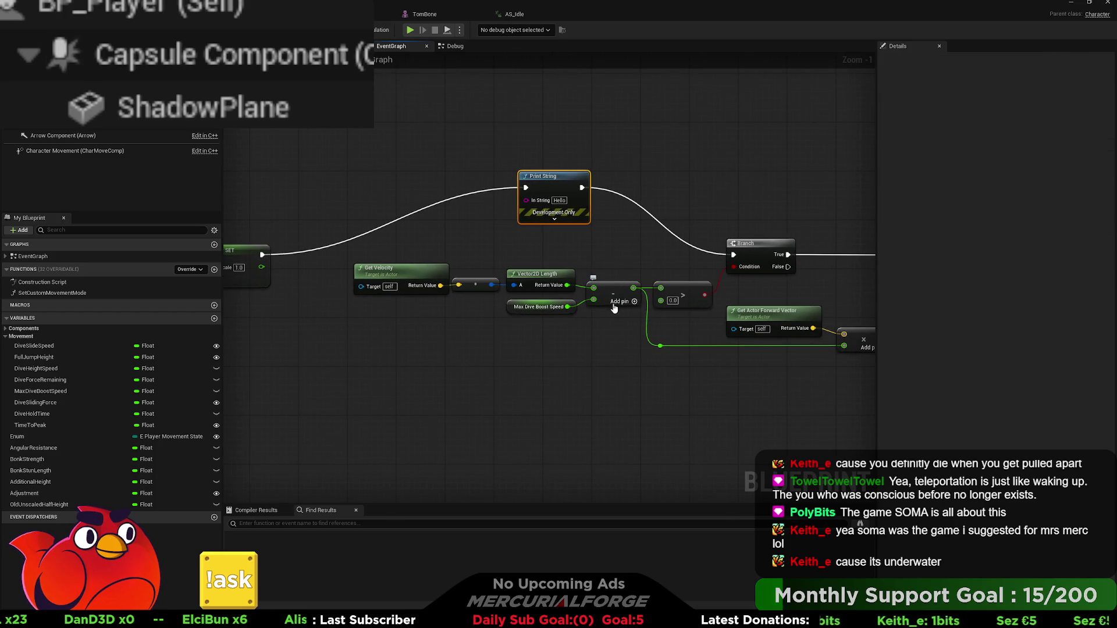
pyautogui.moveTo(567, 285)
pyautogui.mouseDown()
pyautogui.moveTo(541, 258)
pyautogui.moveTo(526, 200)
pyautogui.moveTo(577, 127)
pyautogui.mouseUp()
pyautogui.click(554, 218)
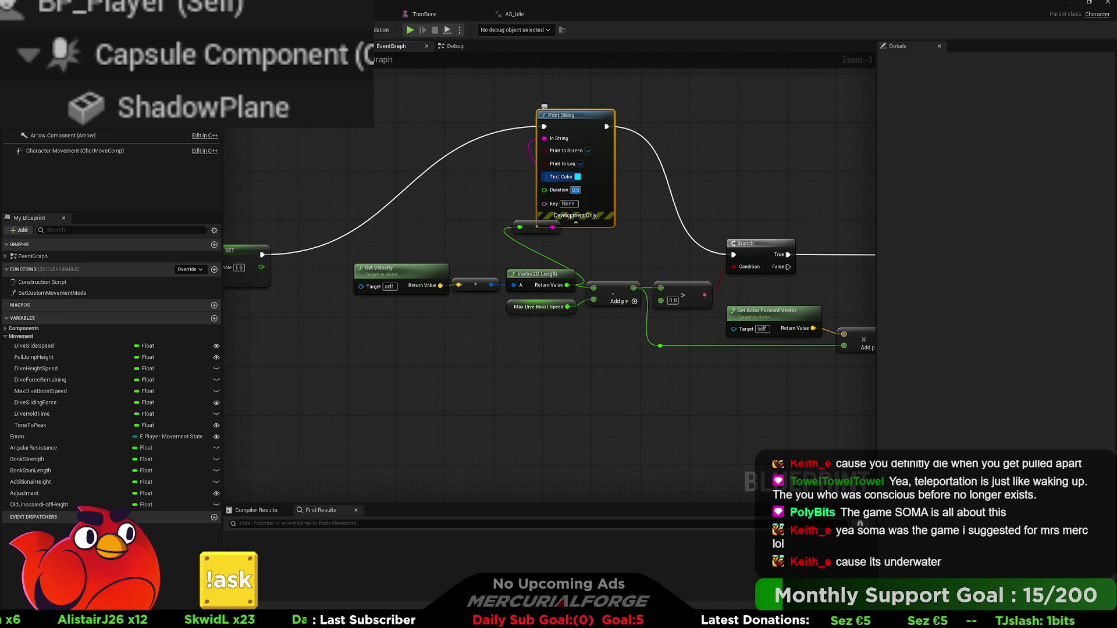
pyautogui.moveTo(572, 132)
pyautogui.mouseDown()
pyautogui.moveTo(438, 126)
pyautogui.moveTo(617, 133)
pyautogui.moveTo(587, 127)
pyautogui.moveTo(737, 257)
pyautogui.mouseUp()
# Duplicate the Print String, chain it into the Branch, and set its text colour to magenta
pyautogui.hotkey('ctrl', 'c')
pyautogui.hotkey('ctrl', 'v')
pyautogui.moveTo(631, 212)
pyautogui.mouseDown()
pyautogui.moveTo(662, 200)
pyautogui.moveTo(572, 273)
pyautogui.moveTo(540, 135)
pyautogui.mouseUp()
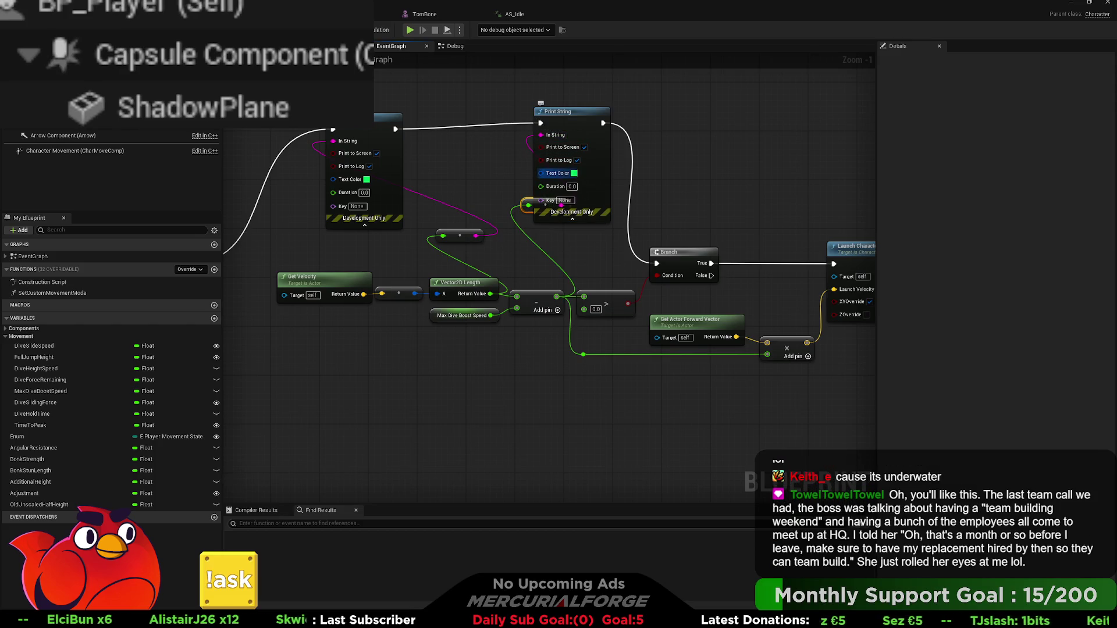
pyautogui.click(673, 192)
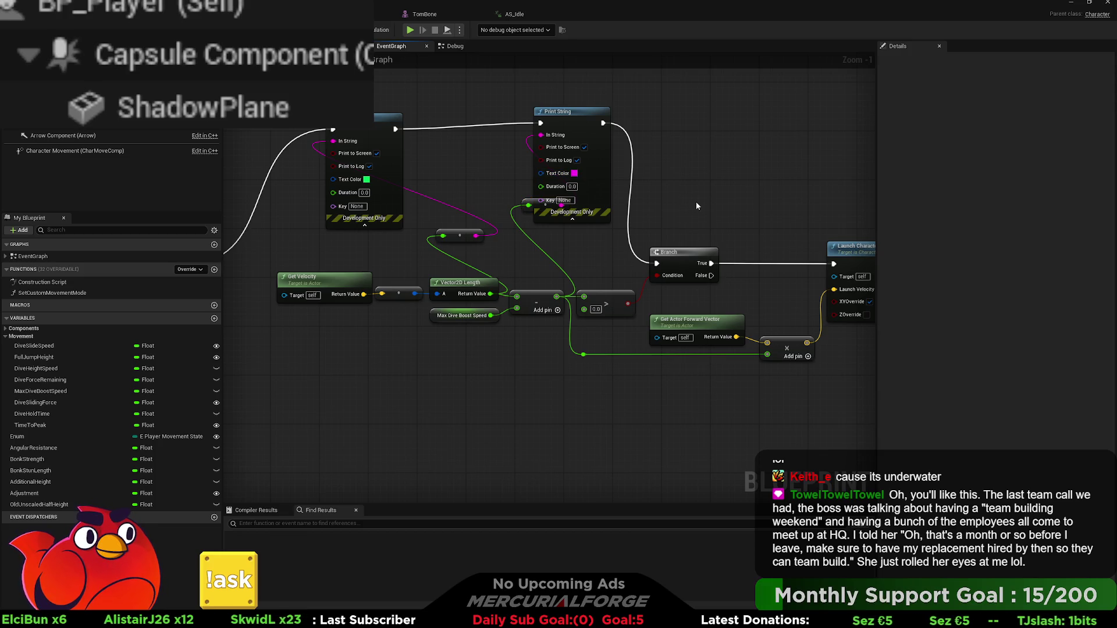
pyautogui.moveTo(696, 201); pyautogui.dragTo(647, 184)
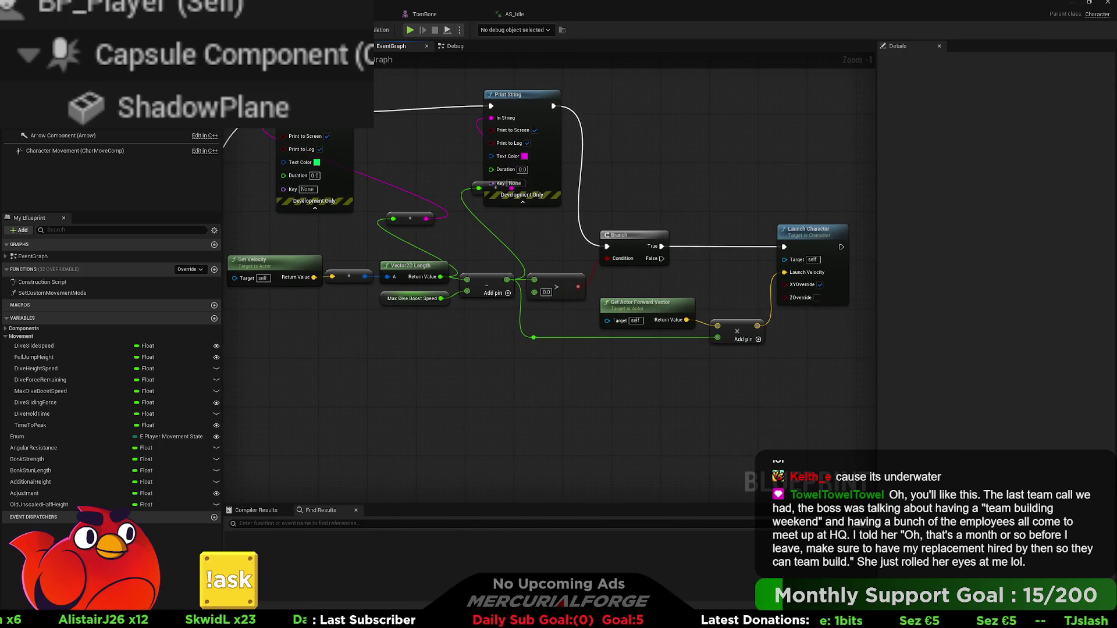
# Play-test running the character forward, then stop and return to BP_Player
pyautogui.hotkey('alt', 'p')
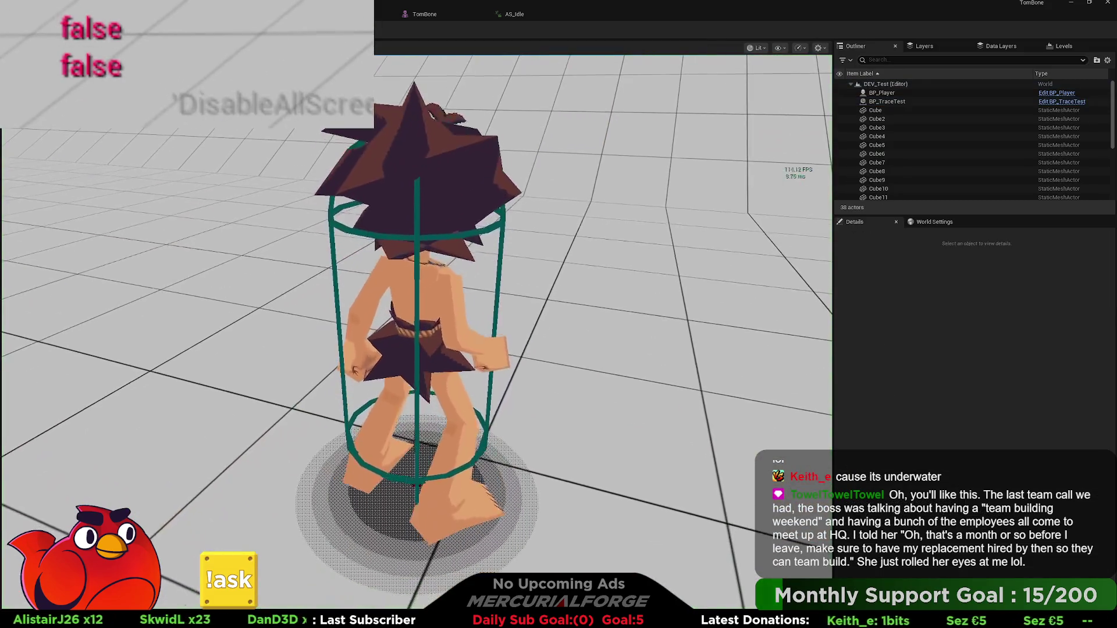
pyautogui.press('w')
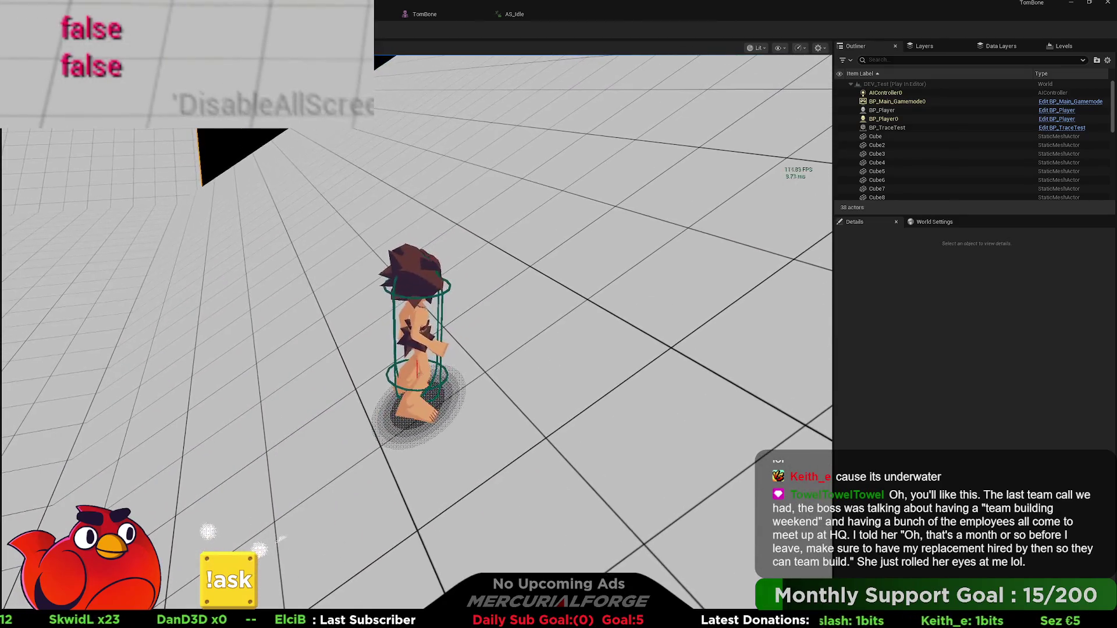
pyautogui.press('Escape')
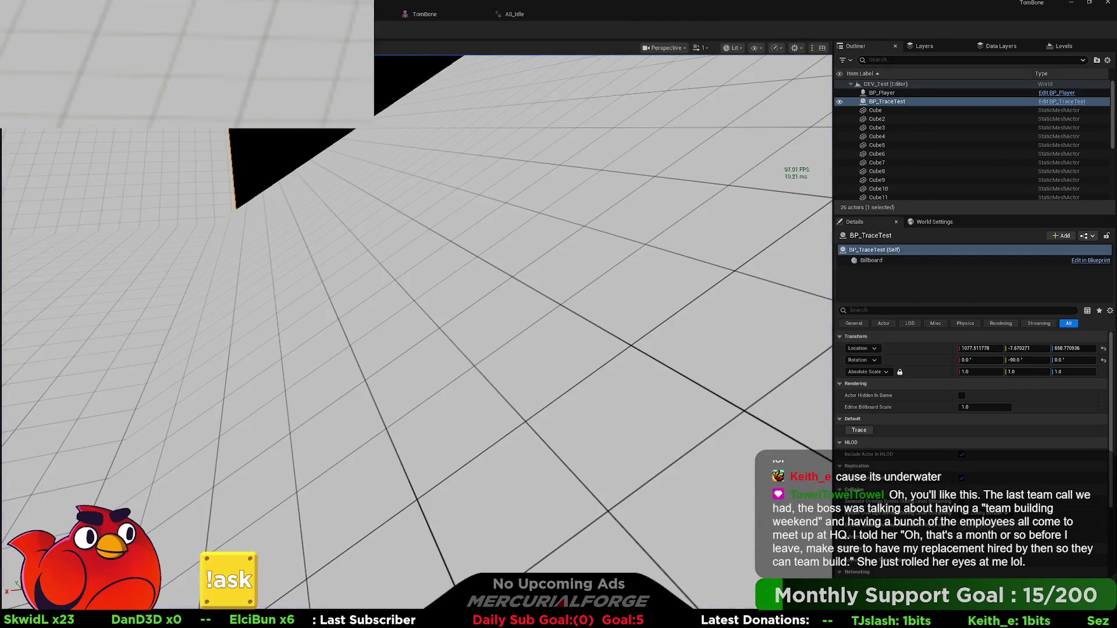
pyautogui.click(325, 14)
# Set both Print String durations to 2.0 seconds and play-test again
pyautogui.click(315, 176)
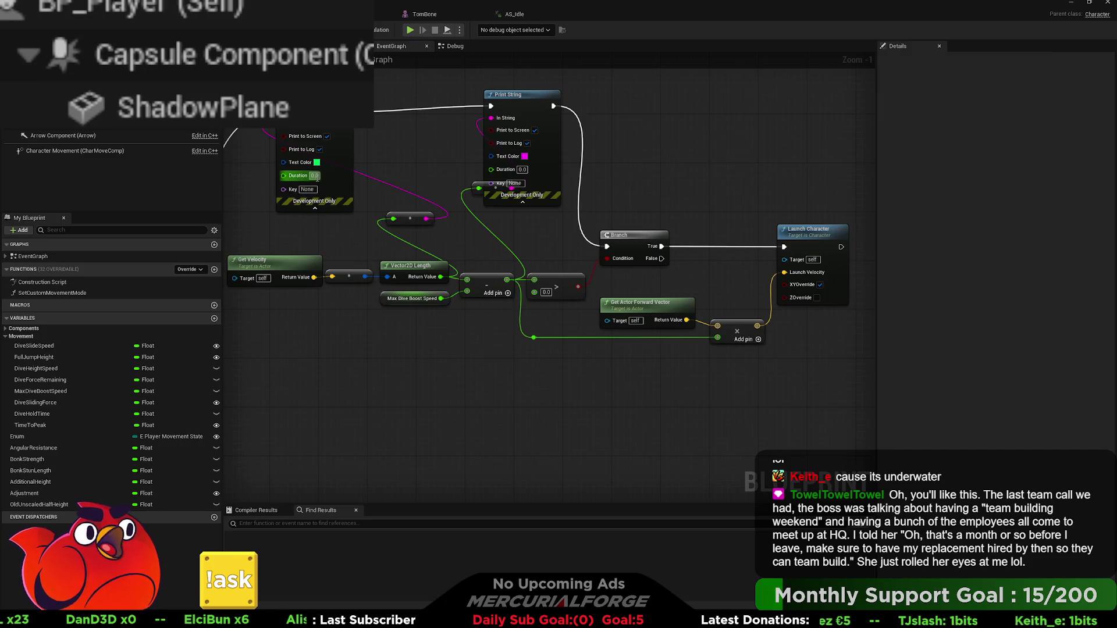
pyautogui.click(522, 169)
pyautogui.write('2')
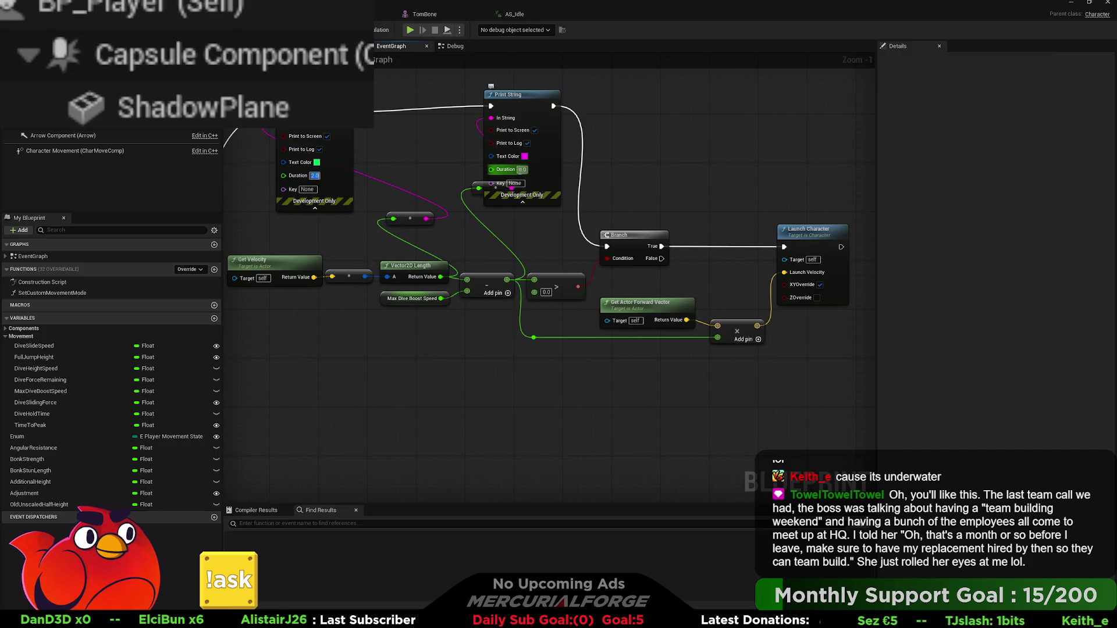
pyautogui.press('Return')
pyautogui.hotkey('alt', 'p')
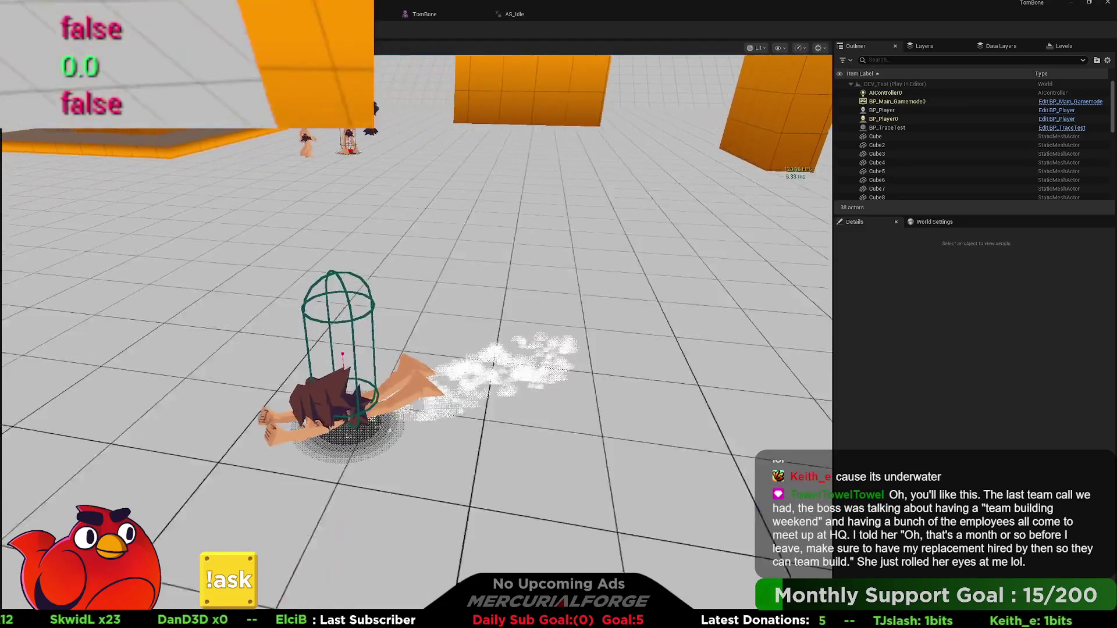
pyautogui.press('Escape')
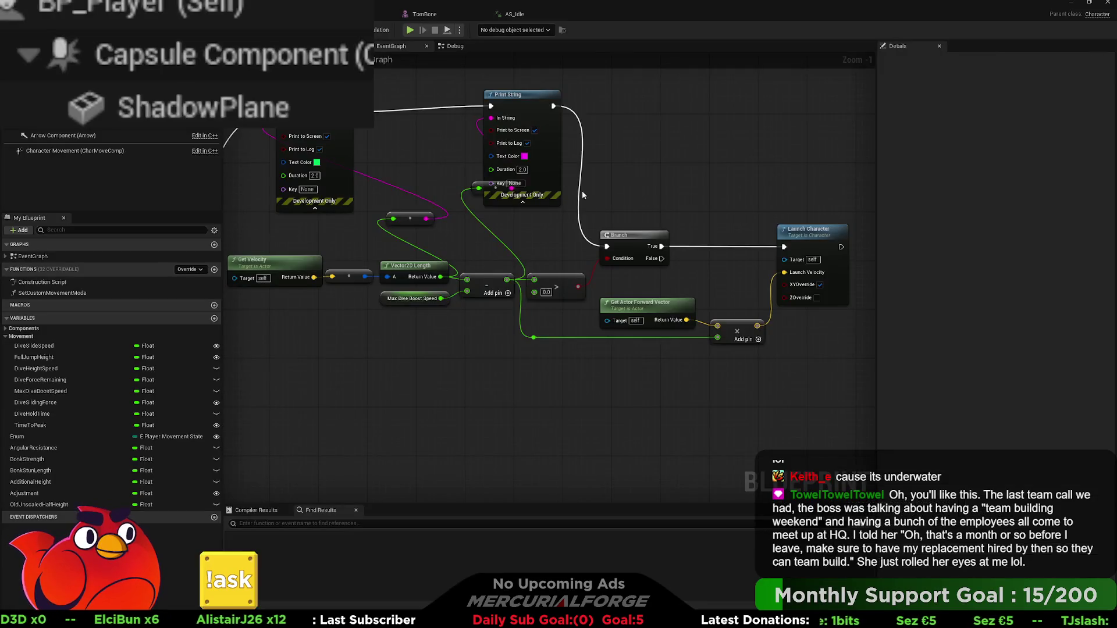
# Delete both debug Print String nodes and their reroutes, wiring the Gravity Scale SET to the Branch
pyautogui.moveTo(469, 241); pyautogui.dragTo(531, 210)
pyautogui.moveTo(617, 244); pyautogui.dragTo(325, 113)
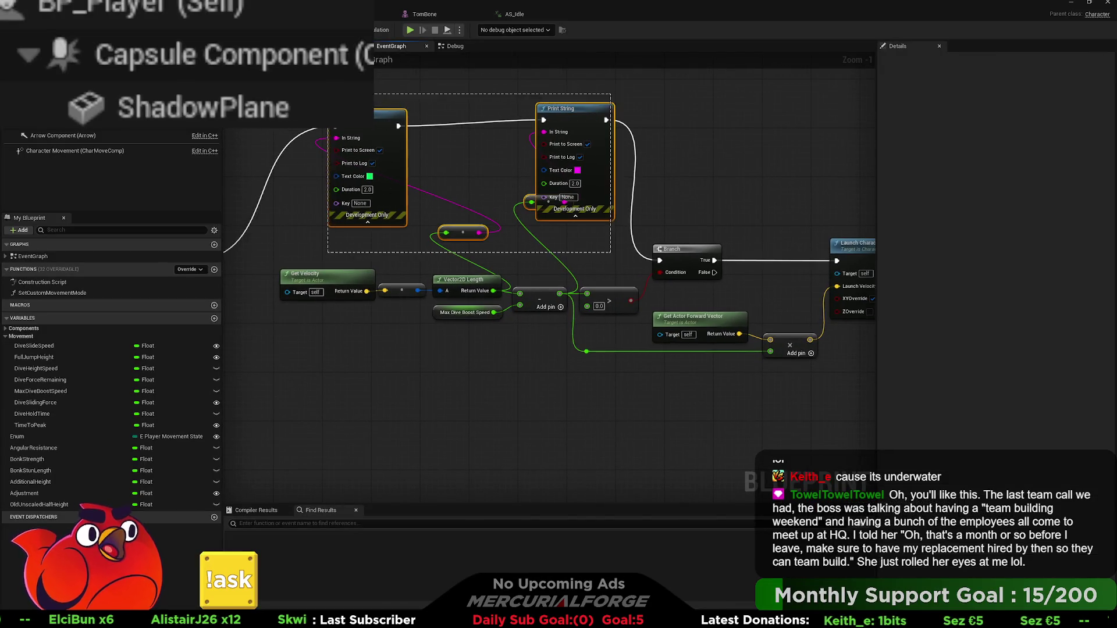
pyautogui.press('Delete')
pyautogui.moveTo(660, 262)
pyautogui.mouseDown()
pyautogui.moveTo(244, 256)
pyautogui.moveTo(296, 245)
pyautogui.mouseUp()
# Move Max Dive Boost Speed above Vector2D Length and align the subtract node with its inputs
pyautogui.moveTo(349, 219); pyautogui.dragTo(167, 218)
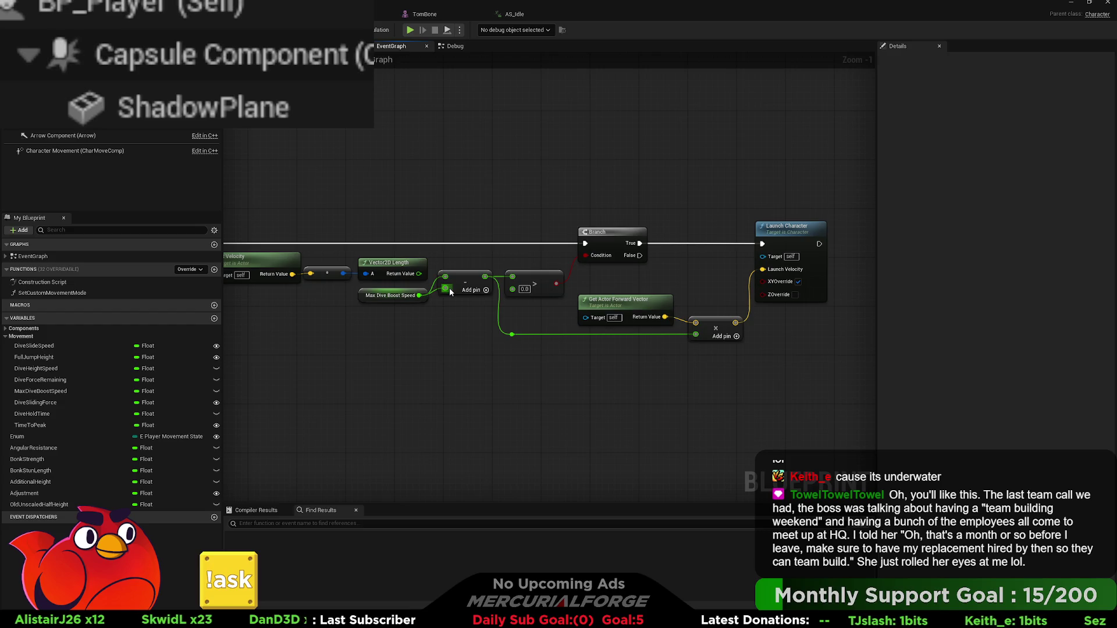
pyautogui.moveTo(408, 291); pyautogui.dragTo(407, 243)
pyautogui.moveTo(458, 278)
pyautogui.mouseDown()
pyautogui.moveTo(459, 260)
pyautogui.moveTo(294, 280)
pyautogui.moveTo(396, 286)
pyautogui.mouseUp()
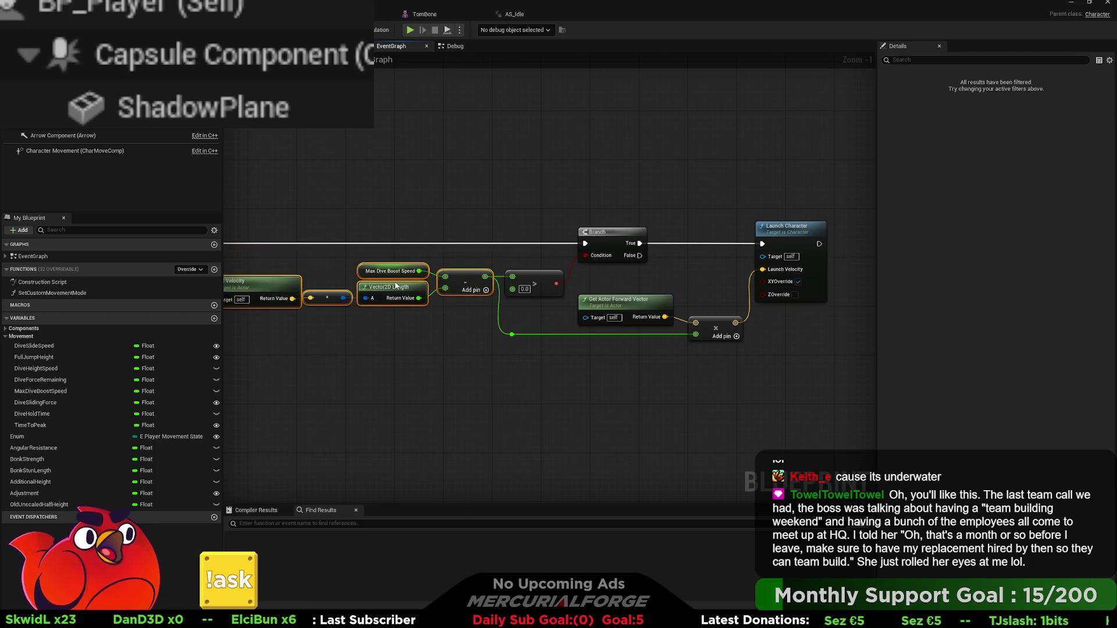
pyautogui.click(403, 216)
pyautogui.moveTo(403, 216)
pyautogui.mouseDown()
pyautogui.moveTo(489, 199)
pyautogui.moveTo(605, 206)
pyautogui.moveTo(507, 212)
pyautogui.mouseUp()
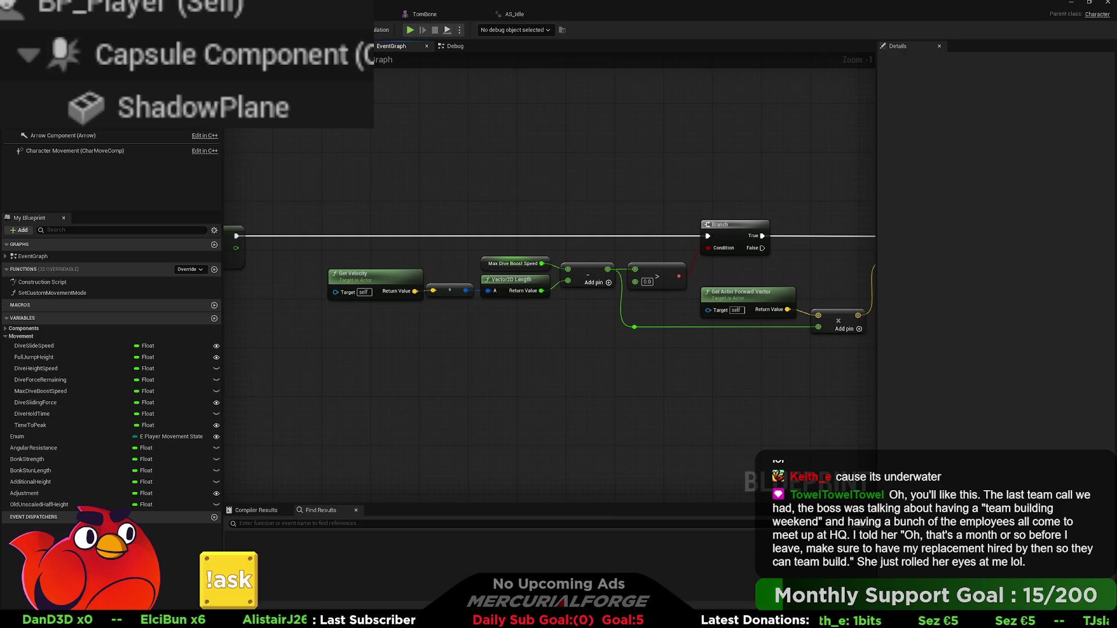
pyautogui.hotkey('alt', 'Tab')
pyautogui.hotkey('alt', 'p')
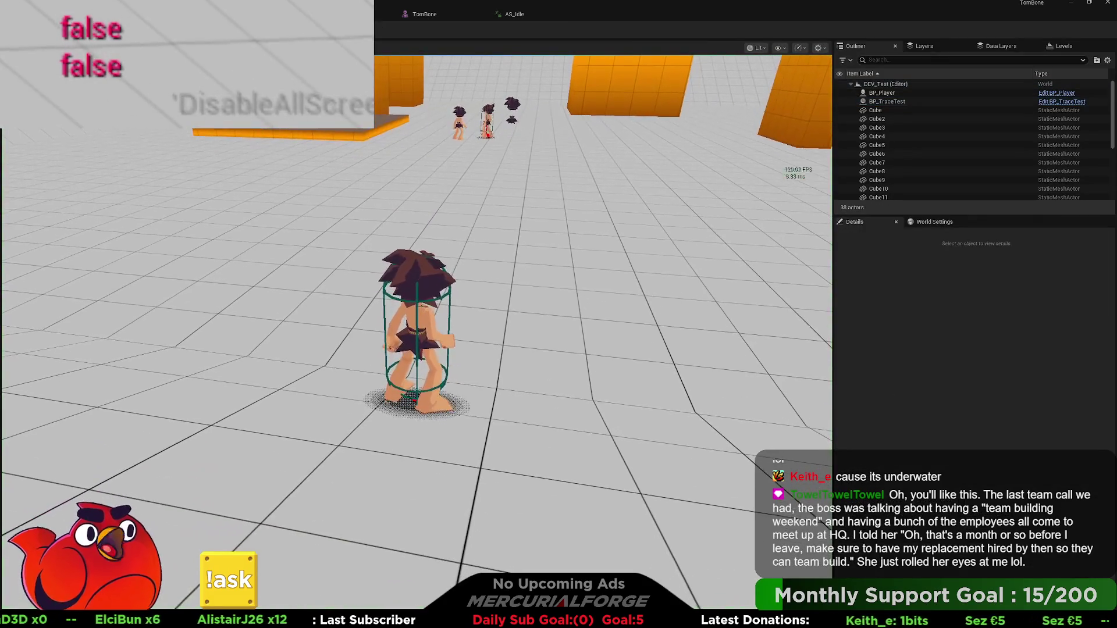
pyautogui.press('s')
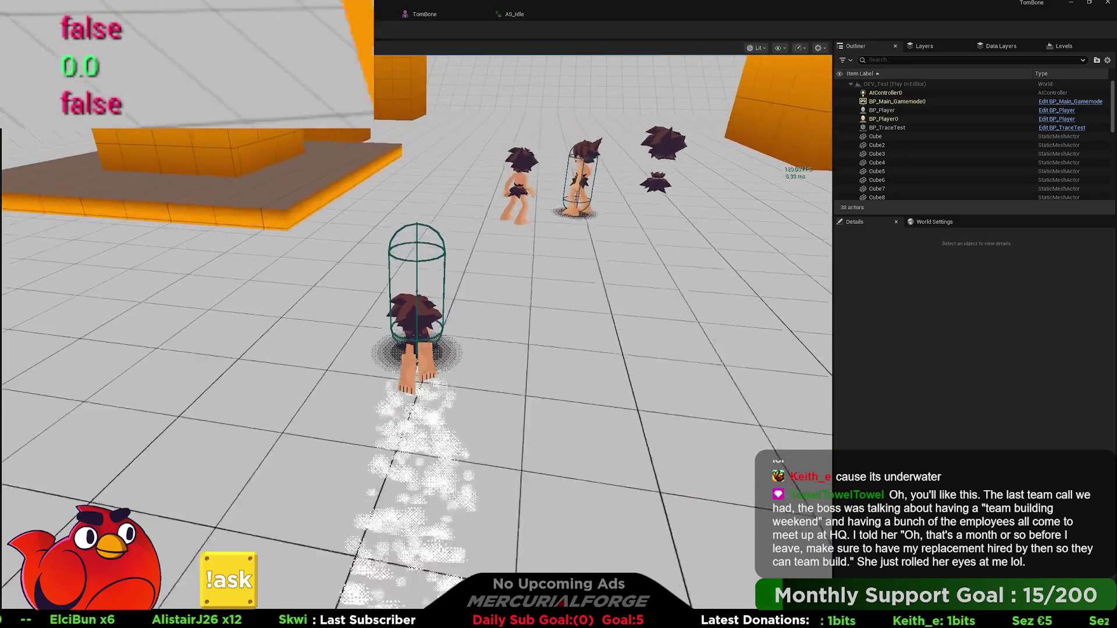
pyautogui.press('a')
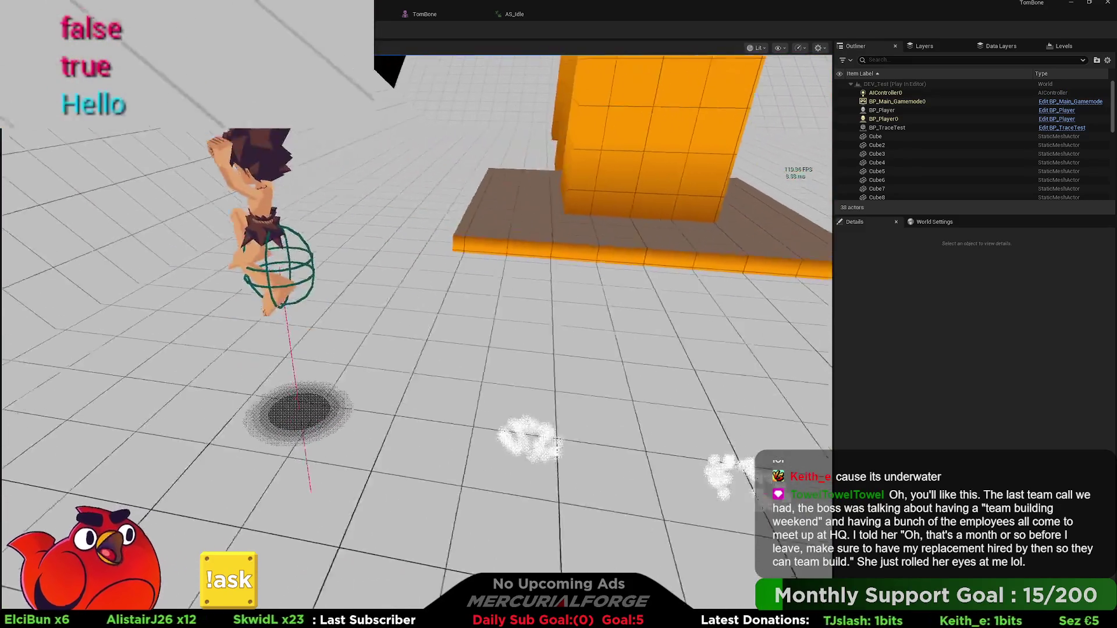
pyautogui.press('w')
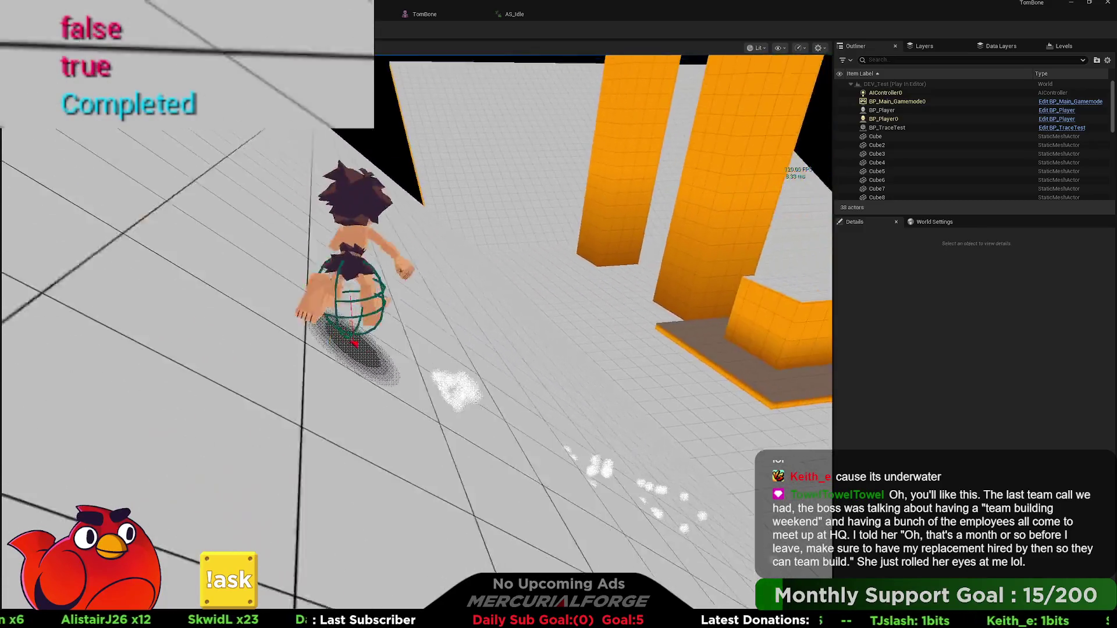
pyautogui.press('space')
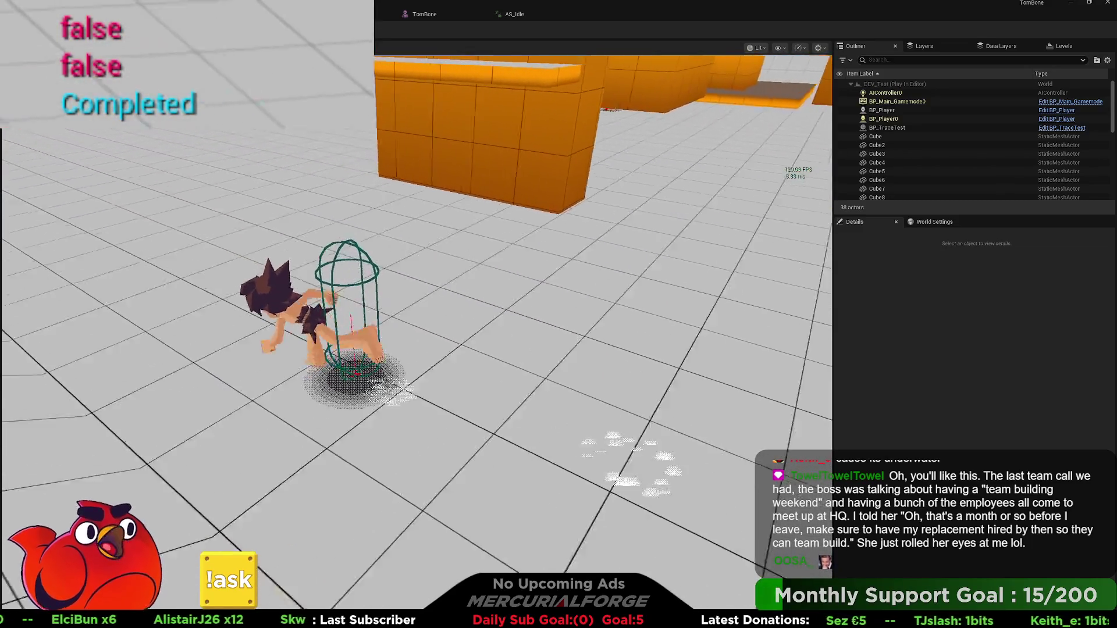
pyautogui.press('Escape')
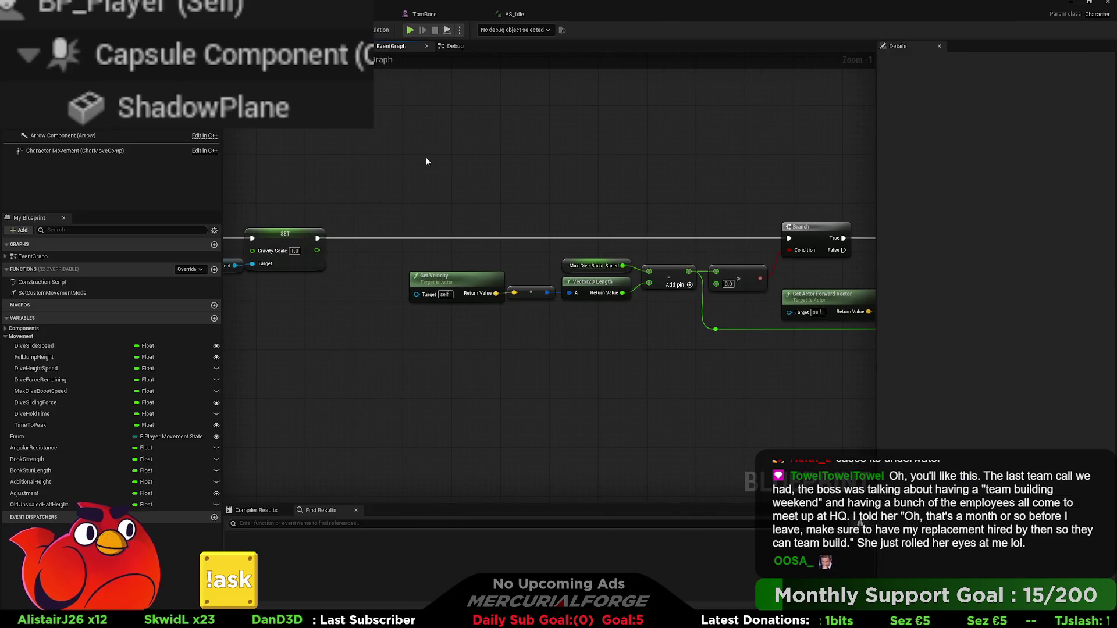
# Open the Debug collapsed graph and delete the IsCrouched nodes feeding the Print String
pyautogui.scroll(-3, 458, 204)
pyautogui.scroll(9, 466, 227)
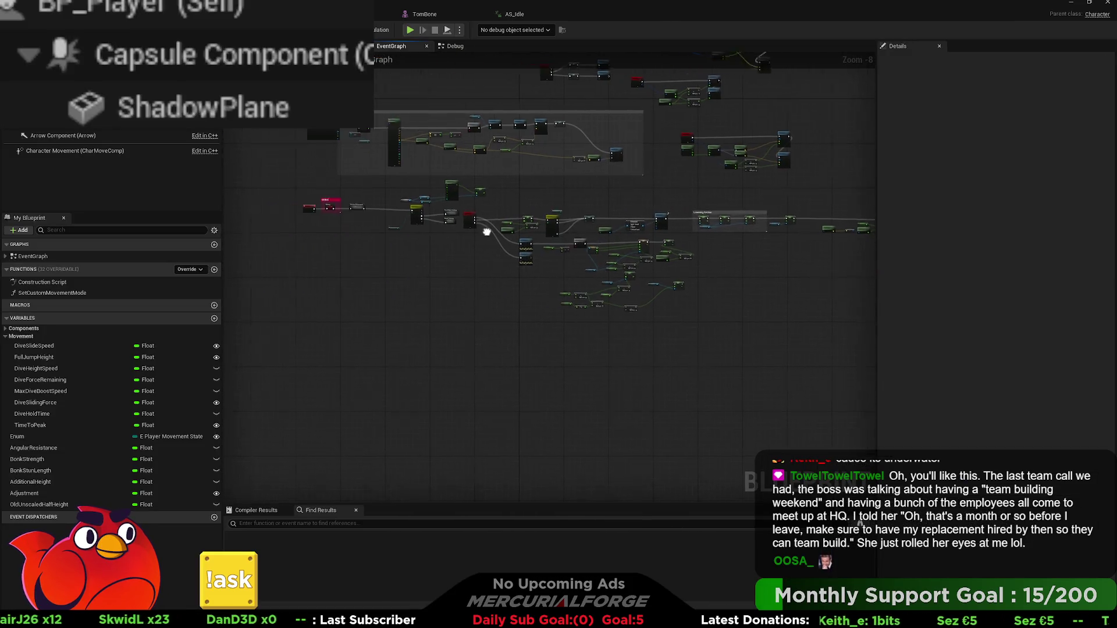
pyautogui.doubleClick(460, 247)
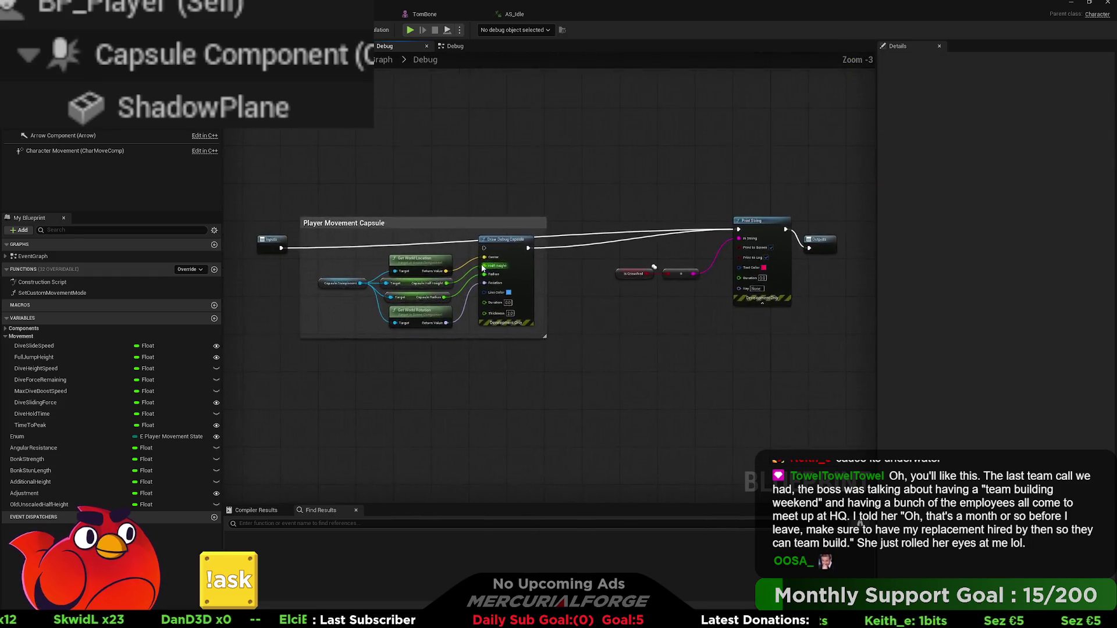
pyautogui.moveTo(313, 280); pyautogui.dragTo(314, 234)
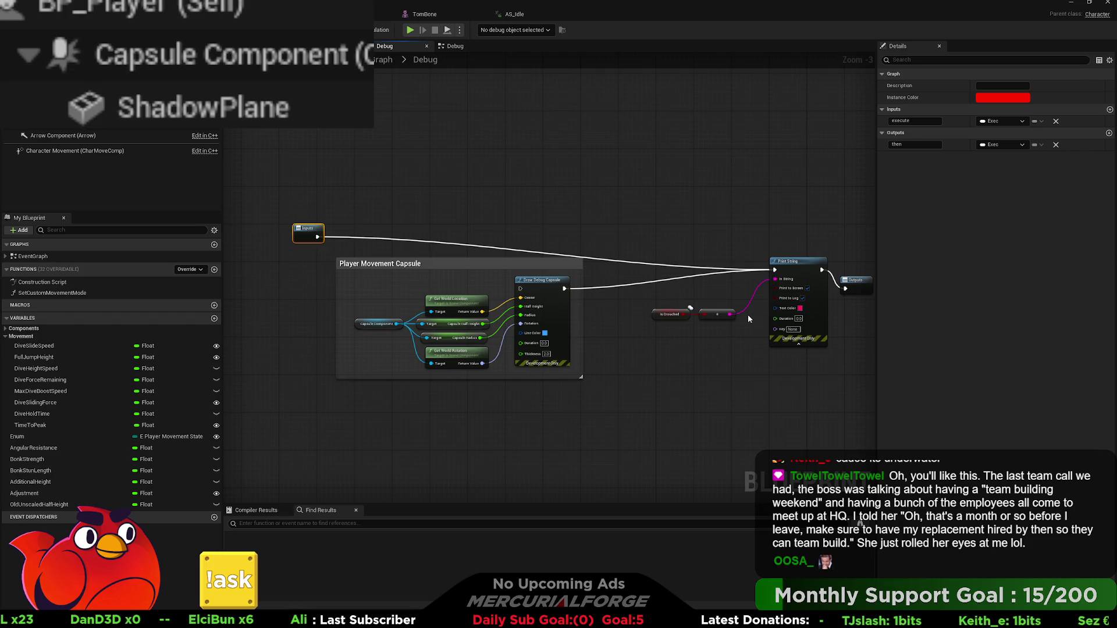
pyautogui.click(795, 263)
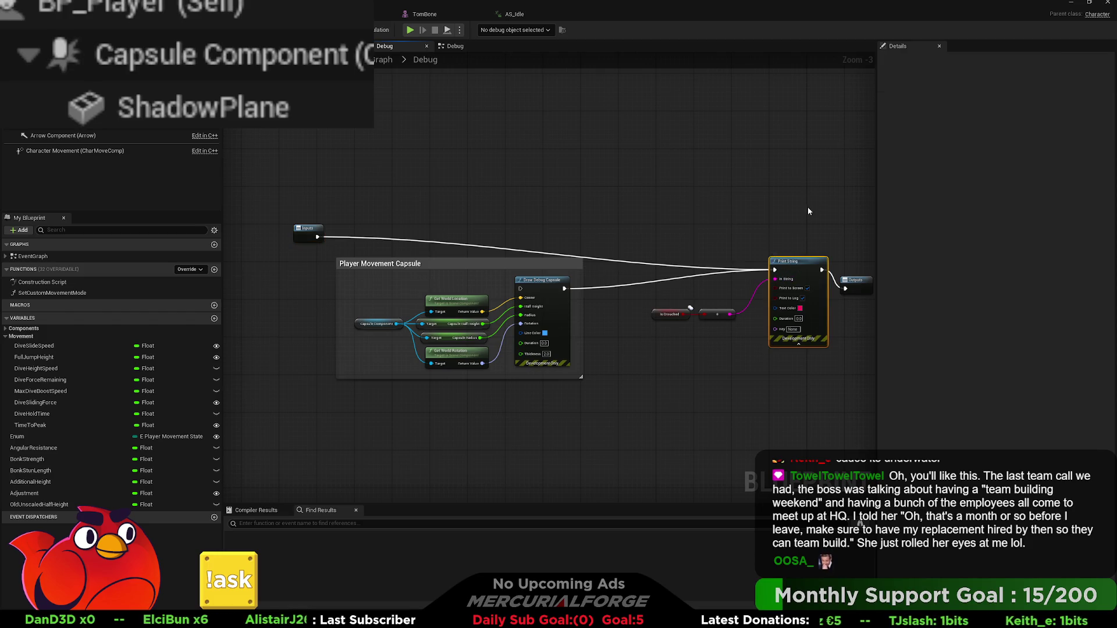
pyautogui.moveTo(723, 343); pyautogui.dragTo(655, 305)
pyautogui.press('Delete')
# Paste a Get Velocity node near Draw Debug Capsule and add a reroute from its Return Value
pyautogui.scroll(3, 640, 320)
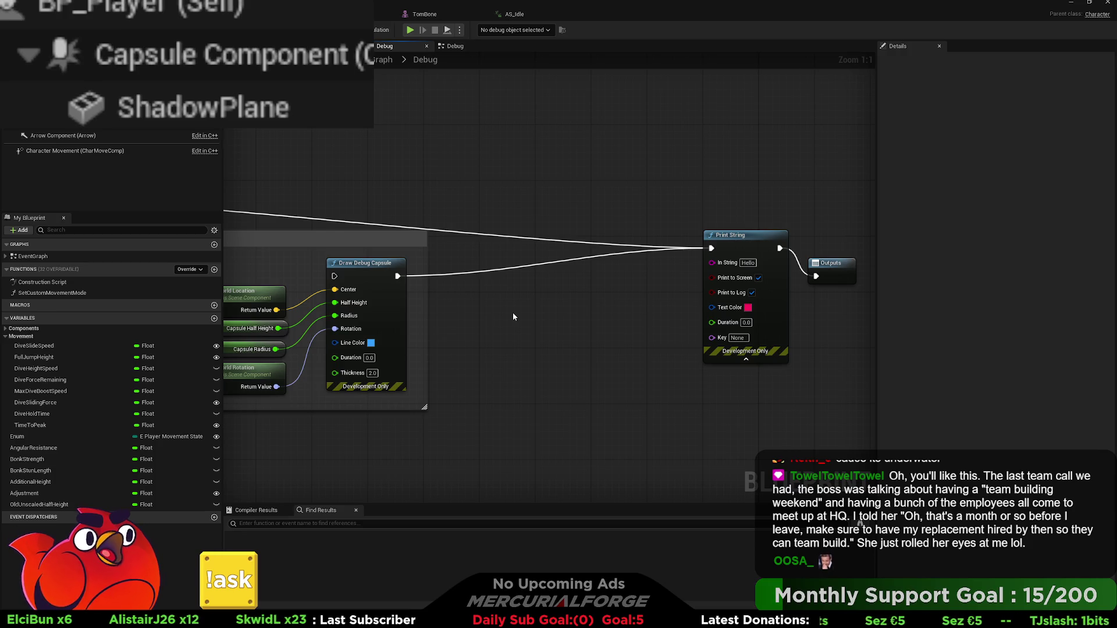
pyautogui.hotkey('ctrl', 'v')
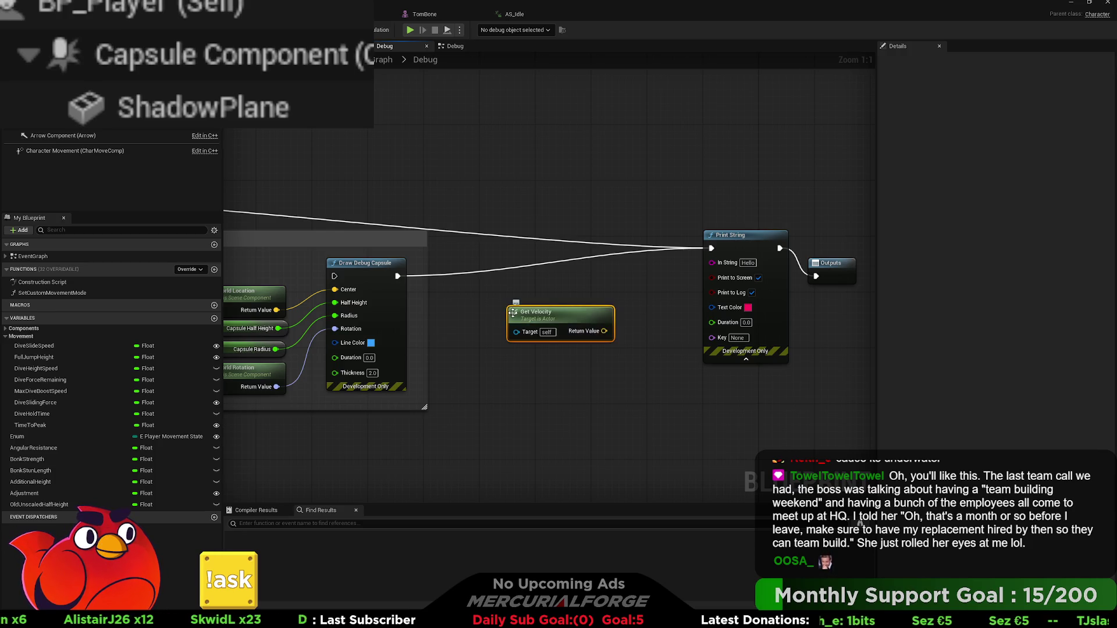
pyautogui.moveTo(596, 365)
pyautogui.mouseDown()
pyautogui.moveTo(537, 302)
pyautogui.moveTo(571, 312)
pyautogui.mouseUp()
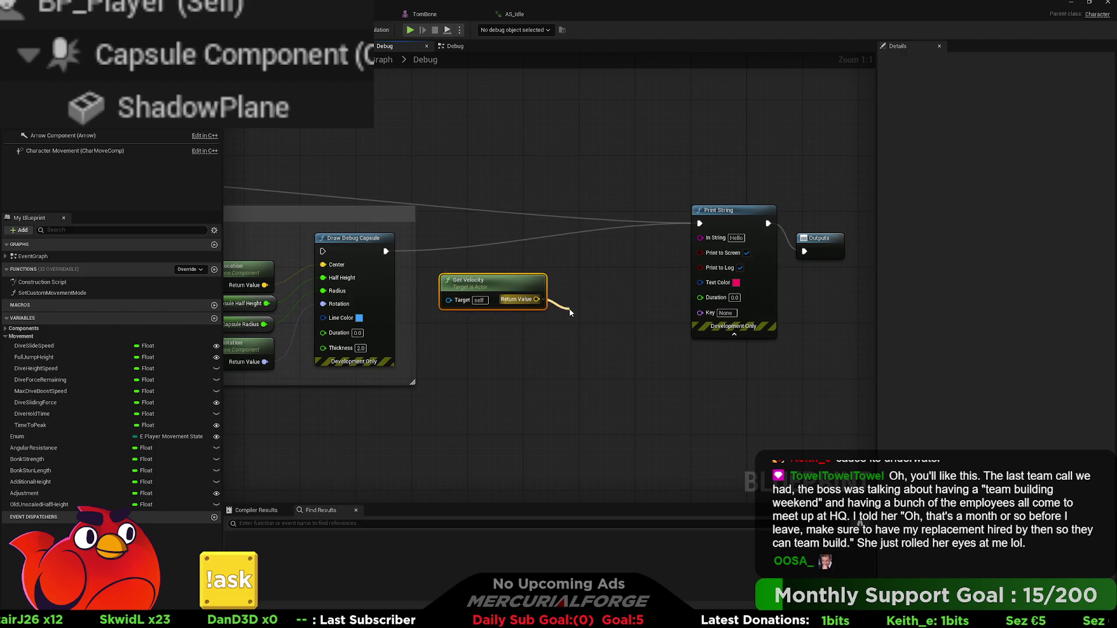
pyautogui.moveTo(570, 312); pyautogui.dragTo(609, 381)
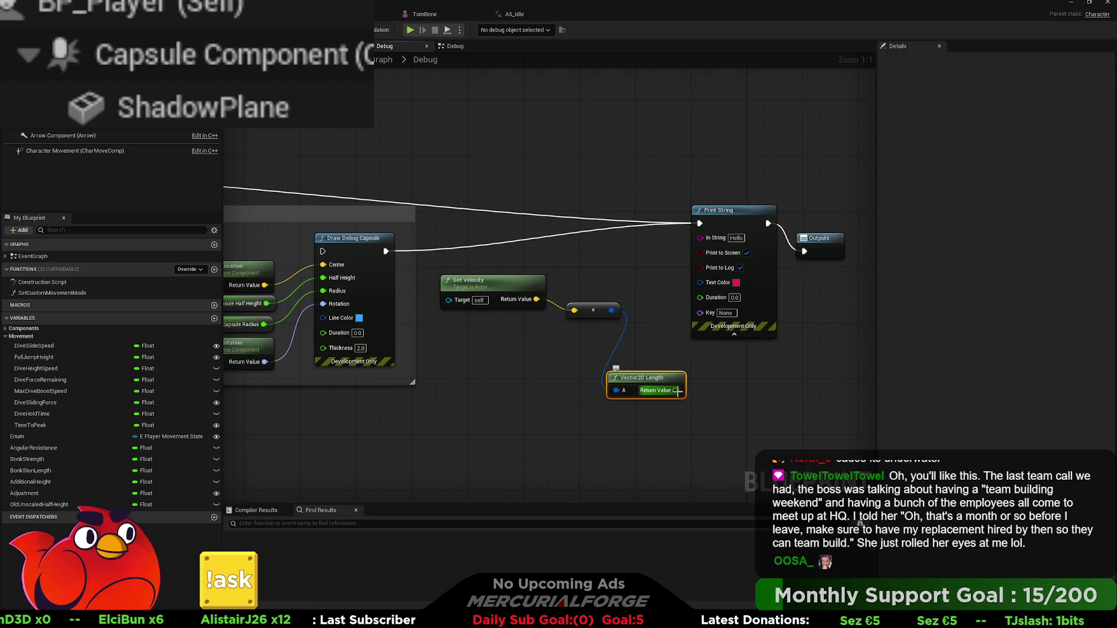
# Add an Append node into In String, with Vector2D Length feeding its B input
pyautogui.moveTo(676, 390); pyautogui.dragTo(741, 386)
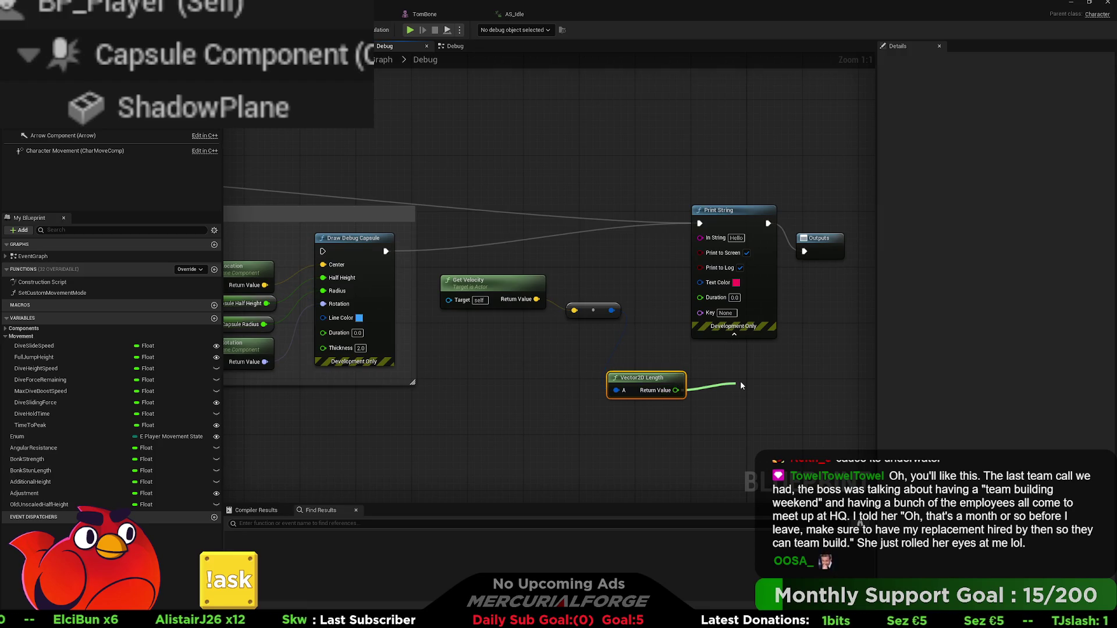
pyautogui.moveTo(741, 385); pyautogui.dragTo(806, 307)
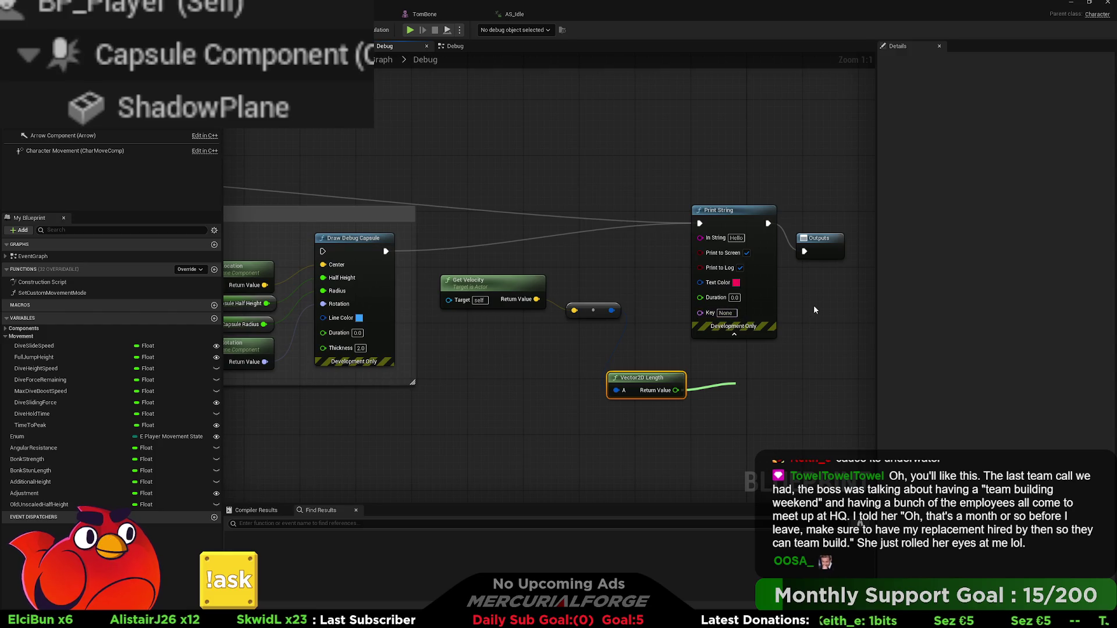
pyautogui.click(651, 243)
pyautogui.keyDown('ctrl'); pyautogui.click(561, 220); pyautogui.keyUp('ctrl')
pyautogui.moveTo(561, 220)
pyautogui.mouseDown()
pyautogui.moveTo(869, 192)
pyautogui.moveTo(778, 193)
pyautogui.moveTo(543, 315)
pyautogui.mouseUp()
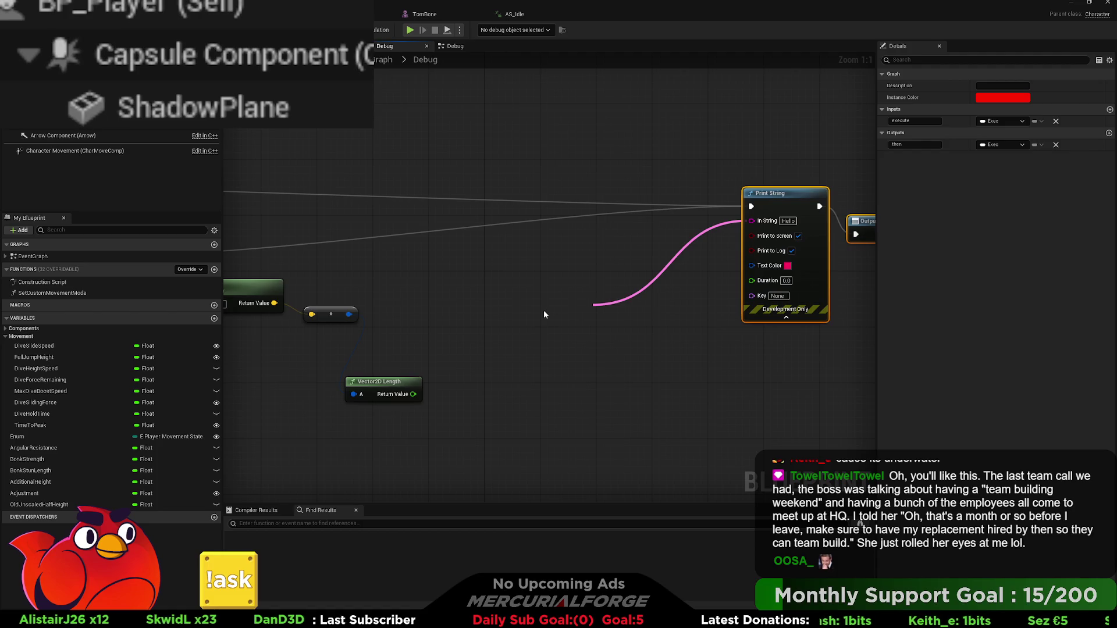
pyautogui.click(543, 314)
pyautogui.moveTo(408, 397); pyautogui.dragTo(604, 338)
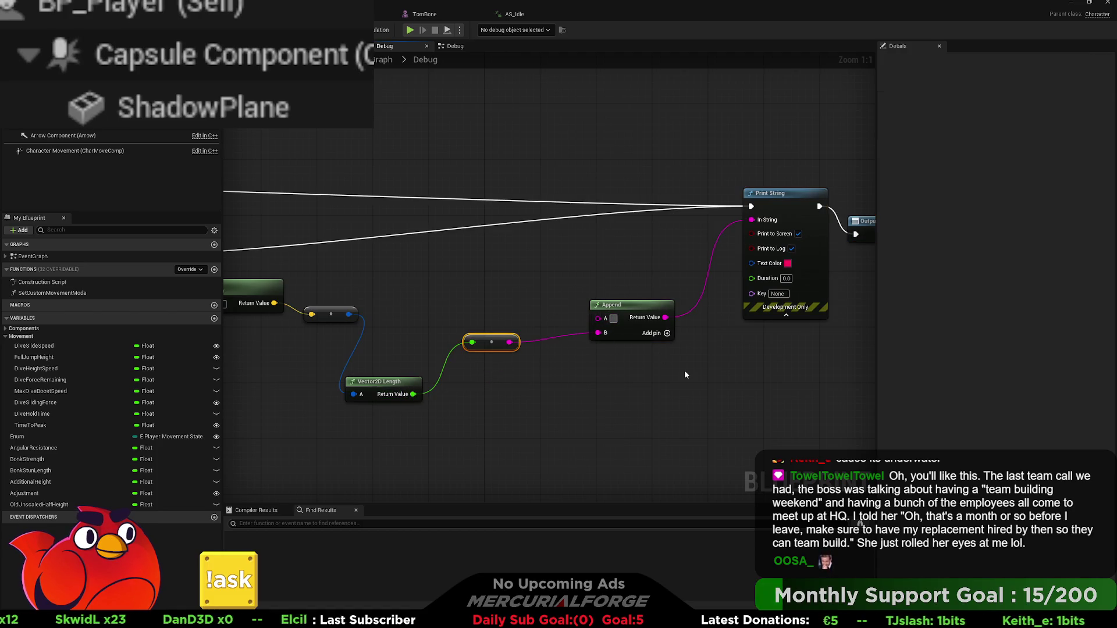
# Label the printed speed 'Horizontal Speed:' and return to the level editor
pyautogui.write('Speed')
pyautogui.press('BackSpace')
pyautogui.press('BackSpace')
pyautogui.press('BackSpace')
pyautogui.write('Hori')
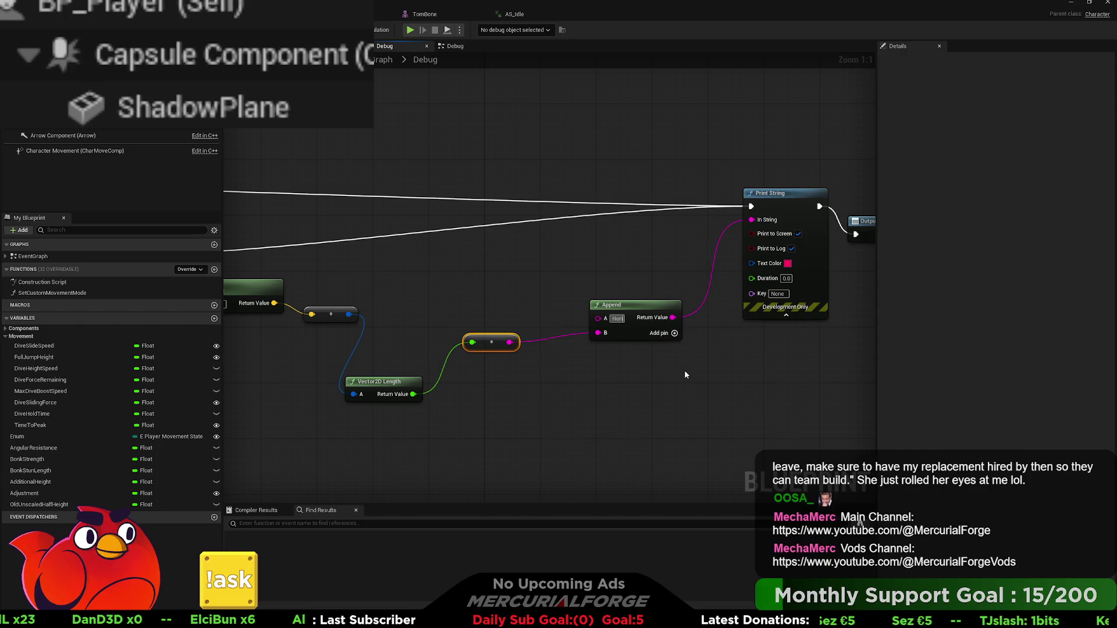
pyautogui.write('zontal Speed')
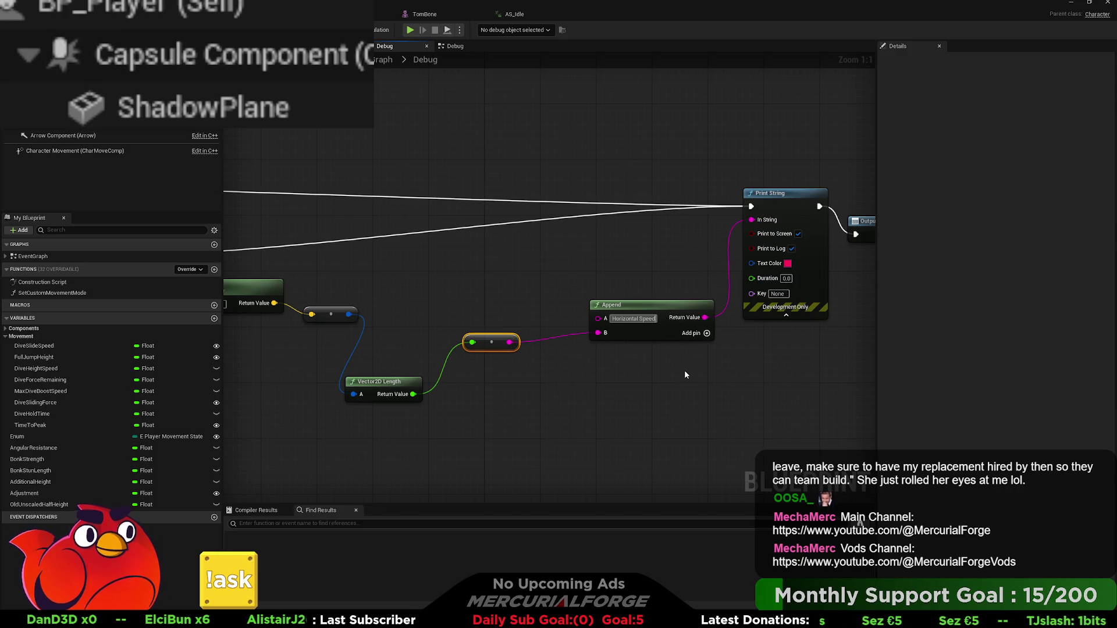
pyautogui.hotkey('ctrl', 'a')
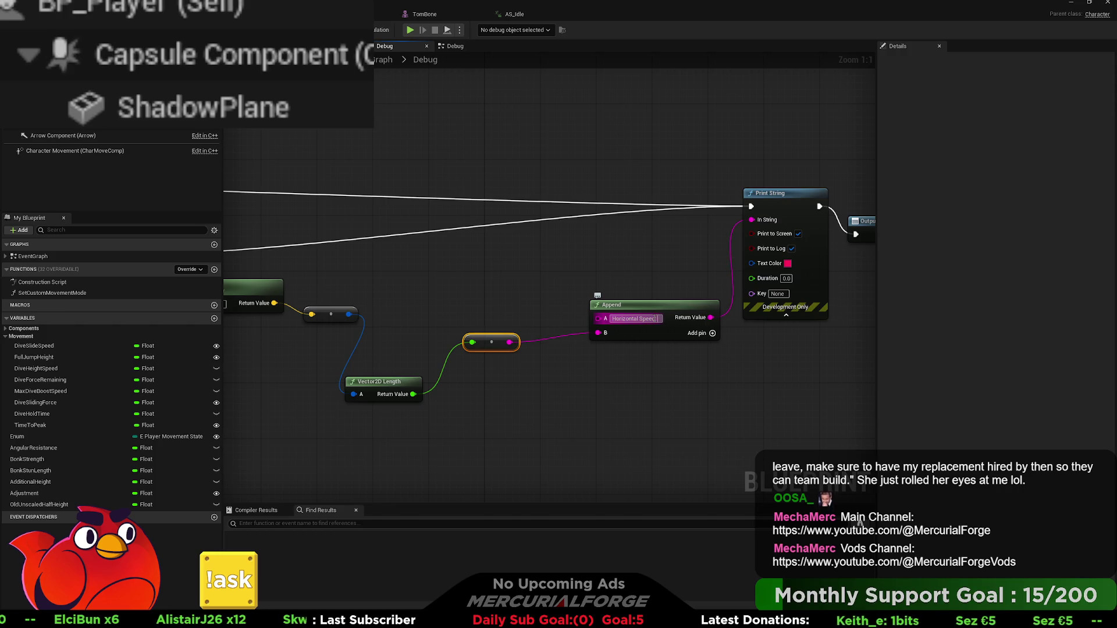
pyautogui.write(':')
pyautogui.click(714, 391)
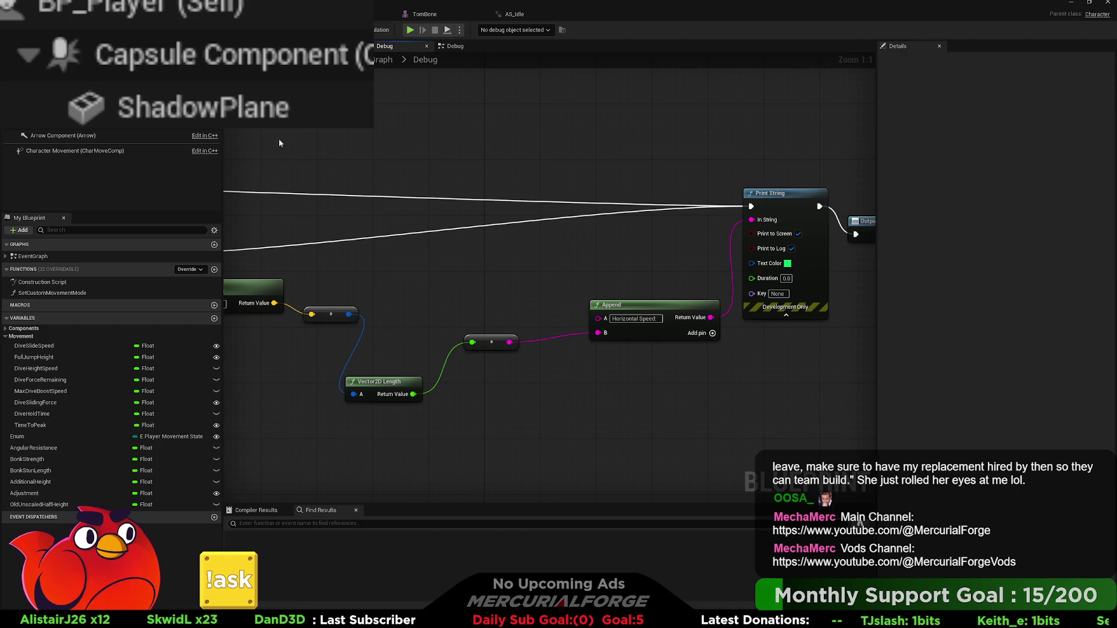
pyautogui.hotkey('ctrl', 'Tab')
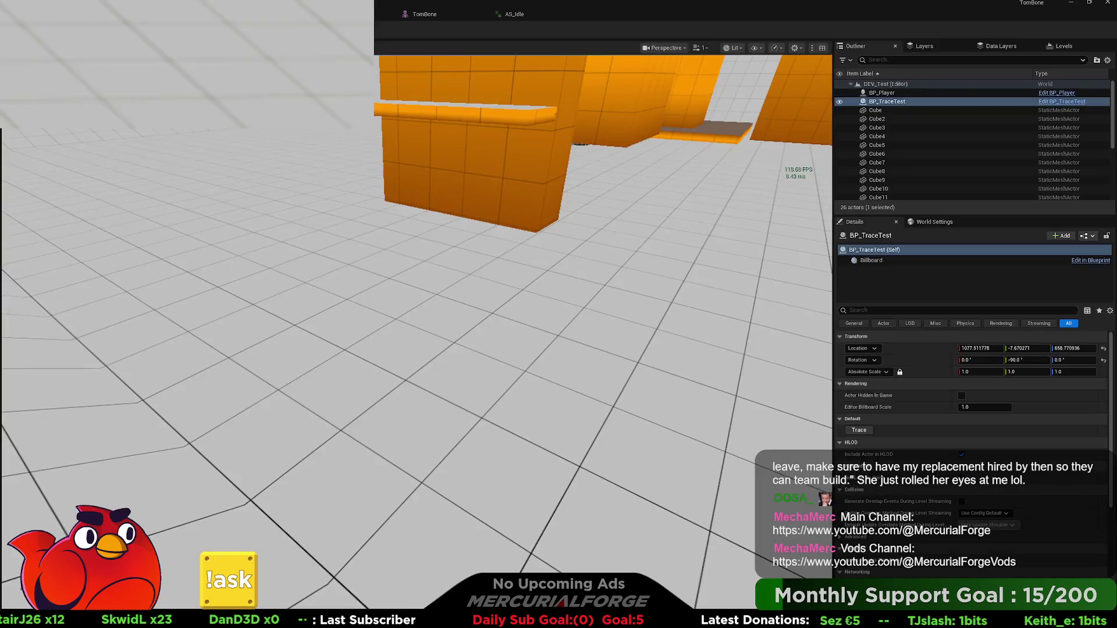
pyautogui.hotkey('alt', 'p')
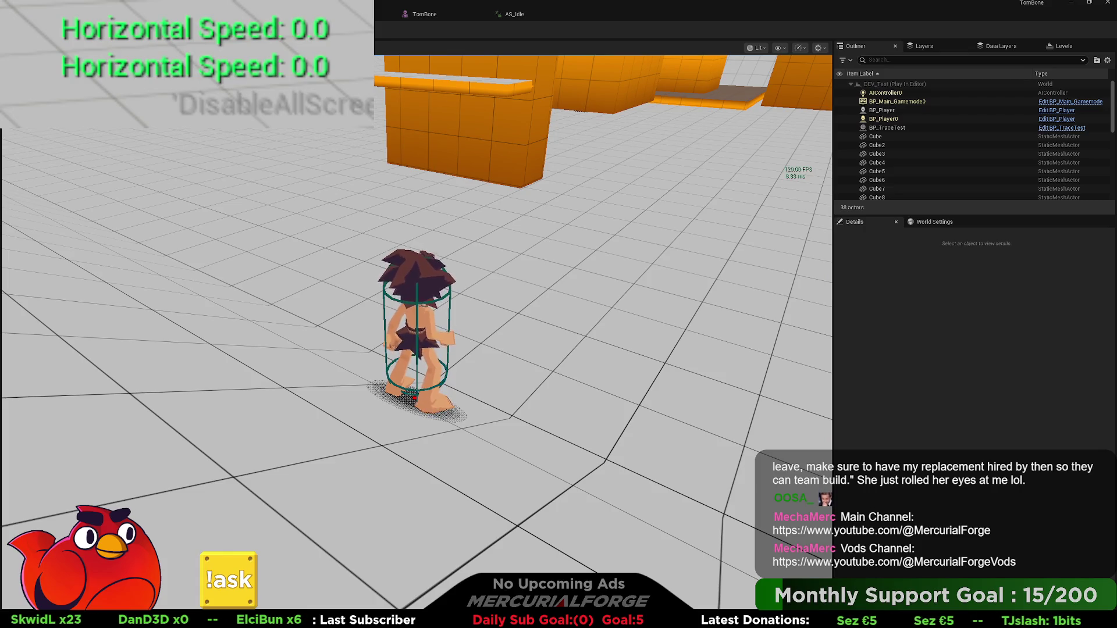
pyautogui.press('Escape')
pyautogui.hotkey('ctrl', 'Tab')
pyautogui.scroll(-4, 523, 235)
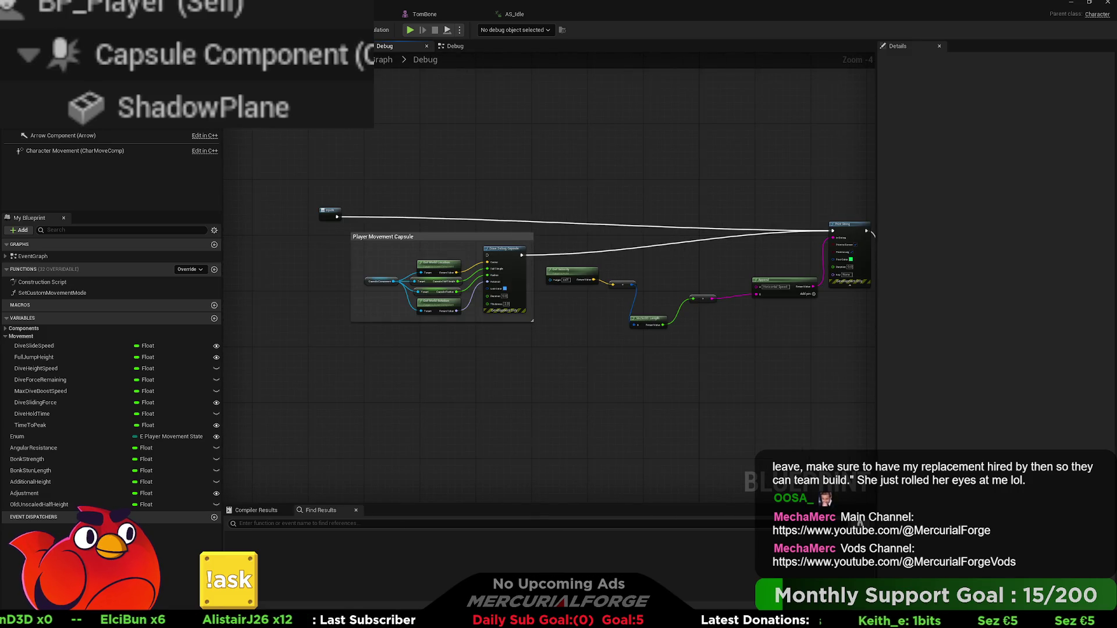
pyautogui.hotkey('ctrl', 'Tab')
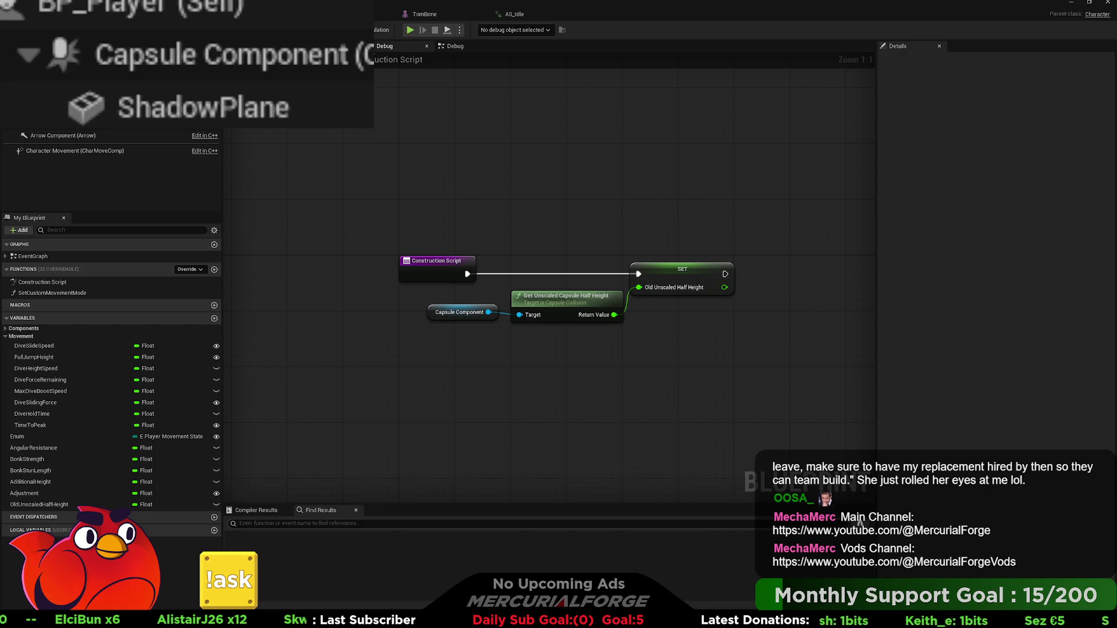
pyautogui.click(402, 46)
pyautogui.click(460, 46)
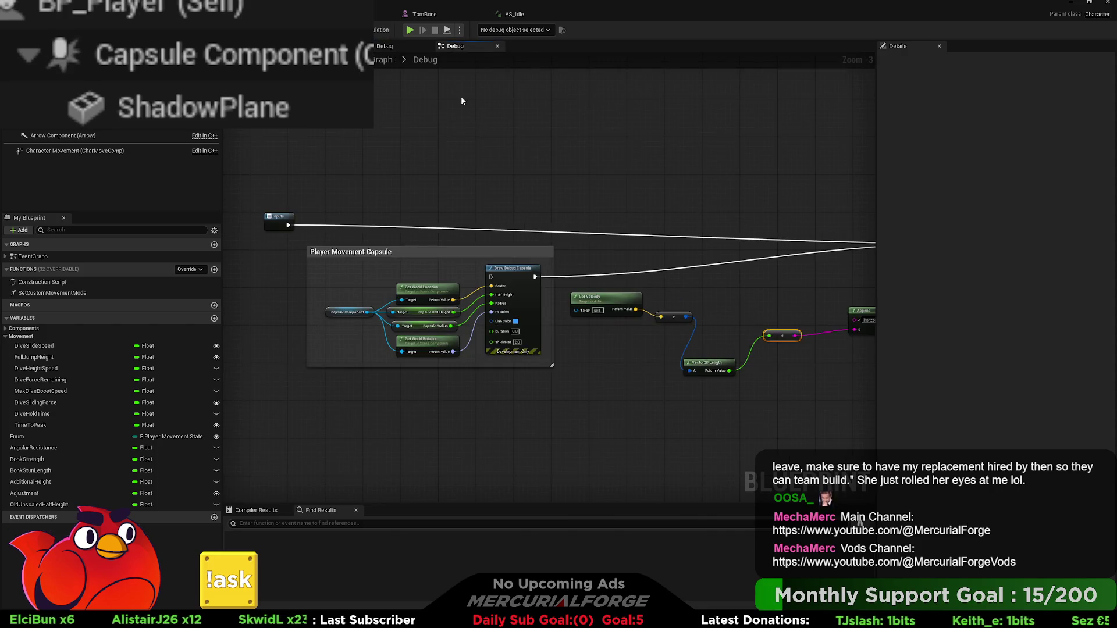
pyautogui.click(383, 59)
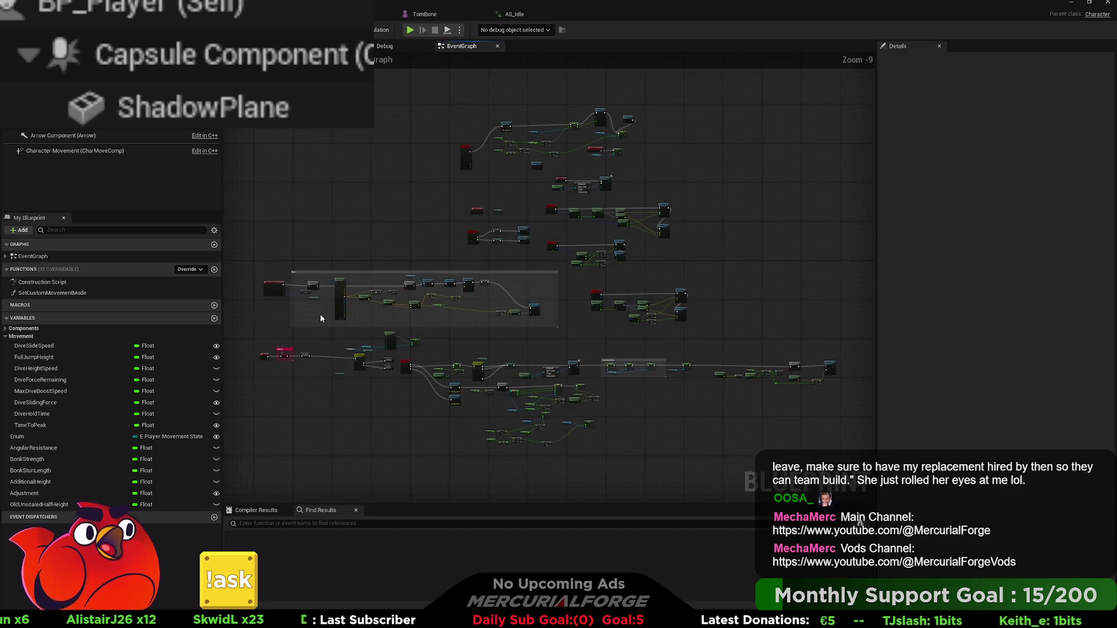
# Focus the level view on the characters and fly the camera past the orange walls
pyautogui.hotkey('ctrl', 'Tab')
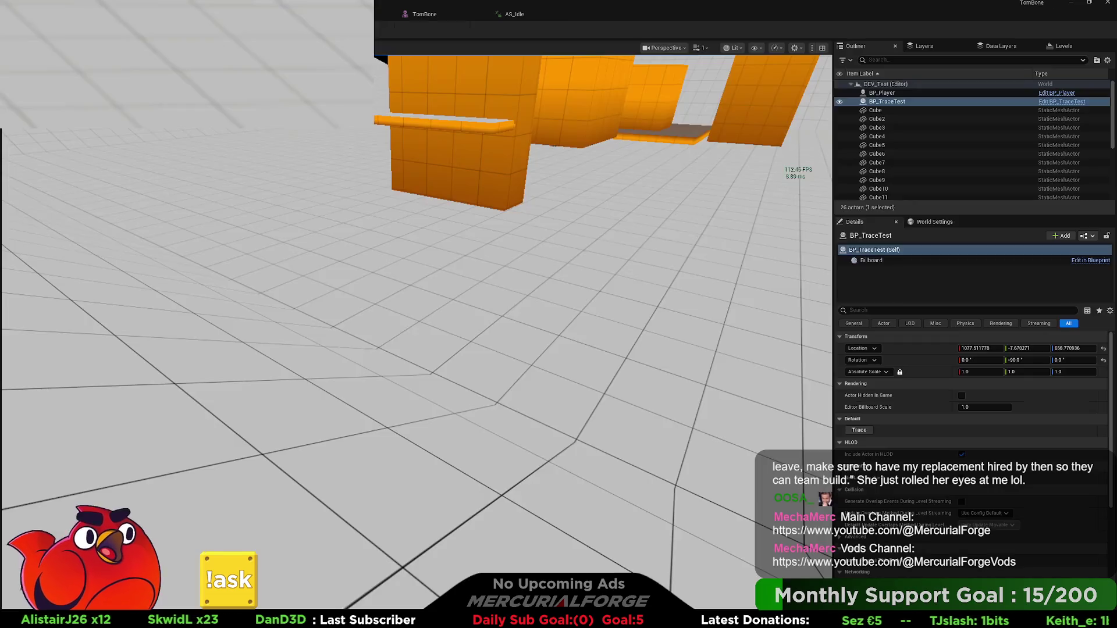
pyautogui.press('f')
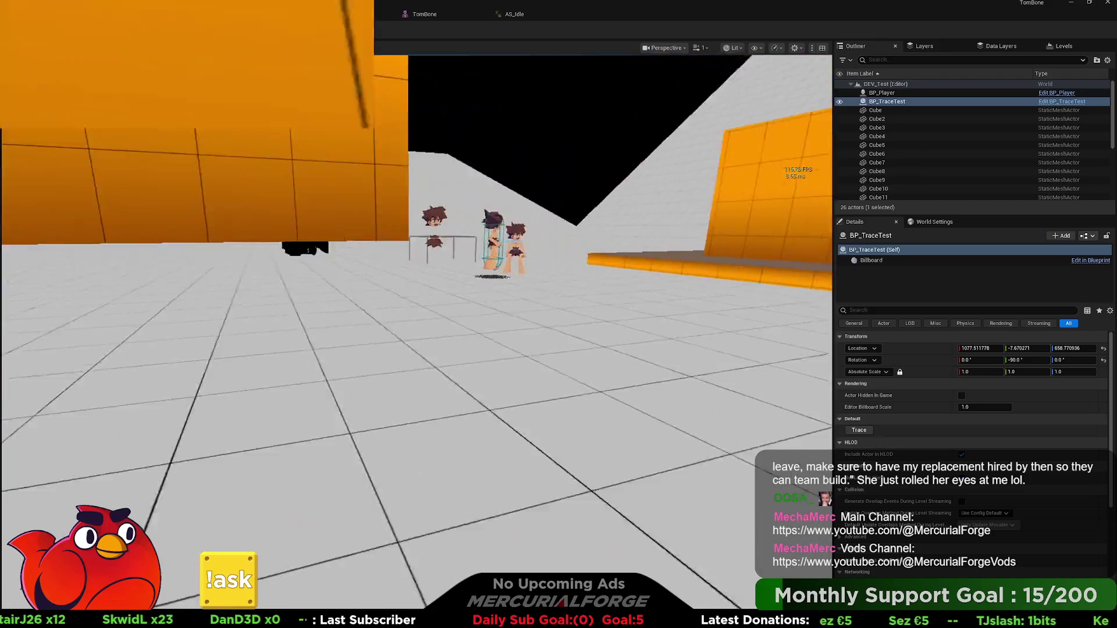
pyautogui.click(521, 317)
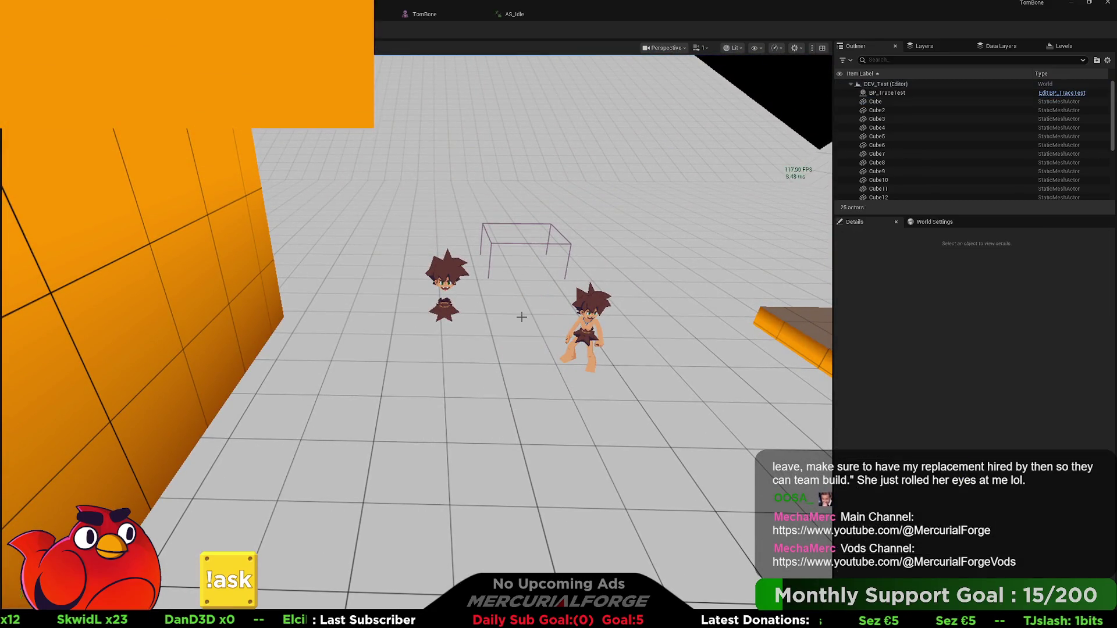
pyautogui.moveTo(522, 317)
pyautogui.mouseDown()
pyautogui.moveTo(521, 337)
pyautogui.moveTo(500, 303)
pyautogui.moveTo(547, 279)
pyautogui.mouseUp()
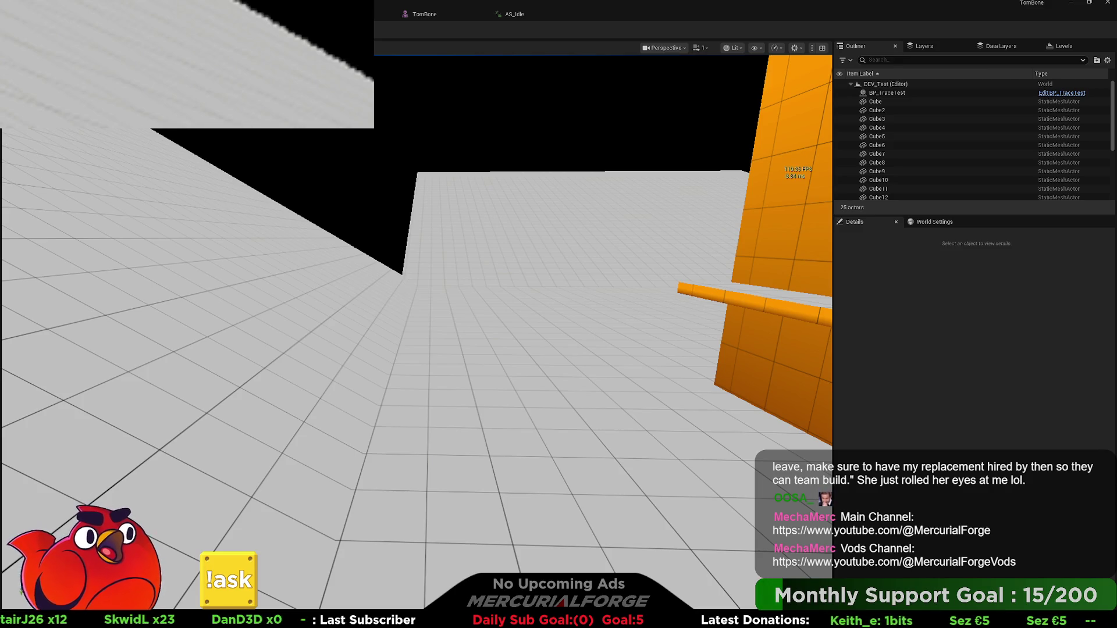
# Play-test running and diving the character several times, then end the session
pyautogui.hotkey('alt', 'p')
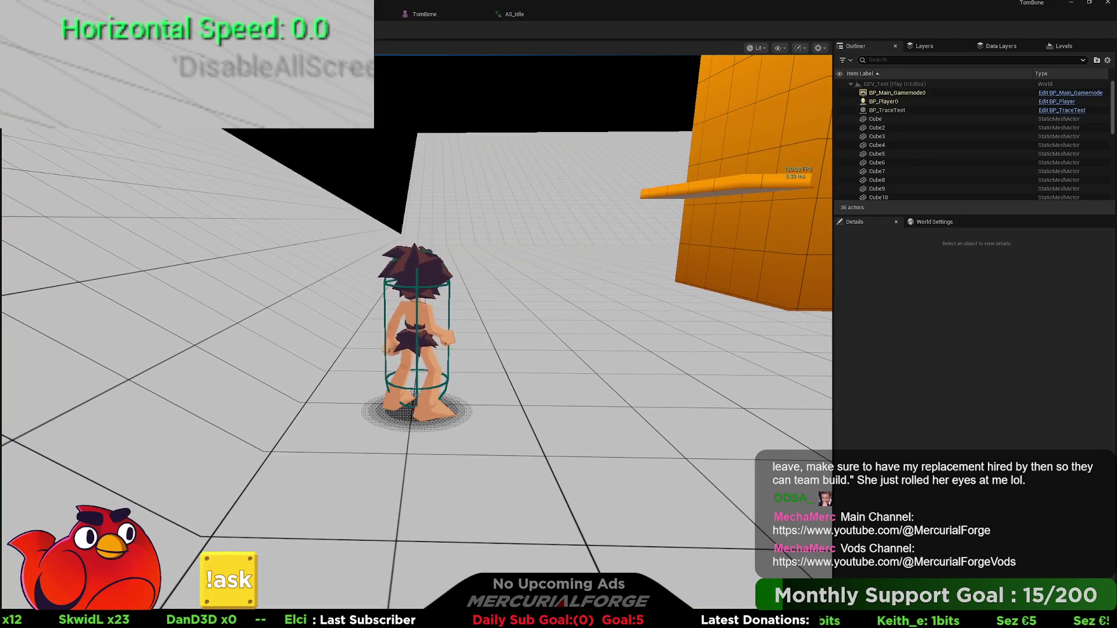
pyautogui.press('a')
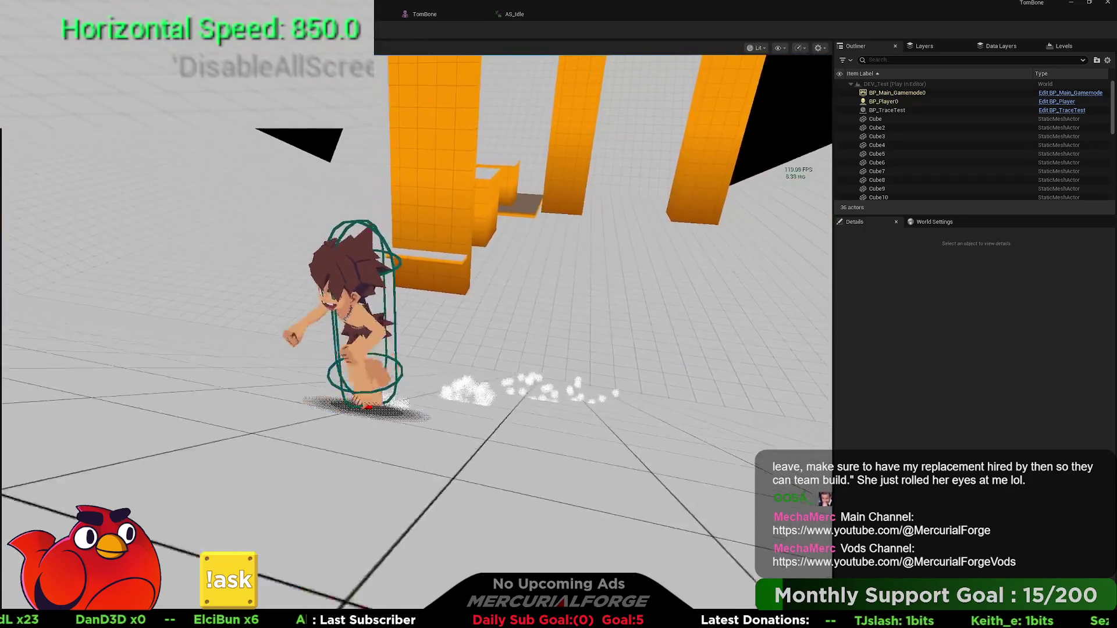
pyautogui.press('space')
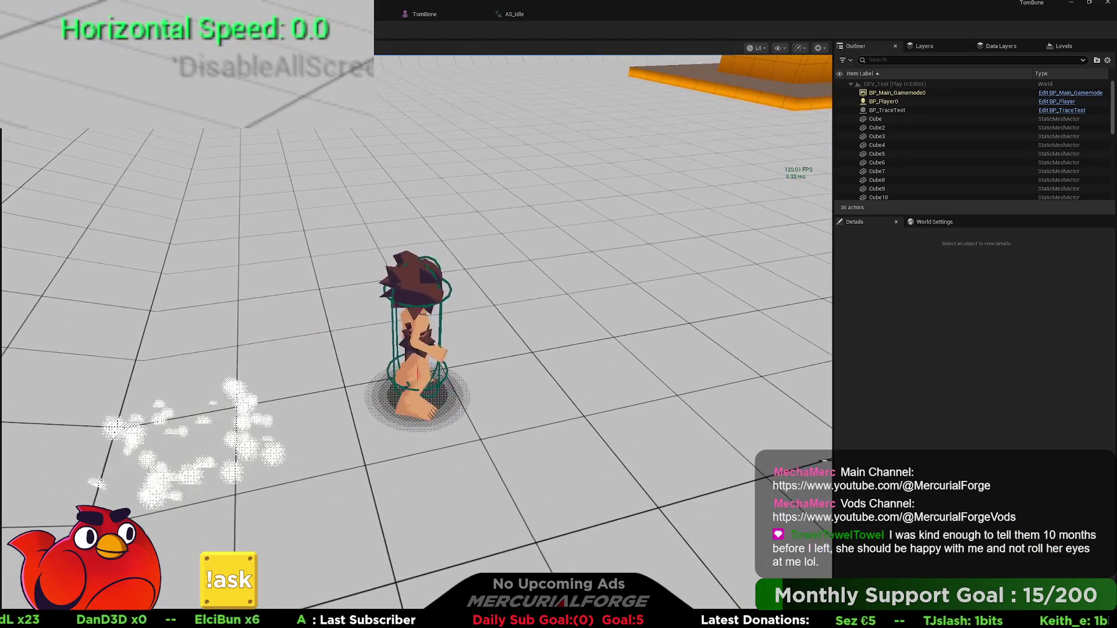
pyautogui.press('space')
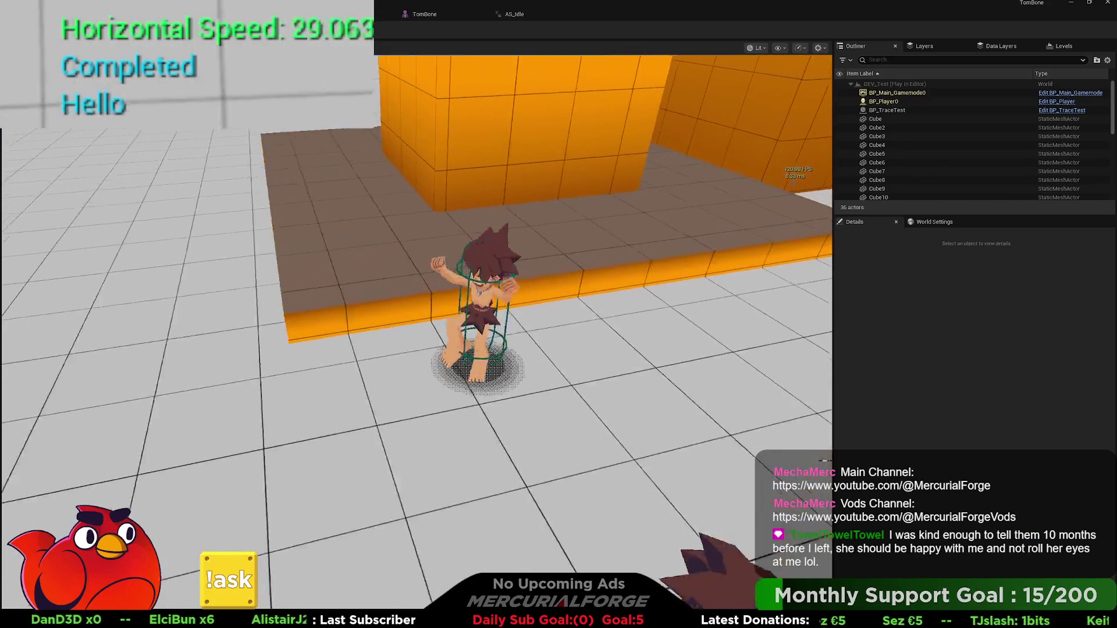
pyautogui.press('space')
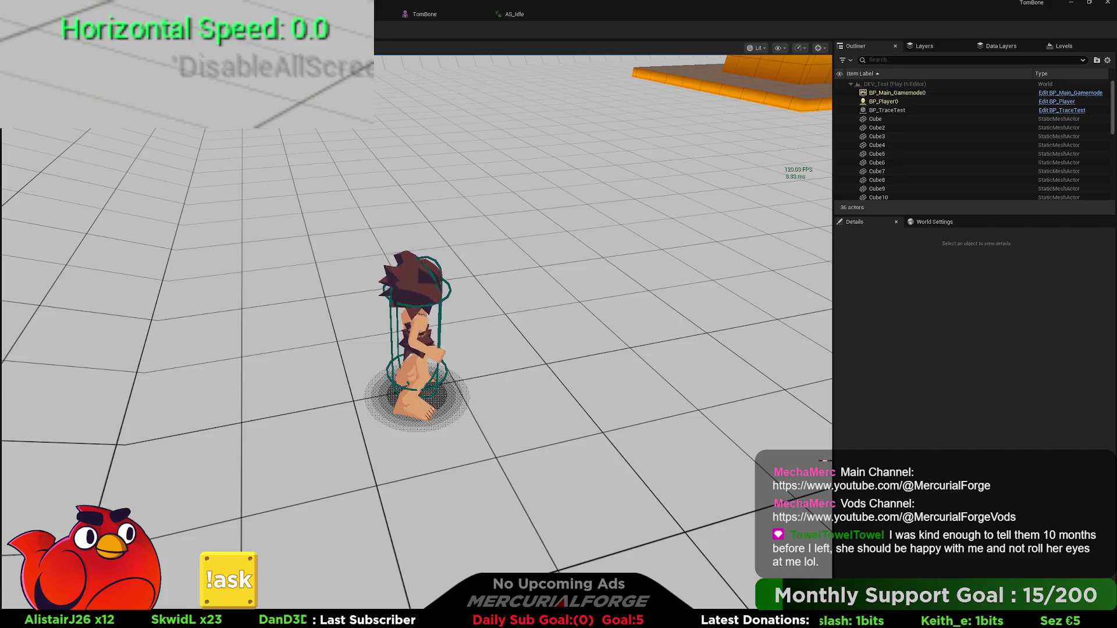
pyautogui.press('Escape')
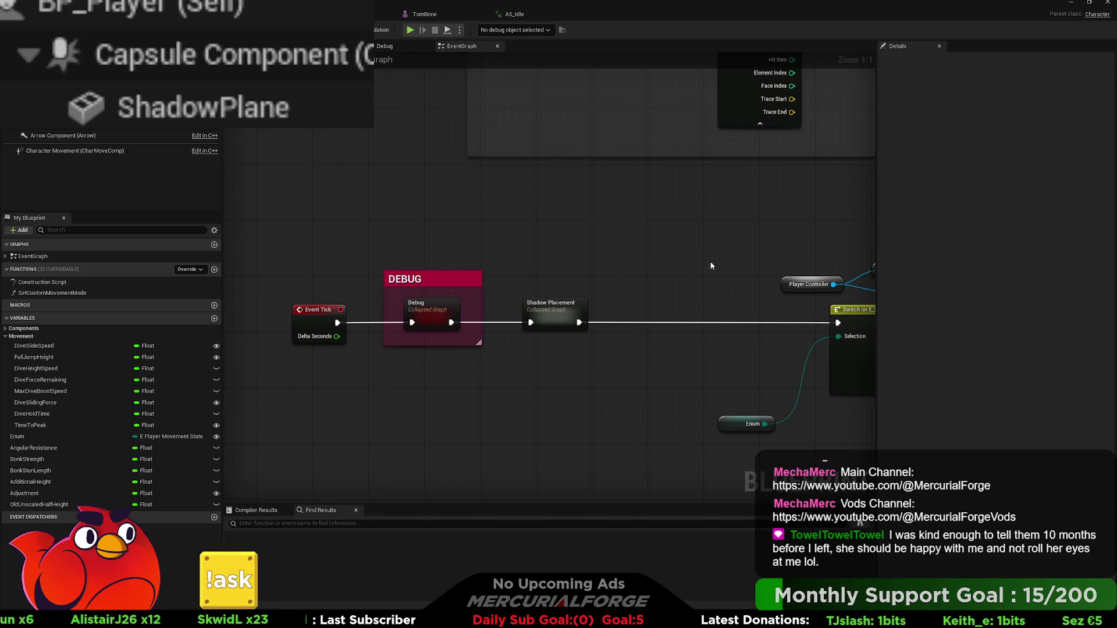
# Pan across the EventGraph from the IA_Dive nodes to the Launch Character node
pyautogui.moveTo(713, 265); pyautogui.dragTo(341, 249)
pyautogui.moveTo(557, 235); pyautogui.dragTo(403, 244)
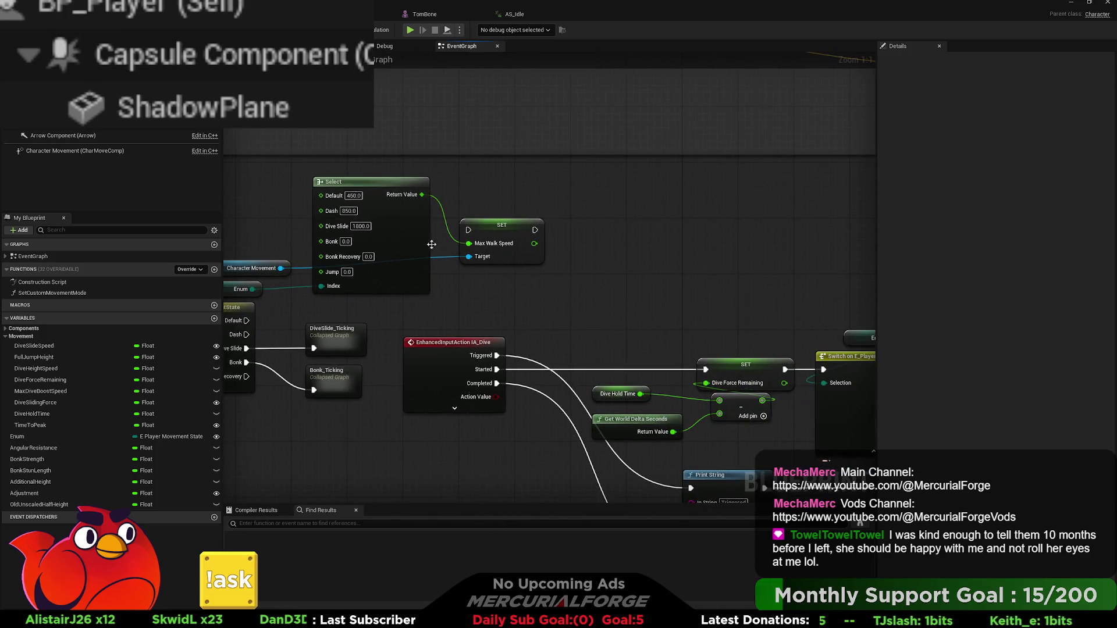
pyautogui.moveTo(653, 249)
pyautogui.mouseDown()
pyautogui.moveTo(407, 252)
pyautogui.moveTo(302, 219)
pyautogui.moveTo(741, 219)
pyautogui.moveTo(379, 414)
pyautogui.moveTo(618, 369)
pyautogui.moveTo(573, 386)
pyautogui.moveTo(533, 371)
pyautogui.moveTo(686, 174)
pyautogui.moveTo(531, 324)
pyautogui.moveTo(646, 311)
pyautogui.mouseUp()
pyautogui.moveTo(492, 317)
pyautogui.mouseDown()
pyautogui.moveTo(478, 286)
pyautogui.moveTo(728, 278)
pyautogui.moveTo(421, 289)
pyautogui.moveTo(635, 296)
pyautogui.mouseUp()
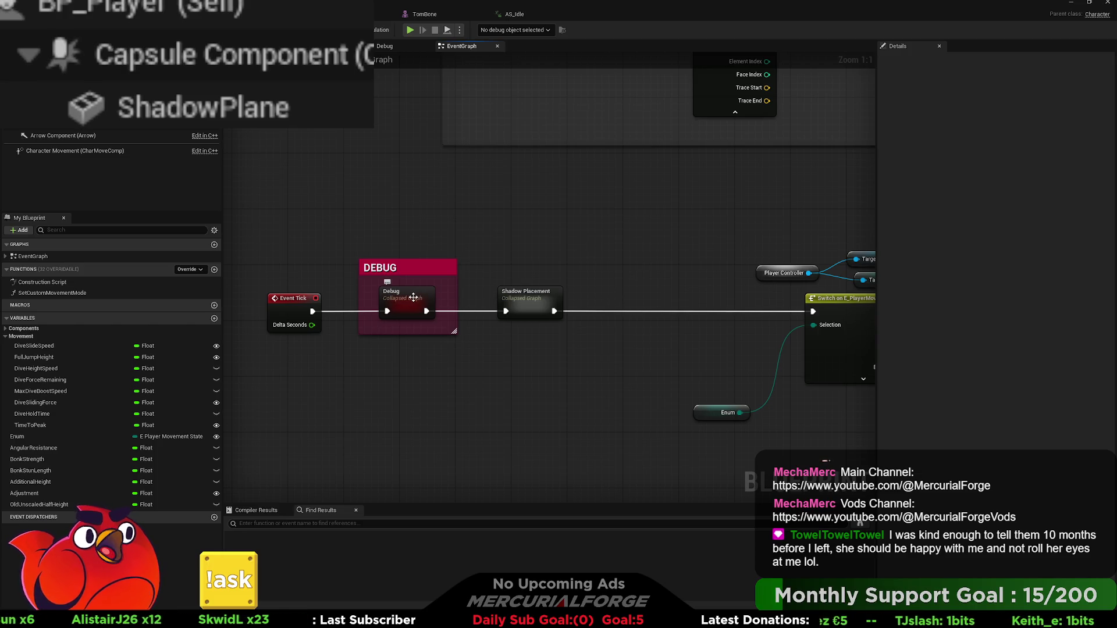
pyautogui.scroll(-5, 629, 281)
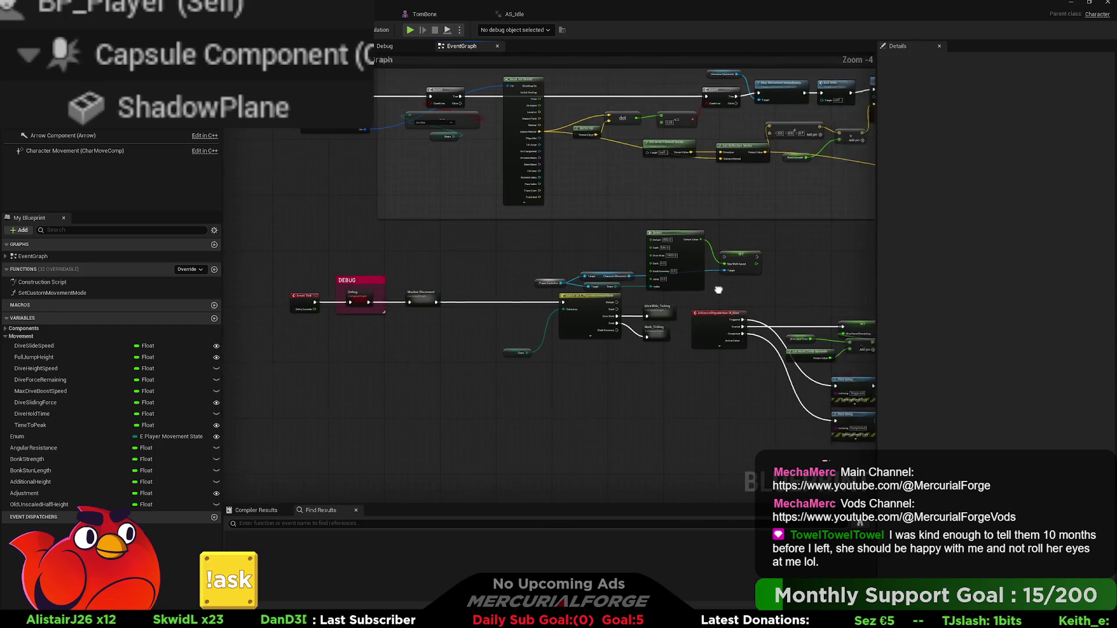
pyautogui.moveTo(625, 283); pyautogui.dragTo(247, 274)
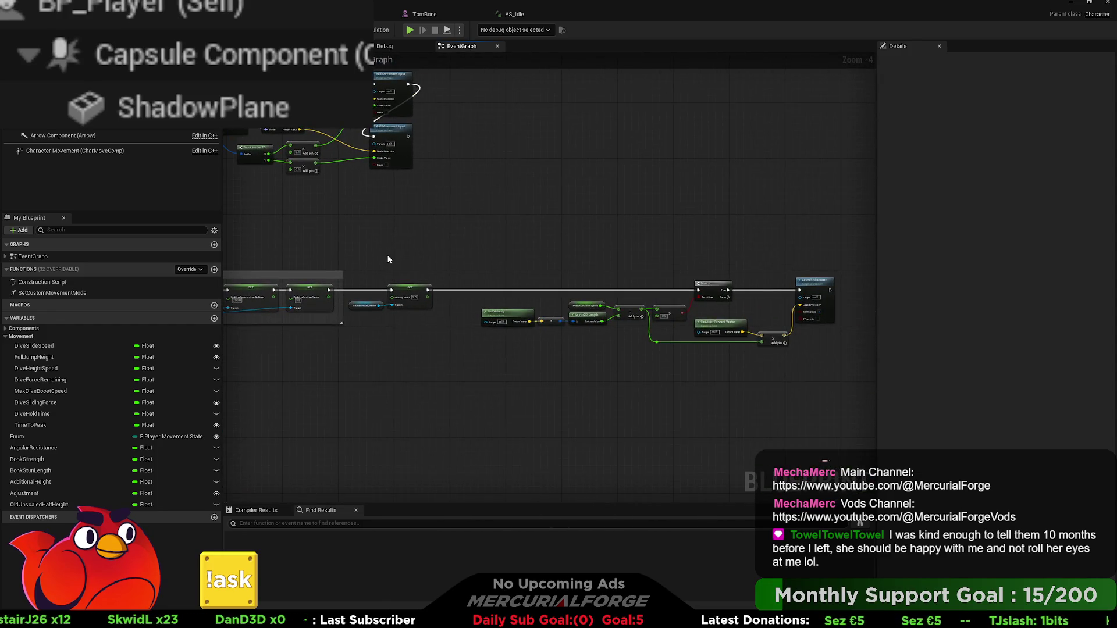
pyautogui.scroll(5, 625, 283)
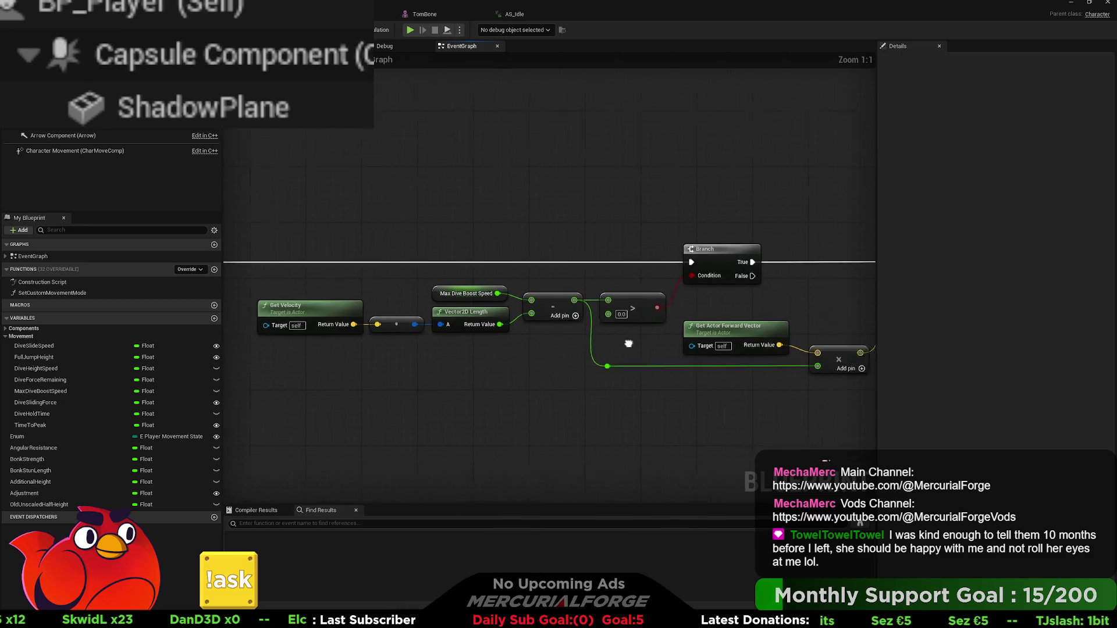
pyautogui.moveTo(523, 326); pyautogui.dragTo(486, 316)
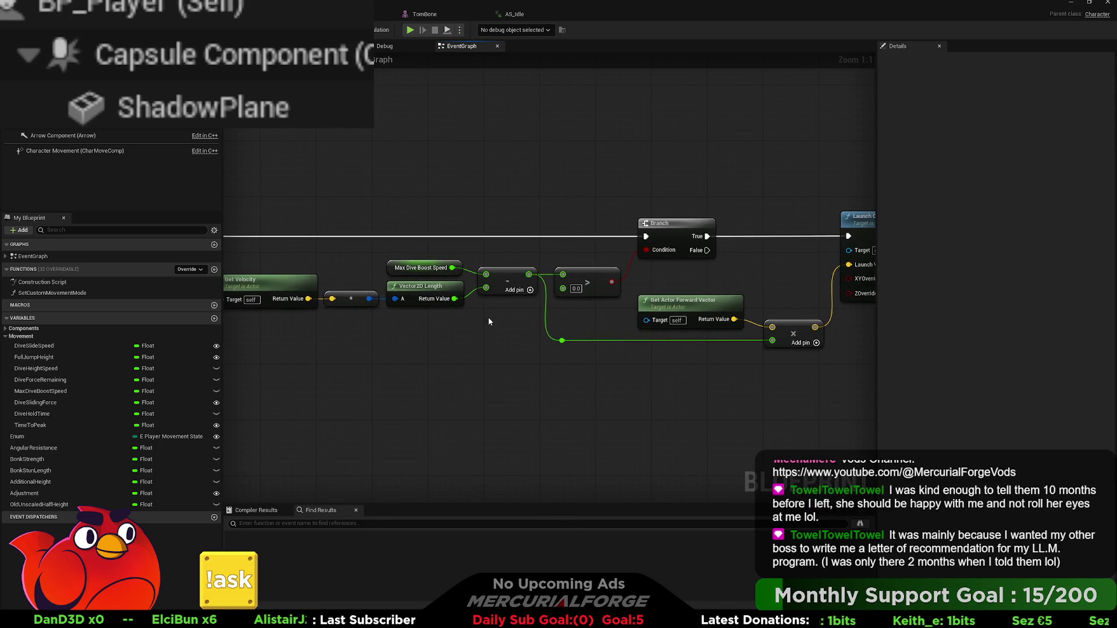
pyautogui.moveTo(702, 358); pyautogui.dragTo(618, 358)
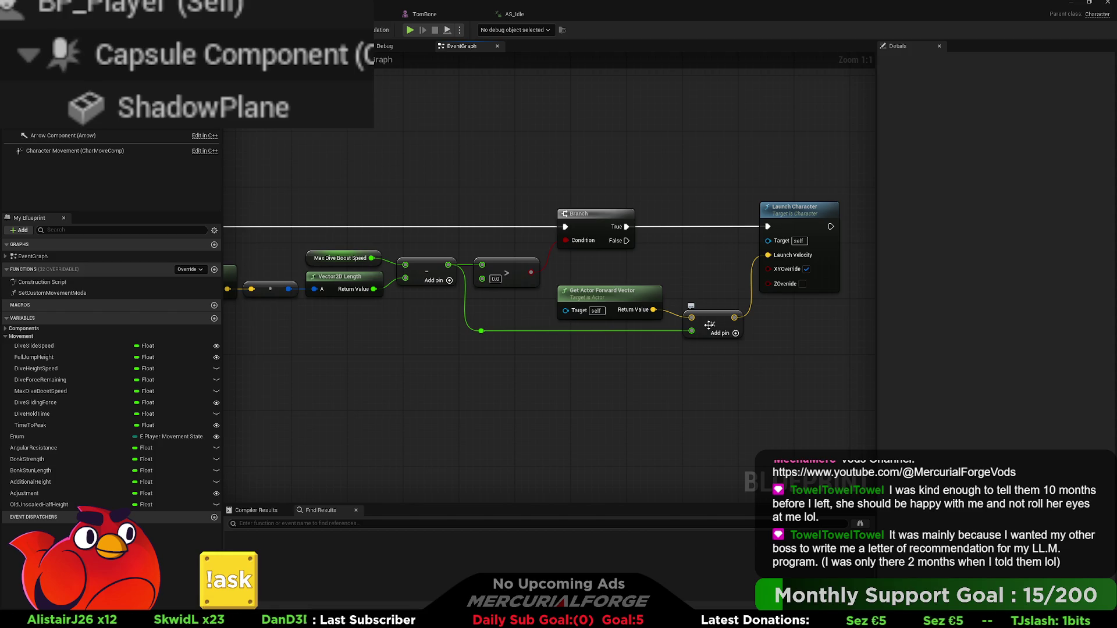
# Delete the multiply node feeding Launch Velocity and move Launch Character further right
pyautogui.click(709, 324)
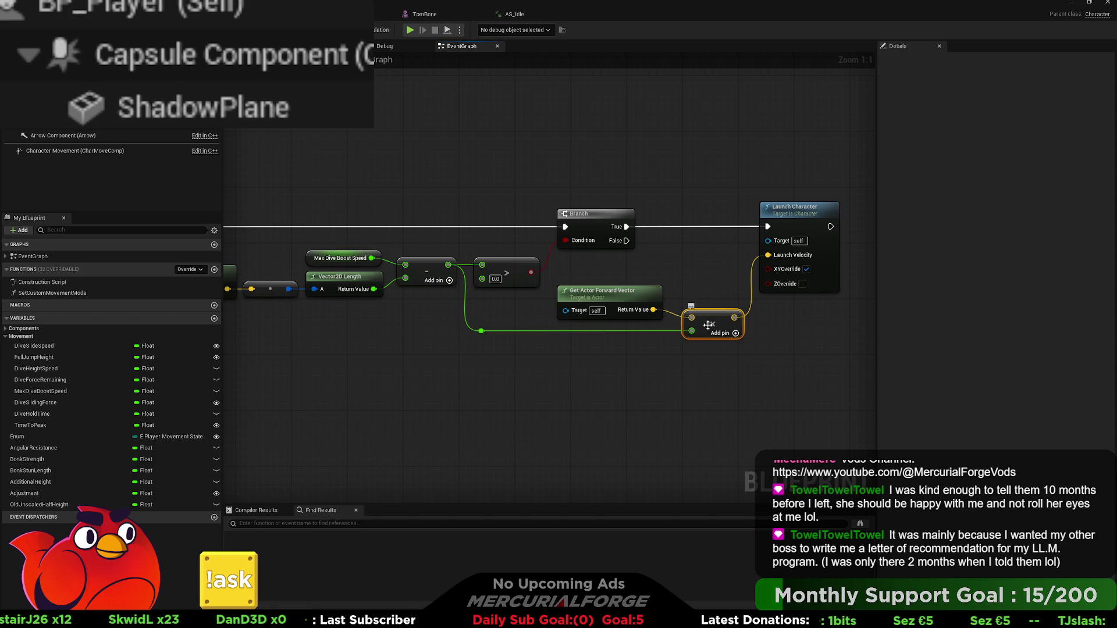
pyautogui.press('Delete')
pyautogui.moveTo(573, 212); pyautogui.dragTo(765, 207)
pyautogui.moveTo(564, 358); pyautogui.dragTo(705, 362)
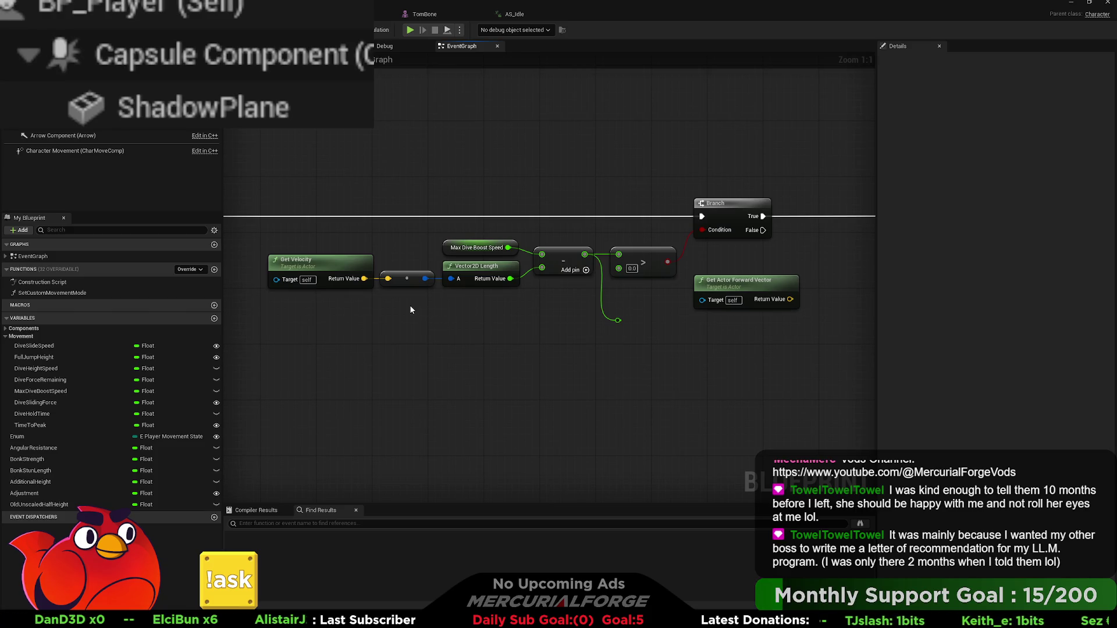
# Multiply Get Actor Forward Vector by the float boost value
pyautogui.click(343, 281)
pyautogui.moveTo(762, 334)
pyautogui.mouseDown()
pyautogui.moveTo(623, 332)
pyautogui.moveTo(640, 333)
pyautogui.moveTo(622, 334)
pyautogui.moveTo(616, 379)
pyautogui.mouseUp()
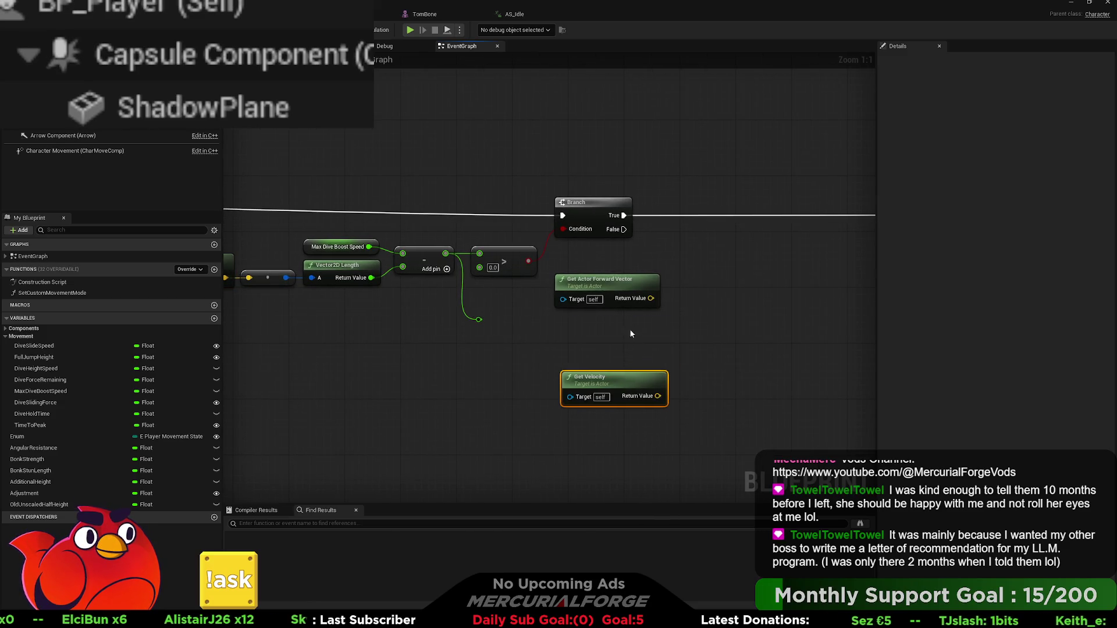
pyautogui.moveTo(649, 298); pyautogui.dragTo(700, 298)
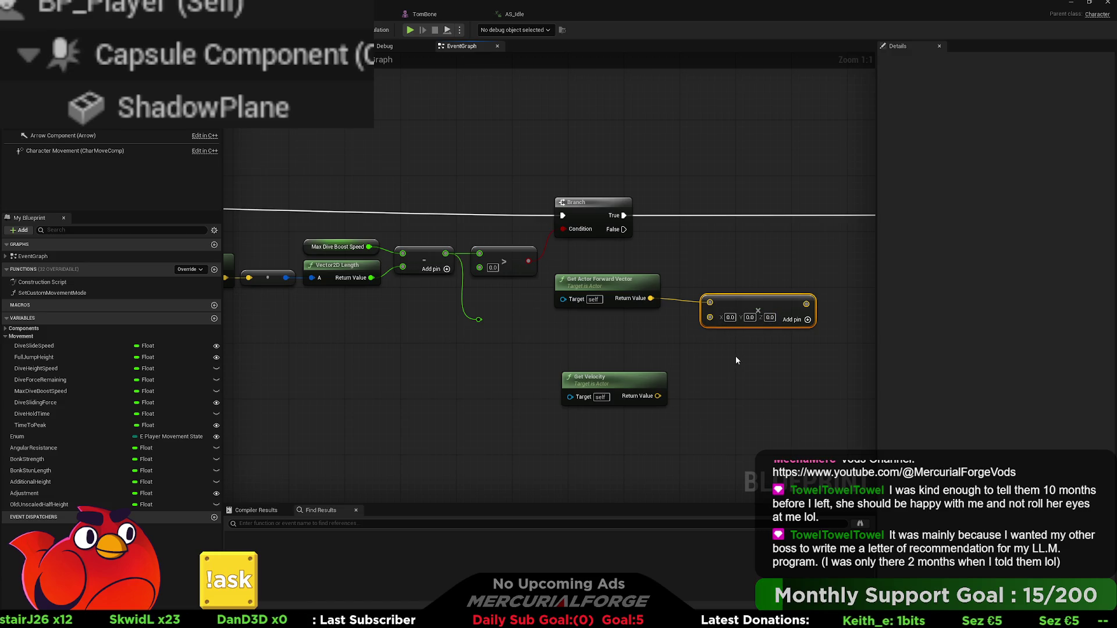
pyautogui.hotkey('ctrl', 'z')
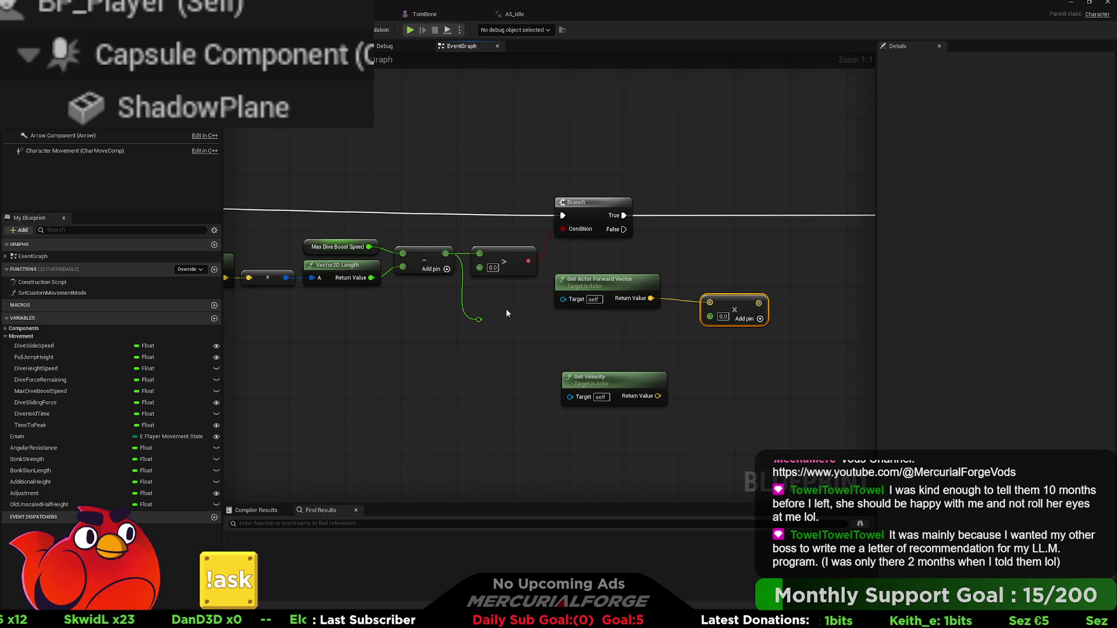
pyautogui.moveTo(477, 319)
pyautogui.mouseDown()
pyautogui.moveTo(710, 315)
pyautogui.moveTo(471, 336)
pyautogui.mouseUp()
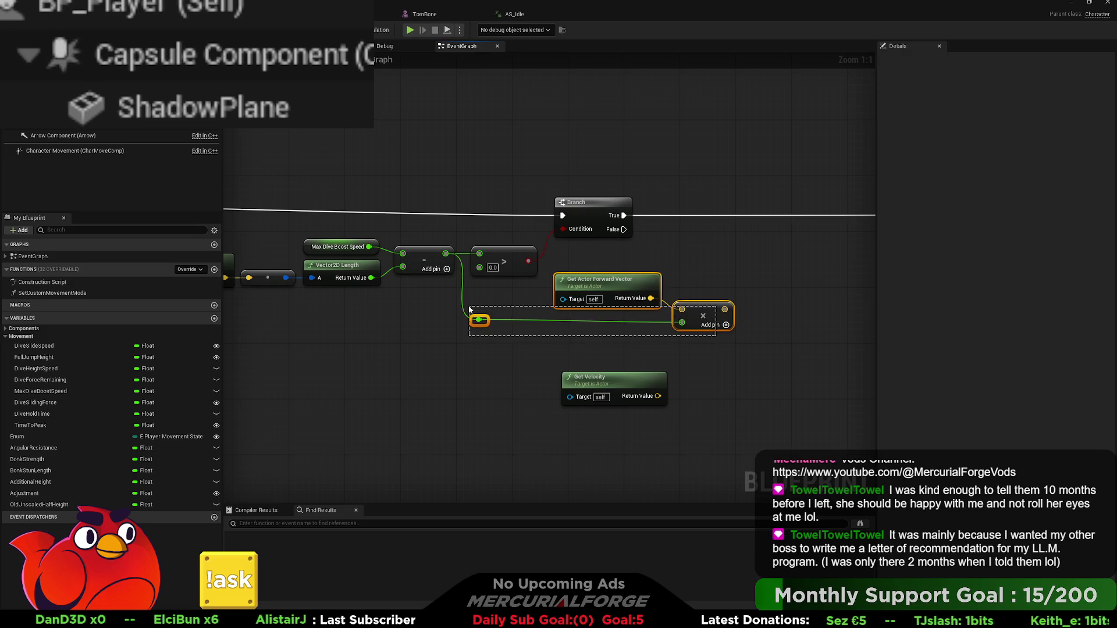
pyautogui.press('q')
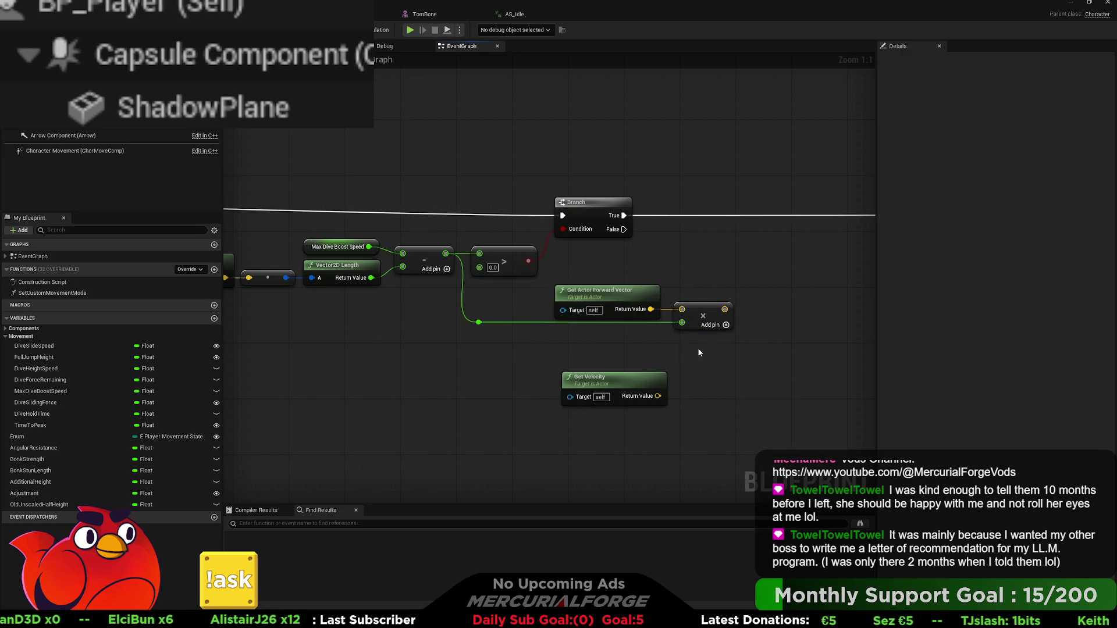
# Add Get Velocity to the multiply result and plug the sum into Launch Velocity
pyautogui.moveTo(479, 323); pyautogui.dragTo(479, 316)
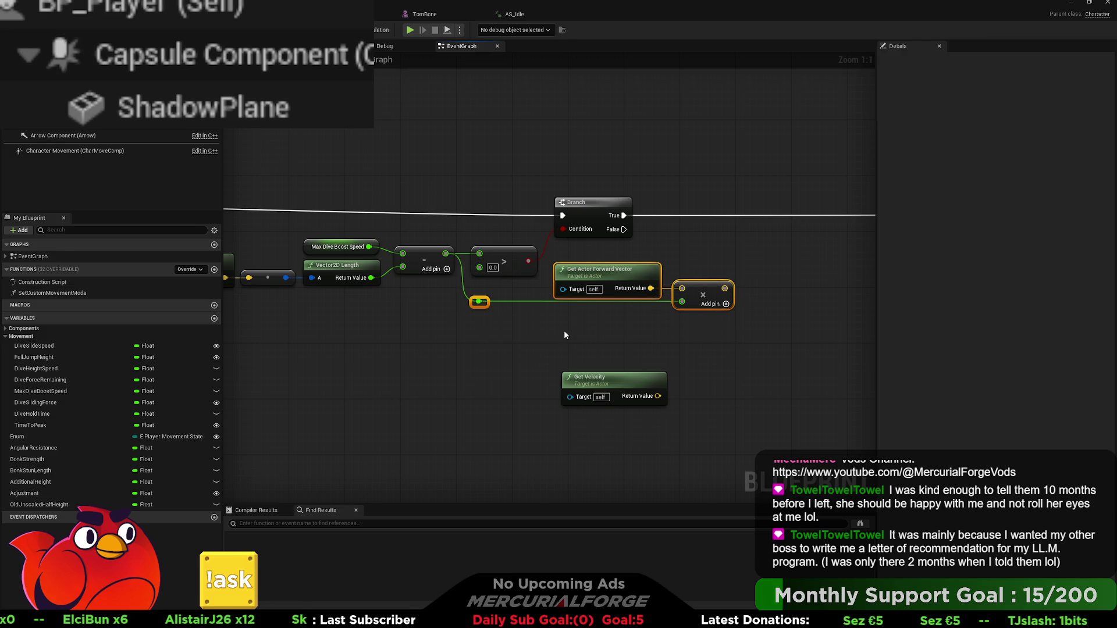
pyautogui.moveTo(570, 330)
pyautogui.mouseDown()
pyautogui.moveTo(445, 324)
pyautogui.moveTo(532, 328)
pyautogui.moveTo(507, 329)
pyautogui.mouseUp()
pyautogui.click(587, 313)
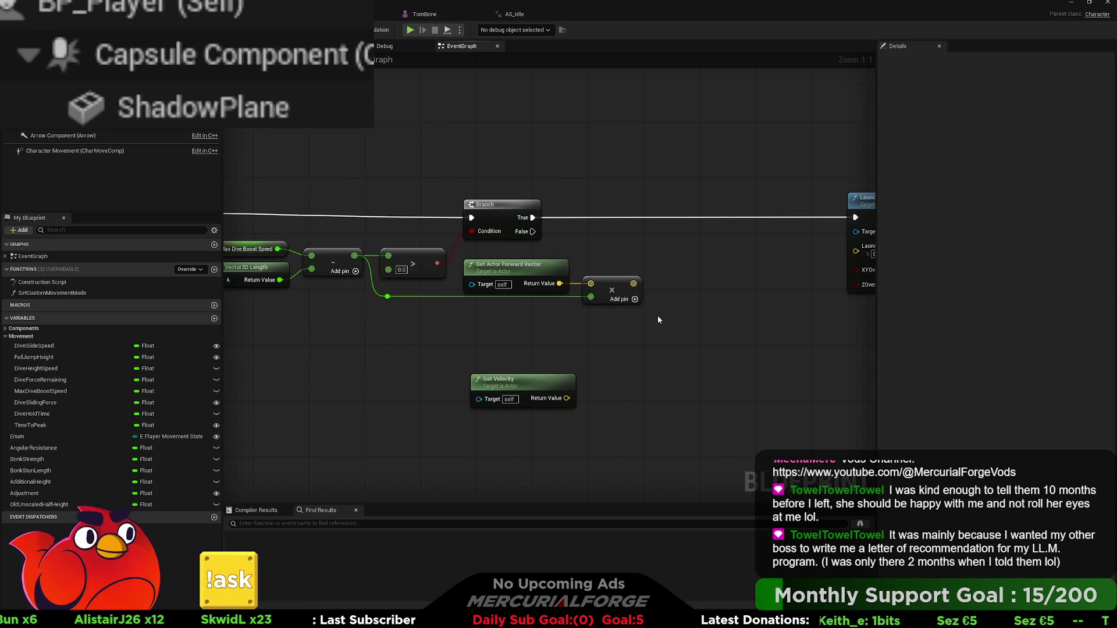
pyautogui.moveTo(662, 320)
pyautogui.mouseDown()
pyautogui.moveTo(497, 415)
pyautogui.moveTo(558, 292)
pyautogui.moveTo(621, 311)
pyautogui.mouseUp()
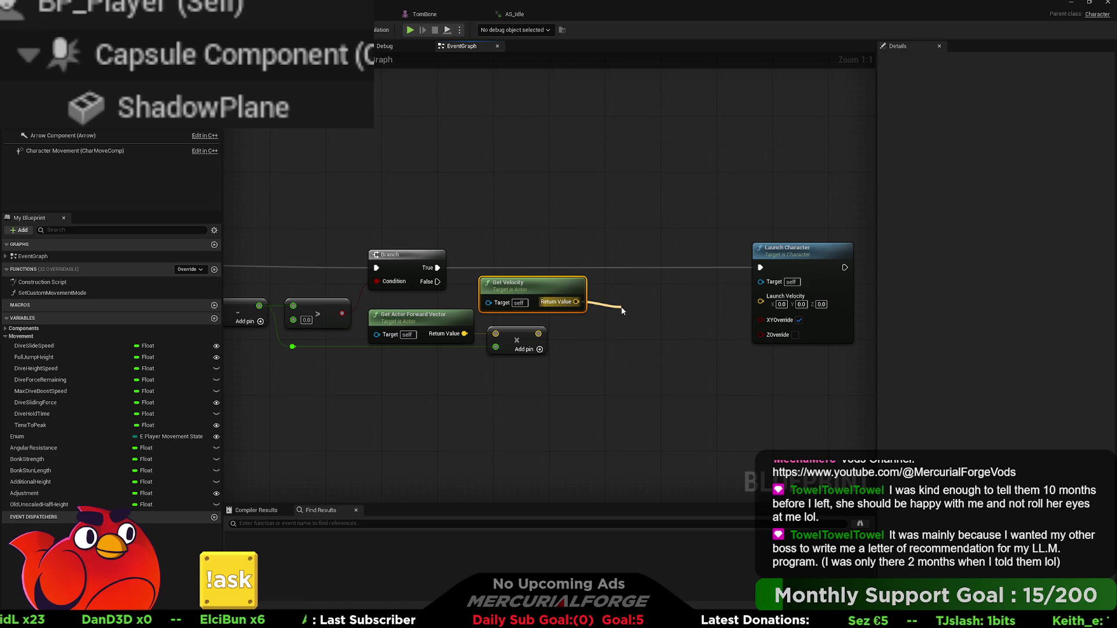
pyautogui.moveTo(621, 311); pyautogui.dragTo(621, 310)
pyautogui.moveTo(538, 333); pyautogui.dragTo(634, 324)
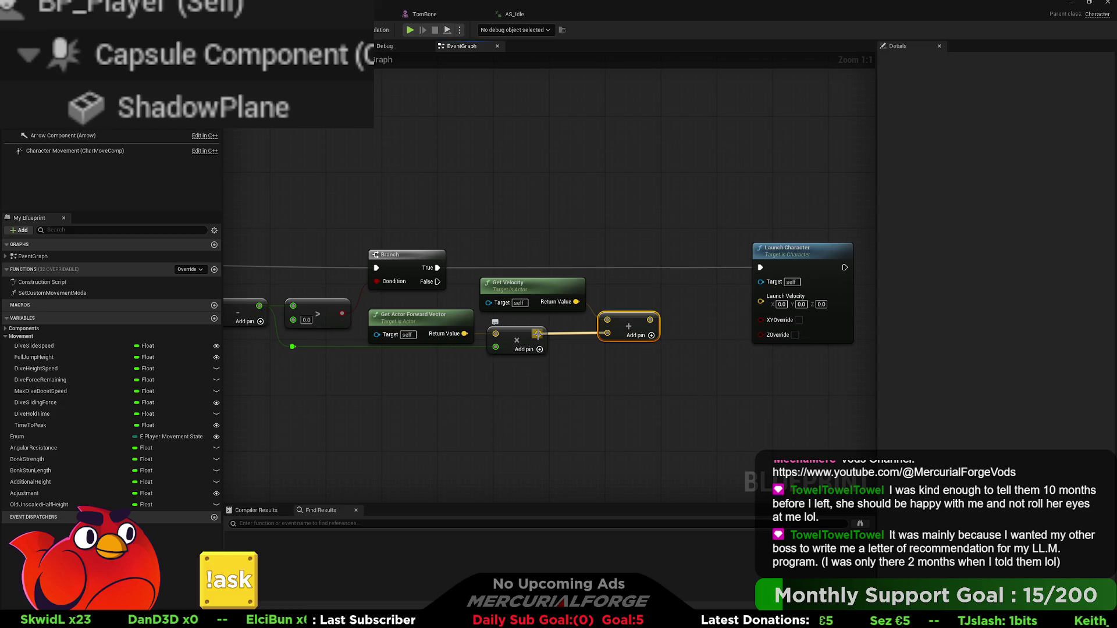
pyautogui.moveTo(650, 320); pyautogui.dragTo(761, 296)
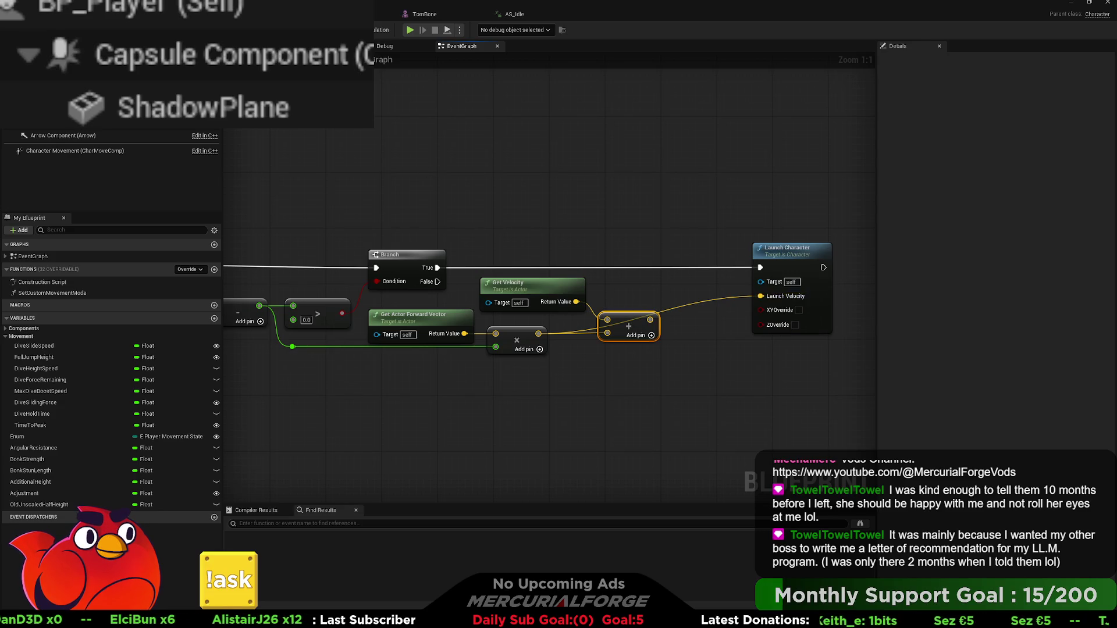
# Play-test the level, running and dashing the character into repeated dives and slides
pyautogui.hotkey('alt', 'p')
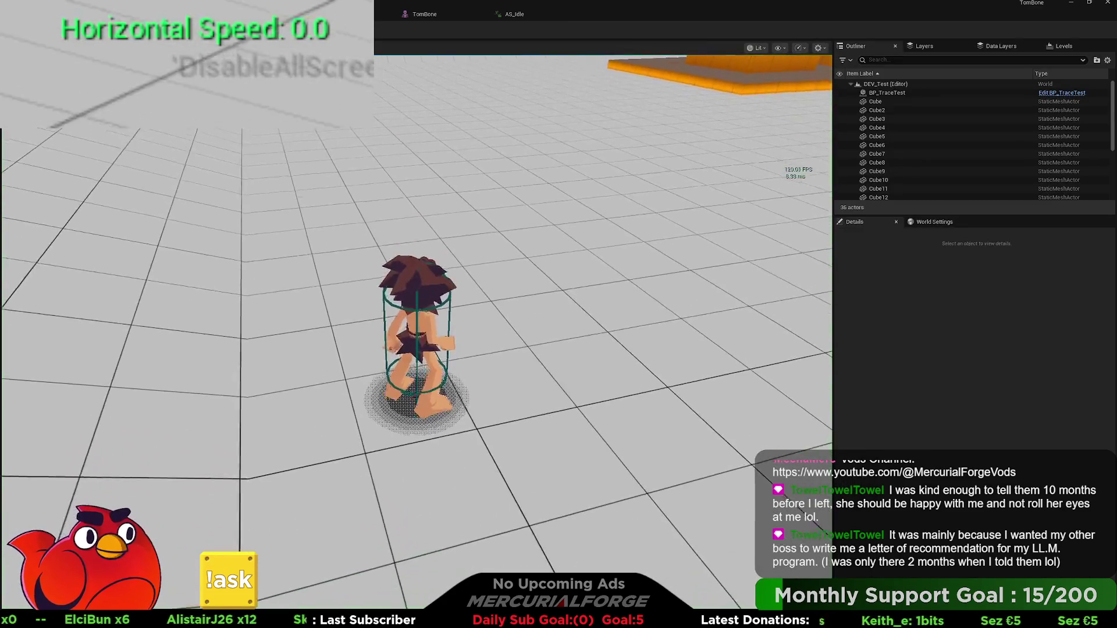
pyautogui.press('e')
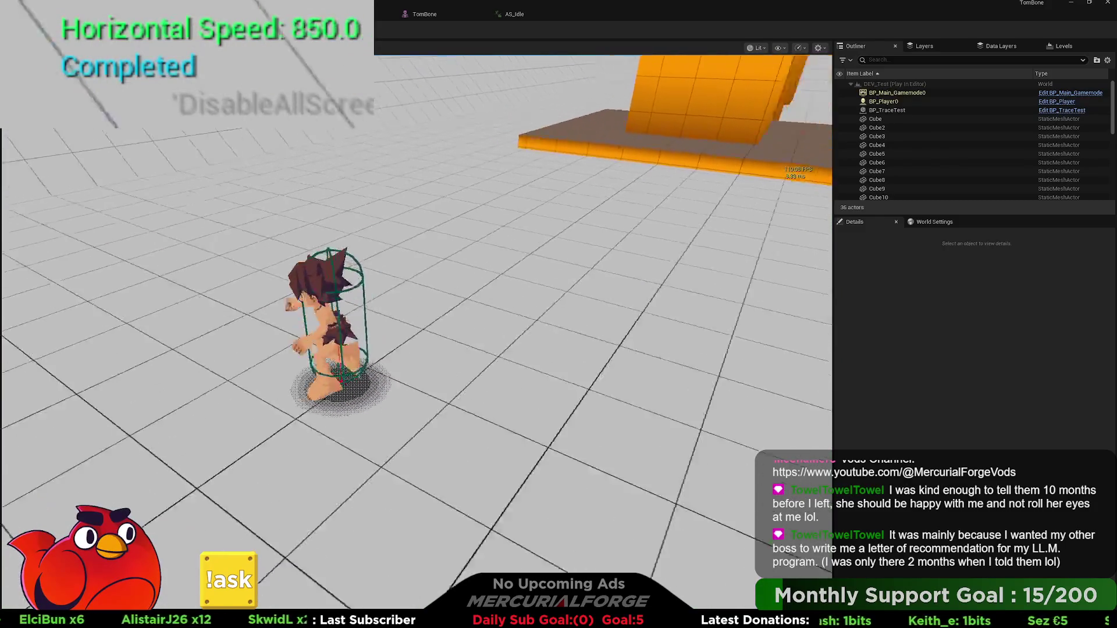
pyautogui.press('e')
pyautogui.press('w')
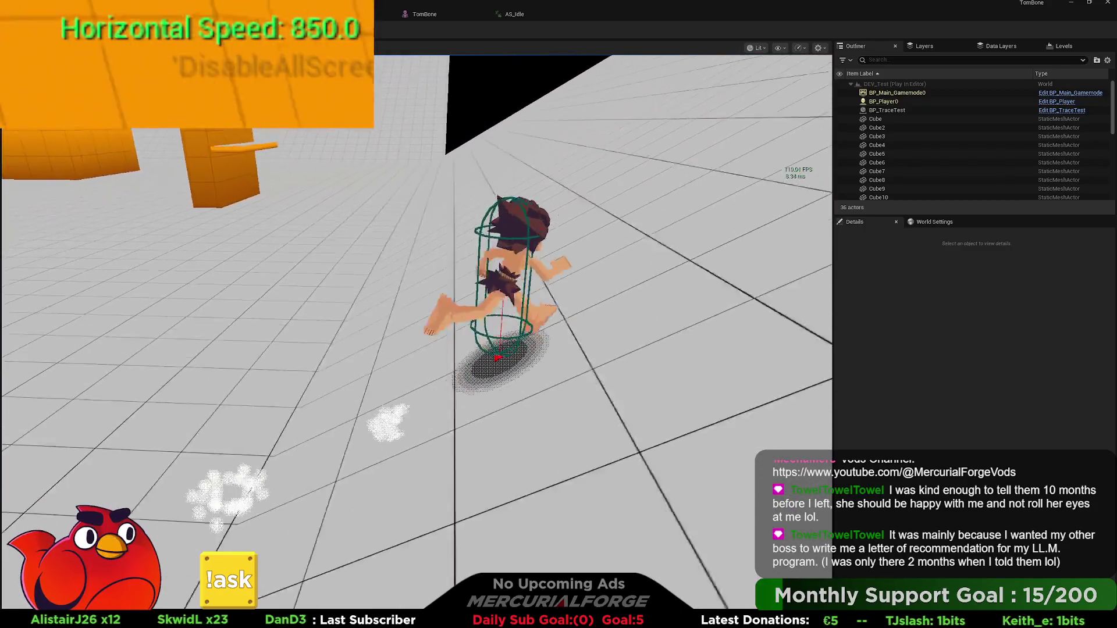
pyautogui.press('e')
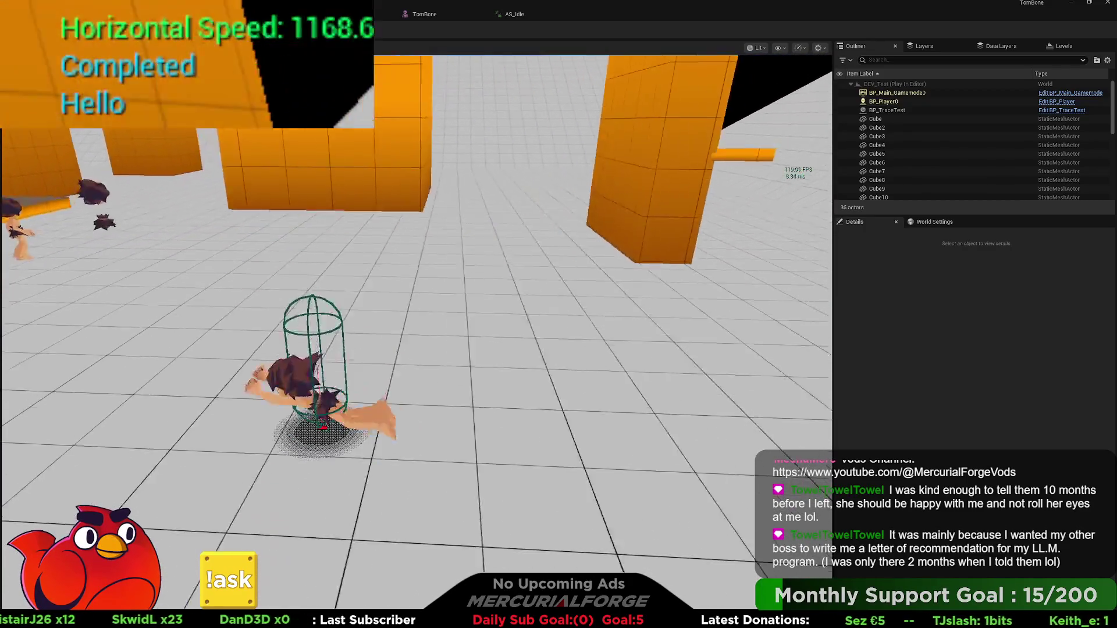
pyautogui.press('e')
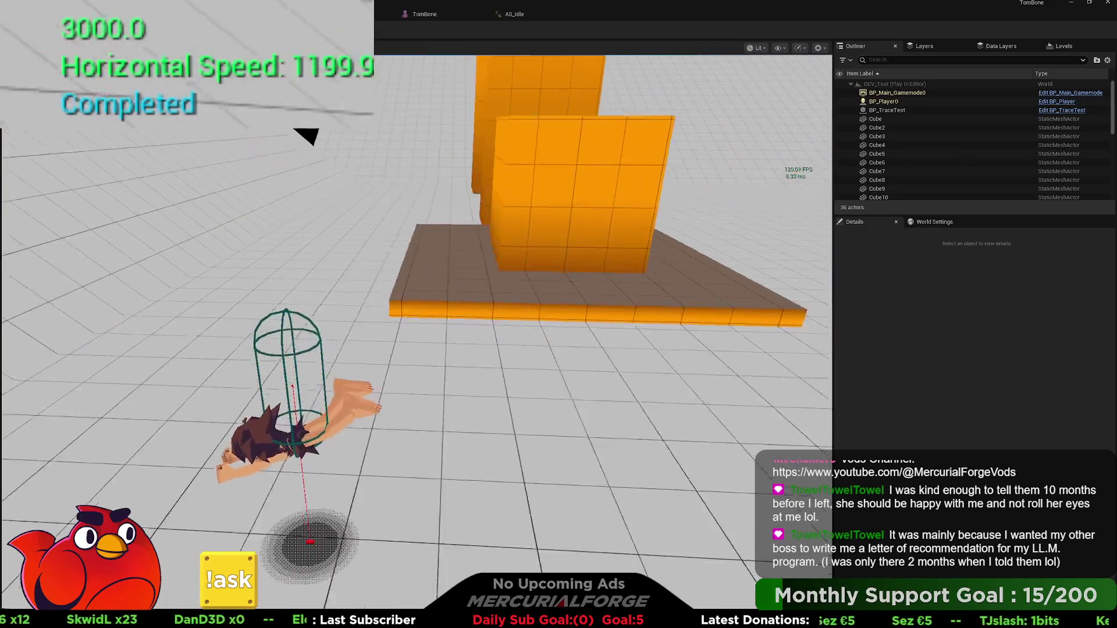
pyautogui.press('w')
pyautogui.press('w')
pyautogui.press('e')
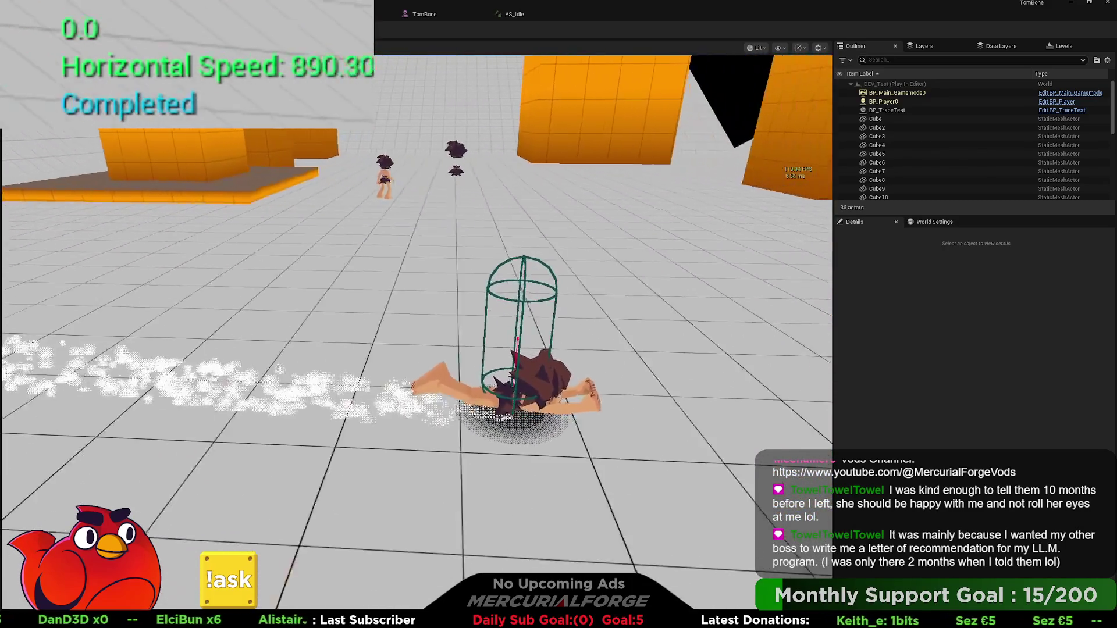
pyautogui.press('w')
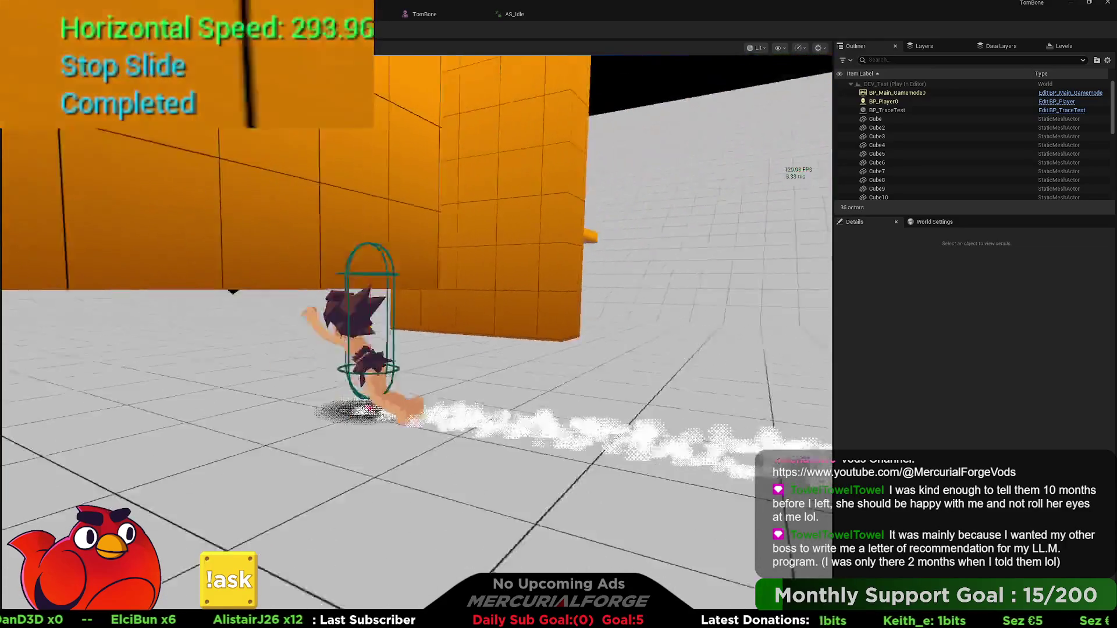
# Test mid-air jump dives and ground slides, then stop and return to BP_Player's EventGraph
pyautogui.press('space')
pyautogui.press('e')
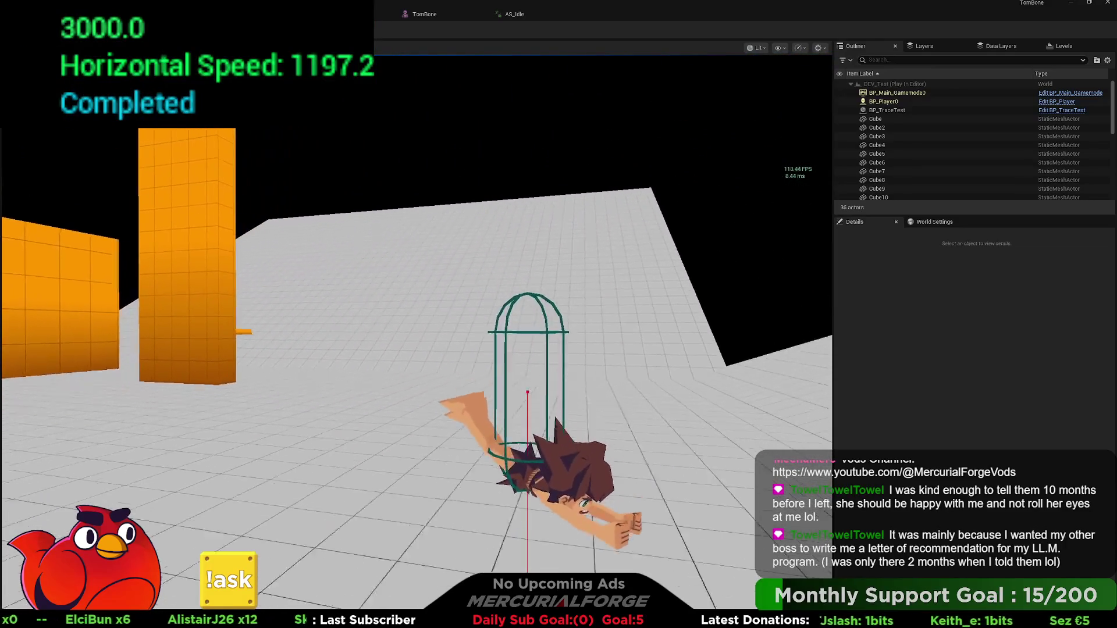
pyautogui.press('space')
pyautogui.press('space')
pyautogui.press('e')
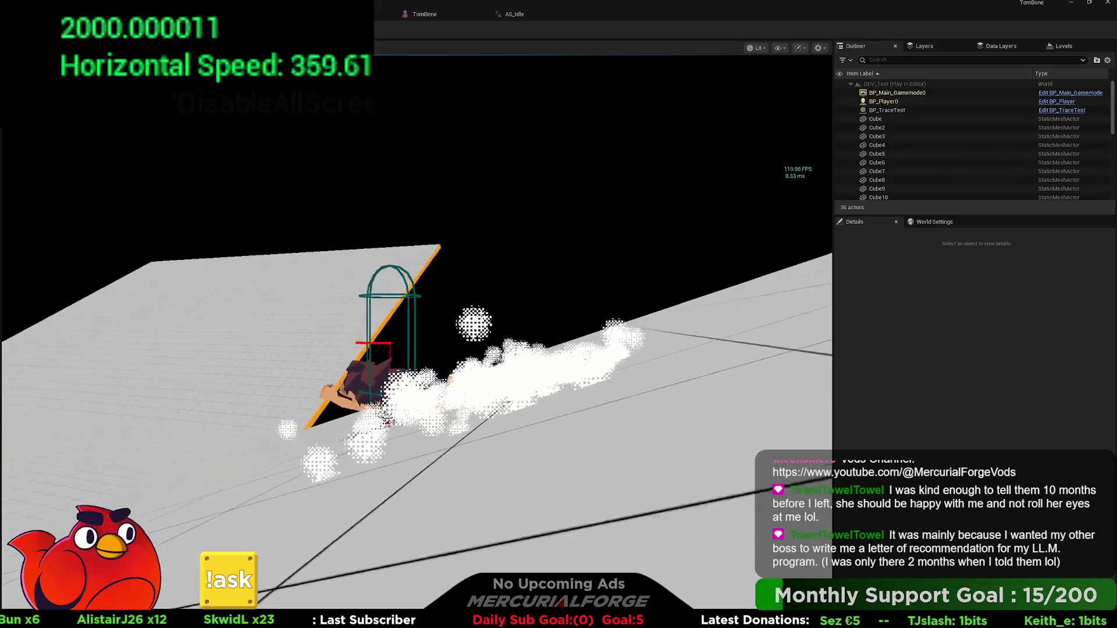
pyautogui.press('e')
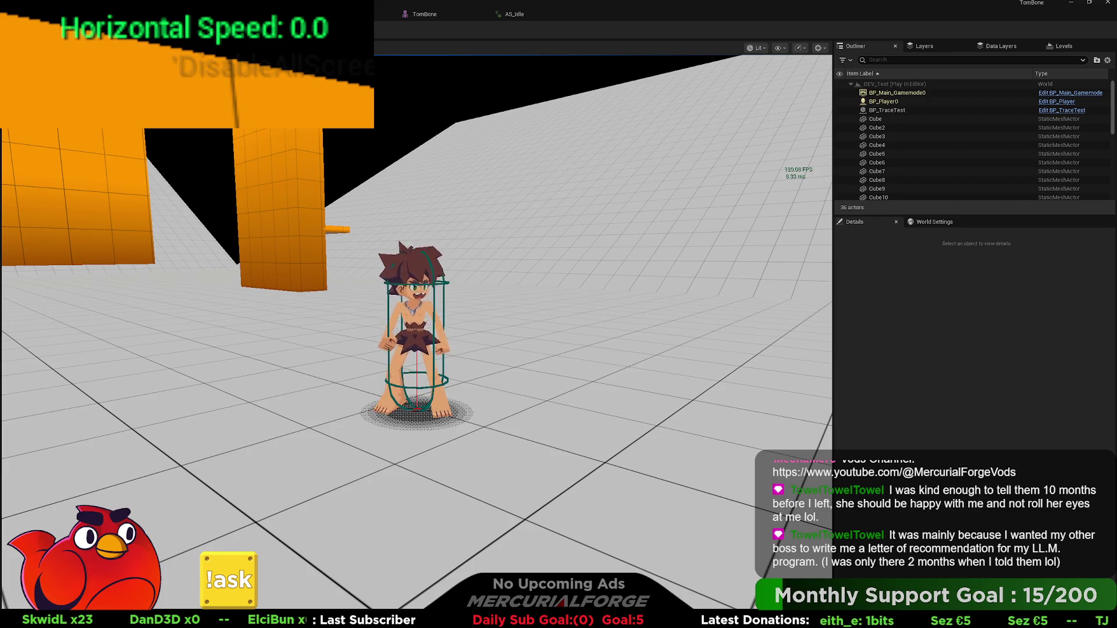
pyautogui.press('Escape')
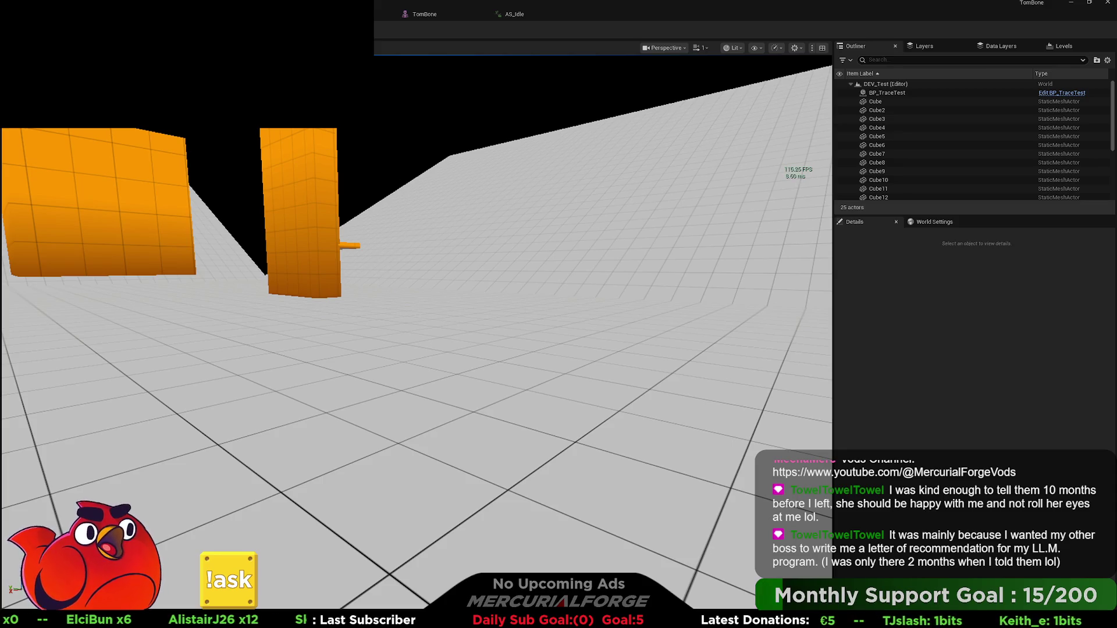
pyautogui.click(232, 14)
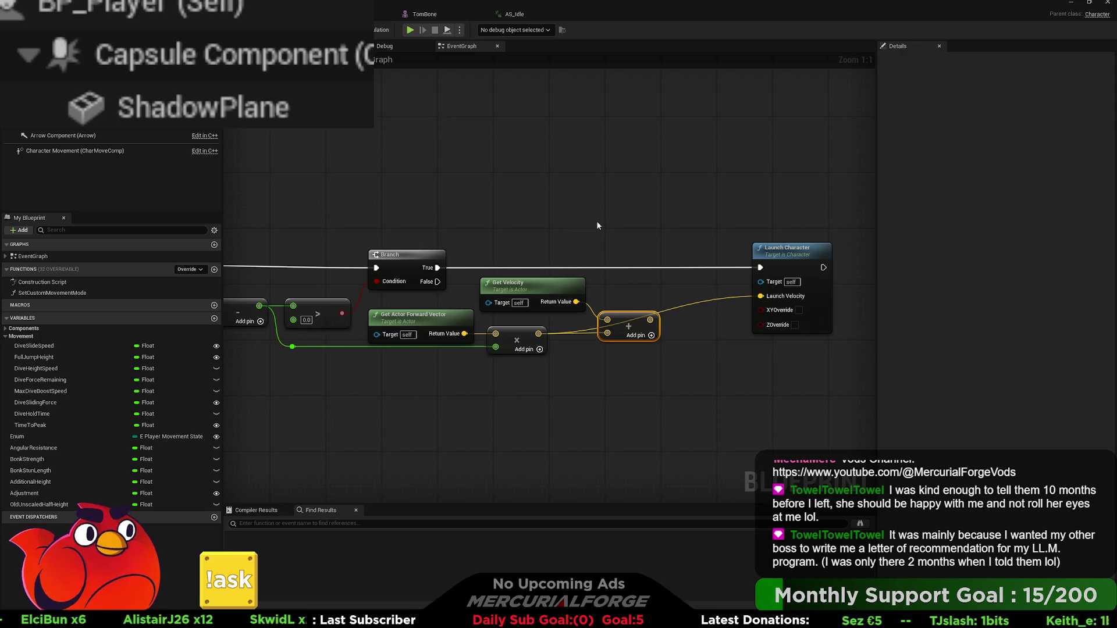
# Delete the Get Velocity and Add nodes and move Launch Character next to the multiply node
pyautogui.moveTo(650, 285); pyautogui.dragTo(574, 336)
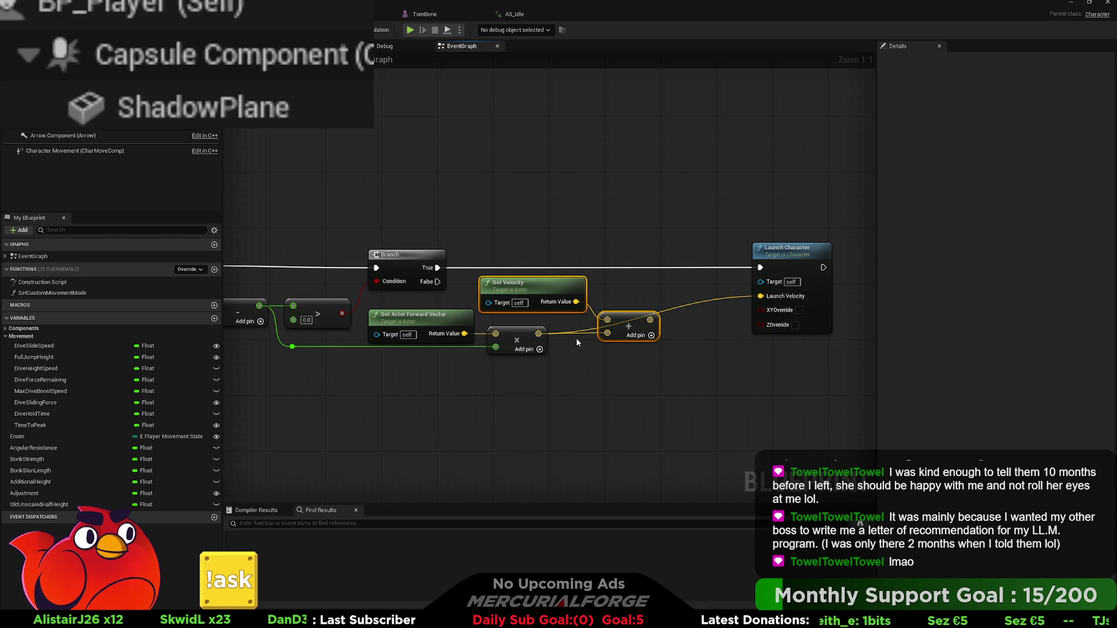
pyautogui.moveTo(654, 354)
pyautogui.mouseDown()
pyautogui.moveTo(579, 333)
pyautogui.moveTo(567, 279)
pyautogui.mouseUp()
pyautogui.press('Delete')
pyautogui.moveTo(832, 312)
pyautogui.mouseDown()
pyautogui.moveTo(699, 312)
pyautogui.moveTo(641, 367)
pyautogui.mouseUp()
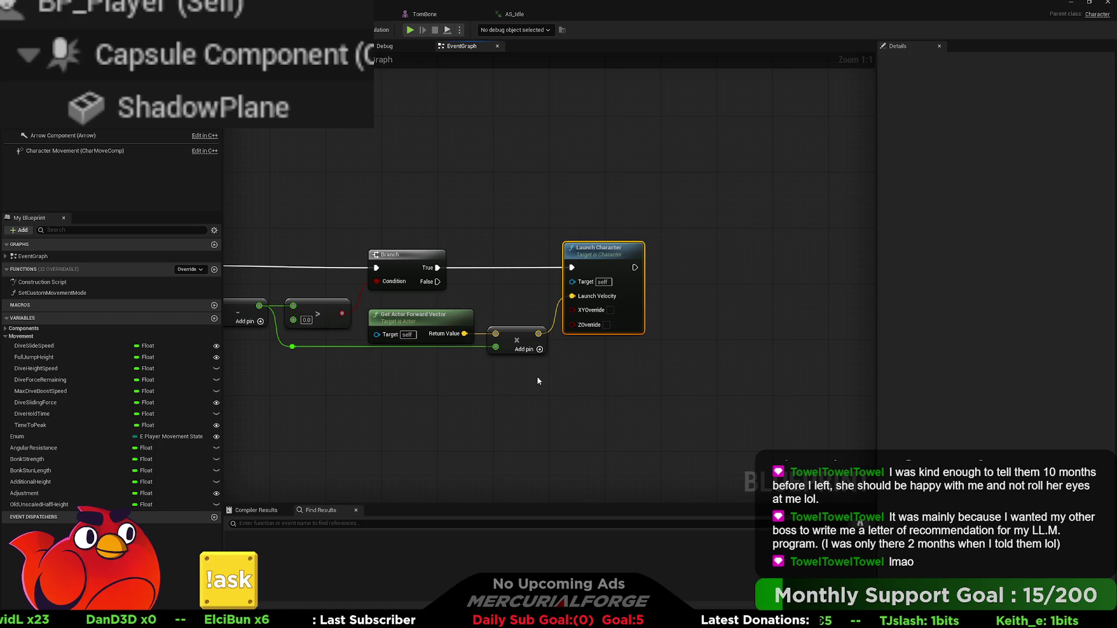
pyautogui.moveTo(352, 406); pyautogui.dragTo(601, 382)
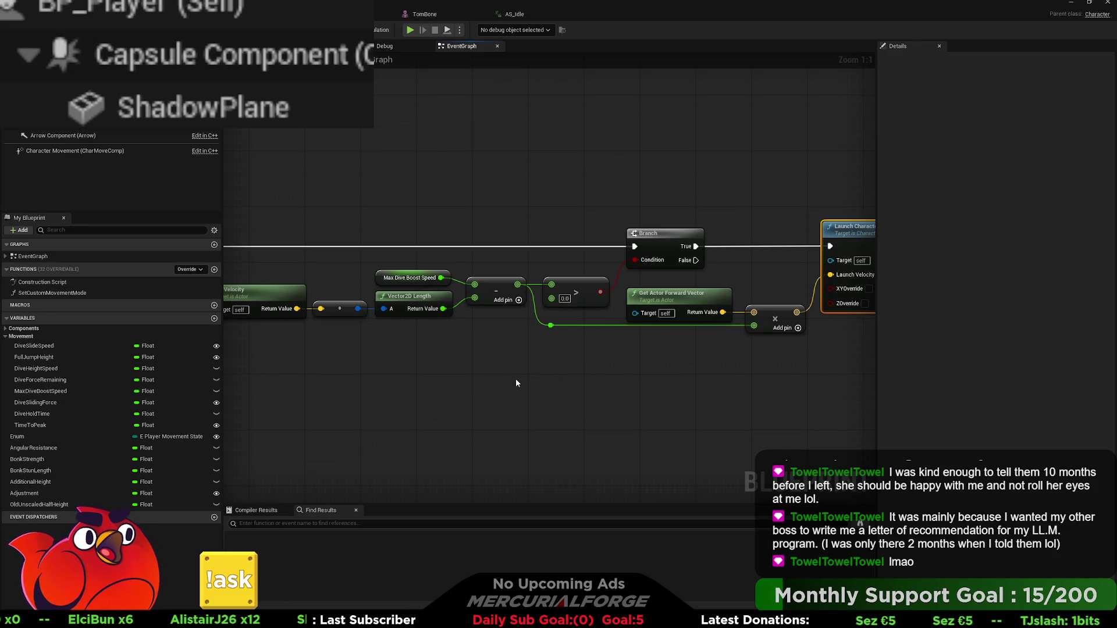
pyautogui.moveTo(501, 381)
pyautogui.mouseDown()
pyautogui.moveTo(766, 379)
pyautogui.moveTo(436, 374)
pyautogui.mouseUp()
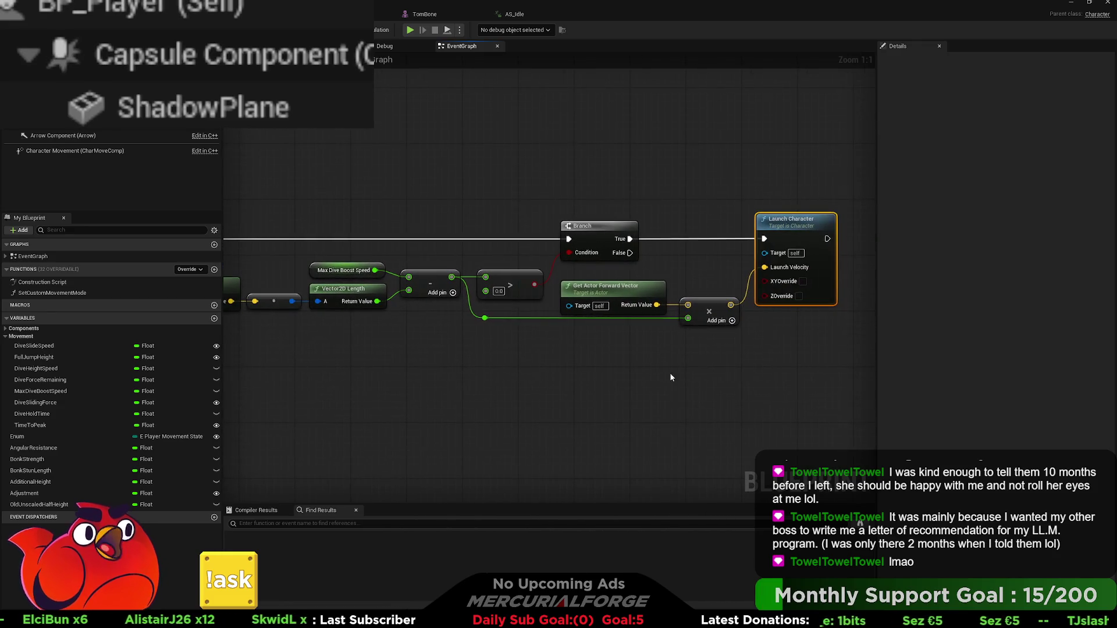
pyautogui.moveTo(671, 378); pyautogui.dragTo(565, 380)
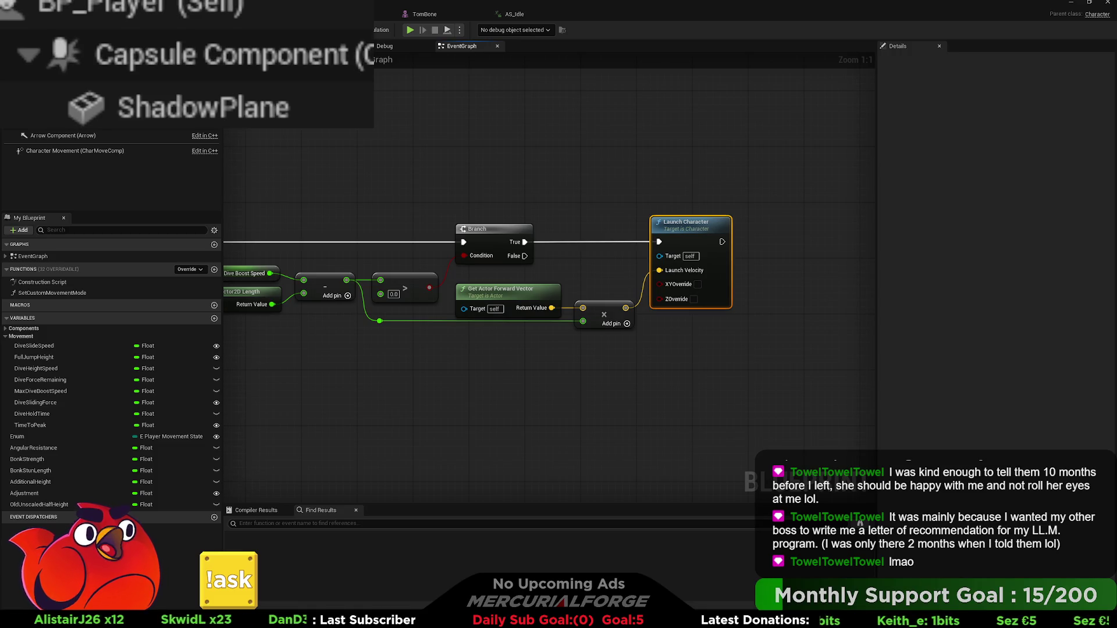
pyautogui.press('Escape')
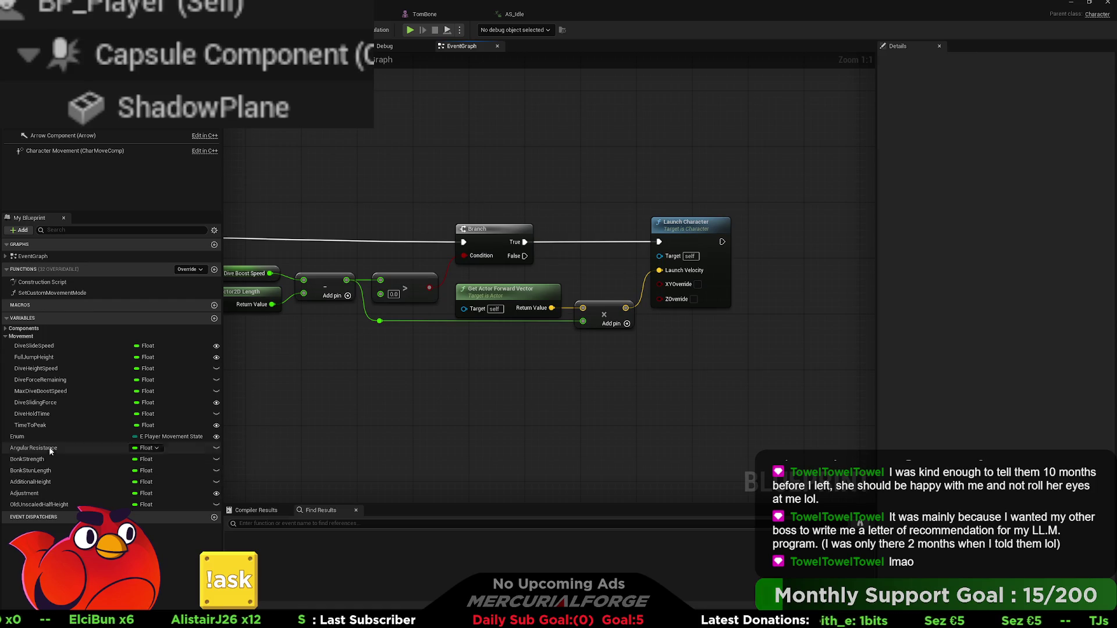
# Set MaxDiveBoostSpeed's default value to 850
pyautogui.click(59, 392)
pyautogui.click(1010, 275)
pyautogui.write('850')
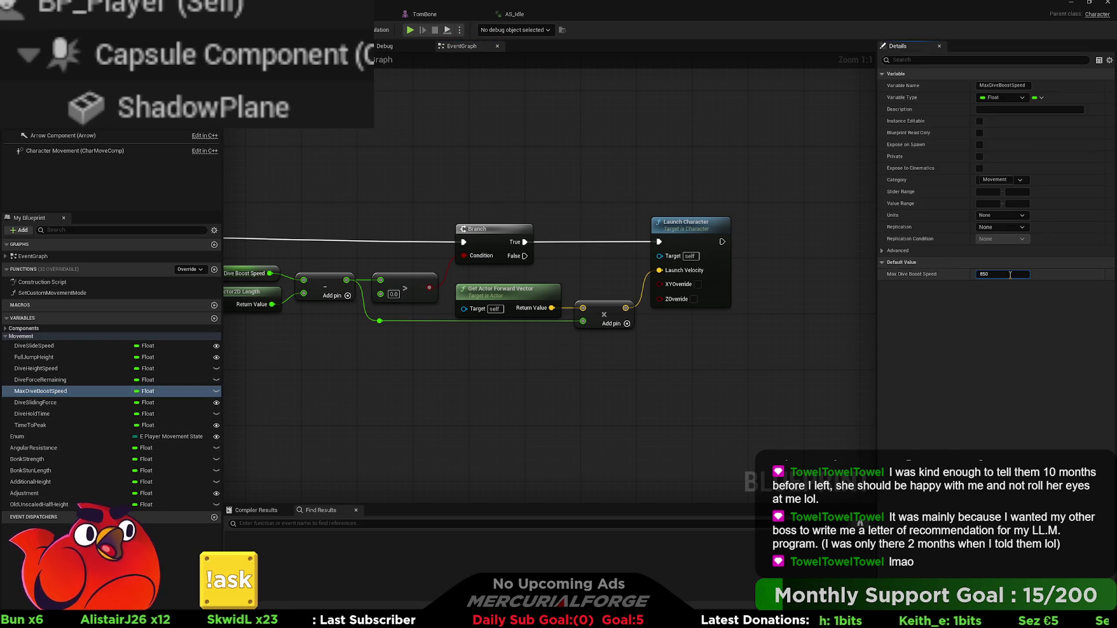
pyautogui.press('Return')
pyautogui.click(614, 347)
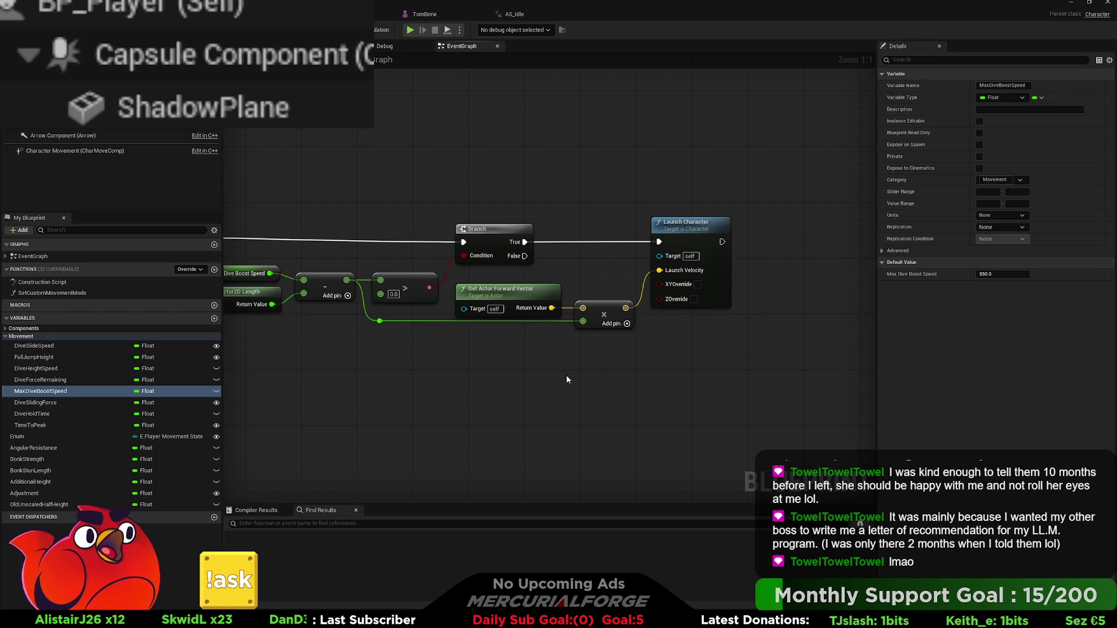
# Start a Play-in-Editor test and run the character toward the camera
pyautogui.hotkey('alt', 'p')
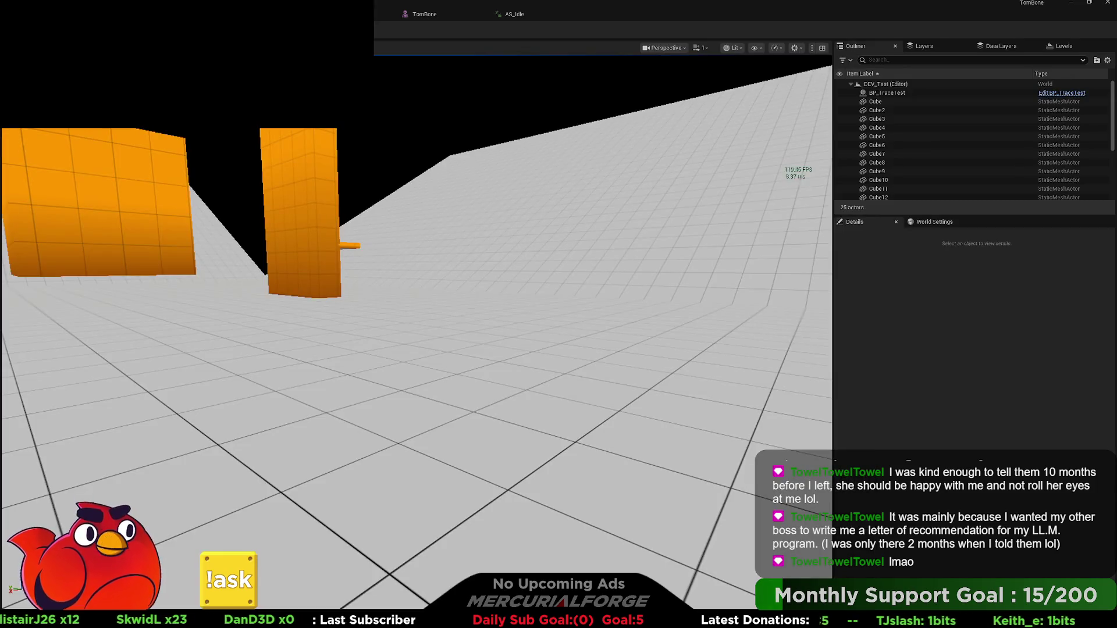
pyautogui.click(355, 145)
pyautogui.press('s')
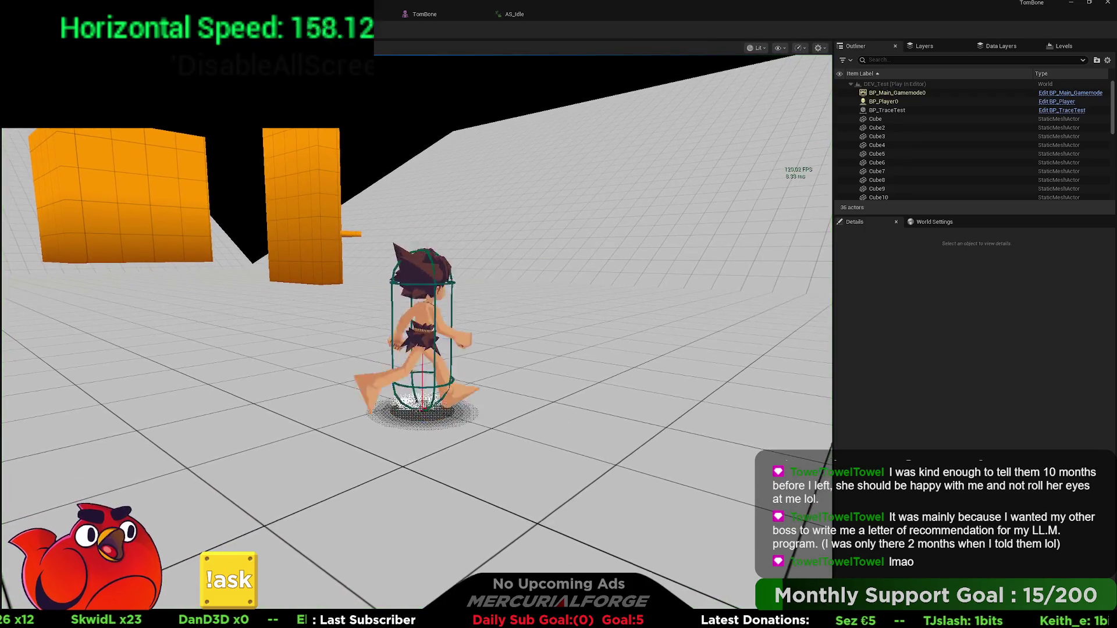
pyautogui.press('w')
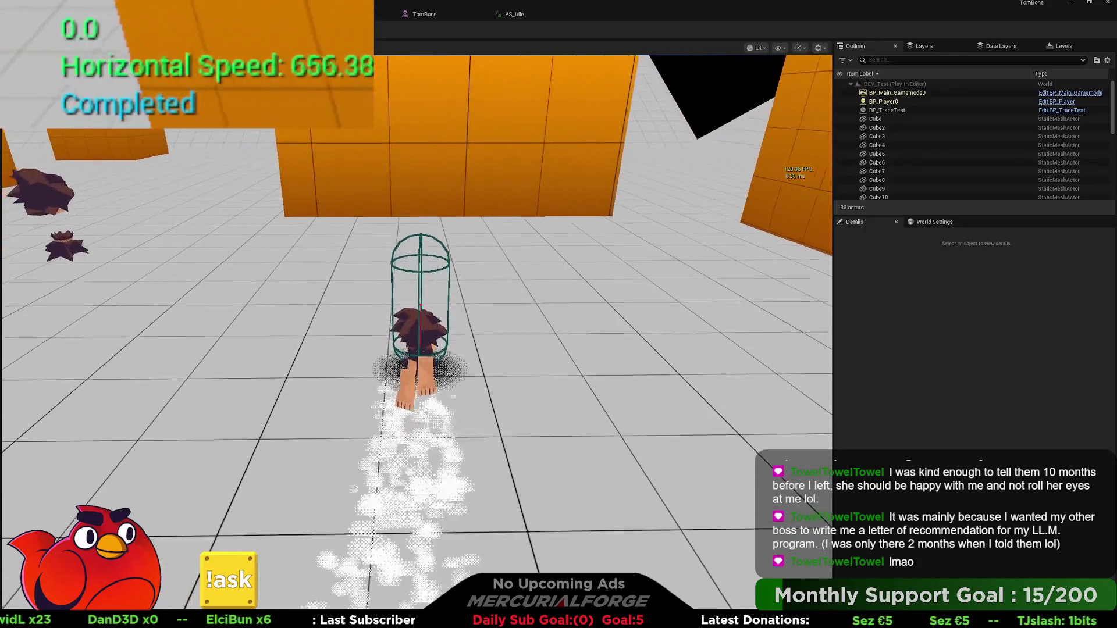
pyautogui.press('s')
pyautogui.press('c')
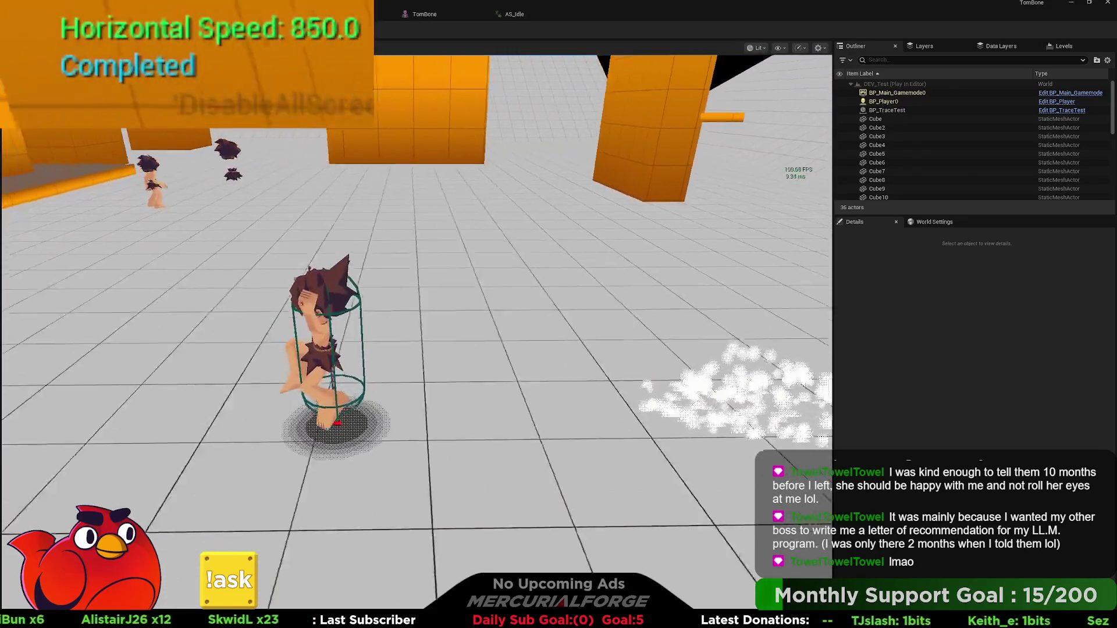
pyautogui.press('c')
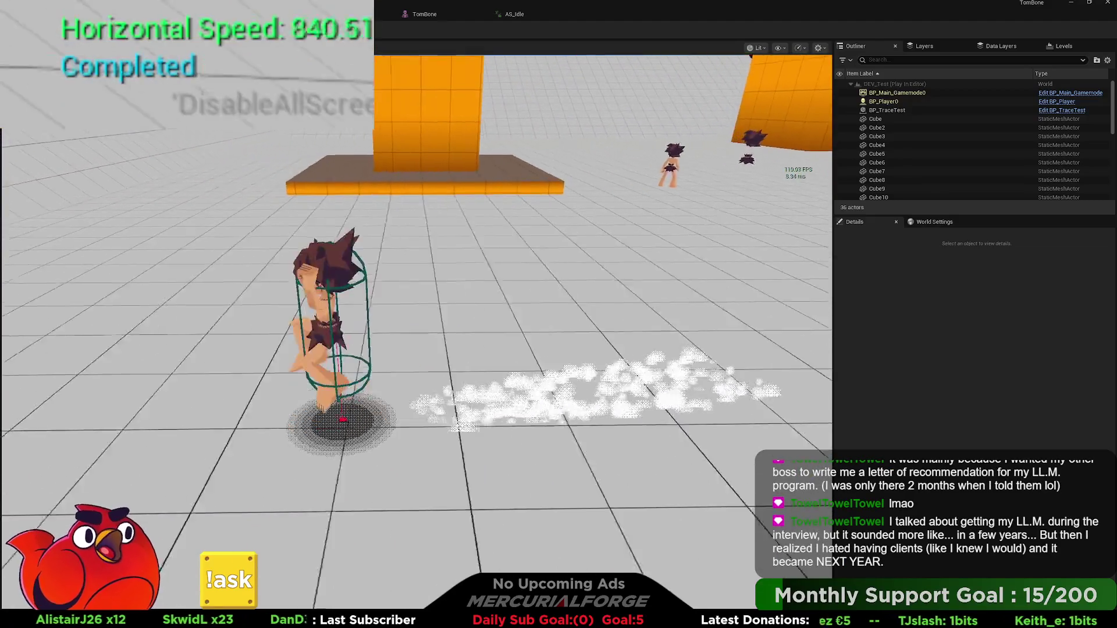
pyautogui.press('c')
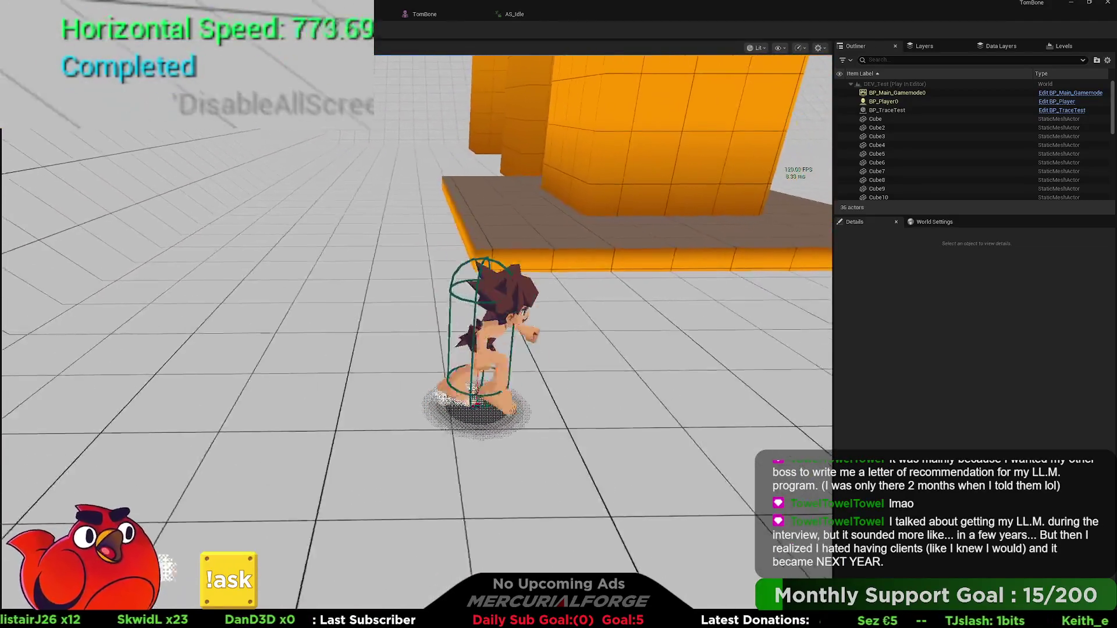
pyautogui.press('c')
pyautogui.press('c')
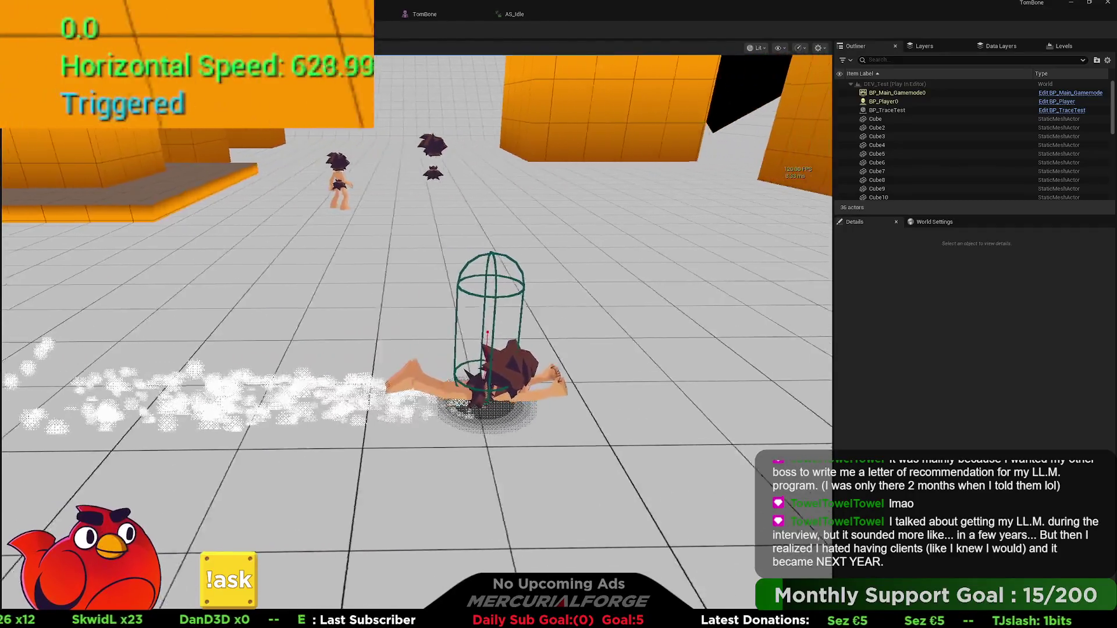
pyautogui.press('c')
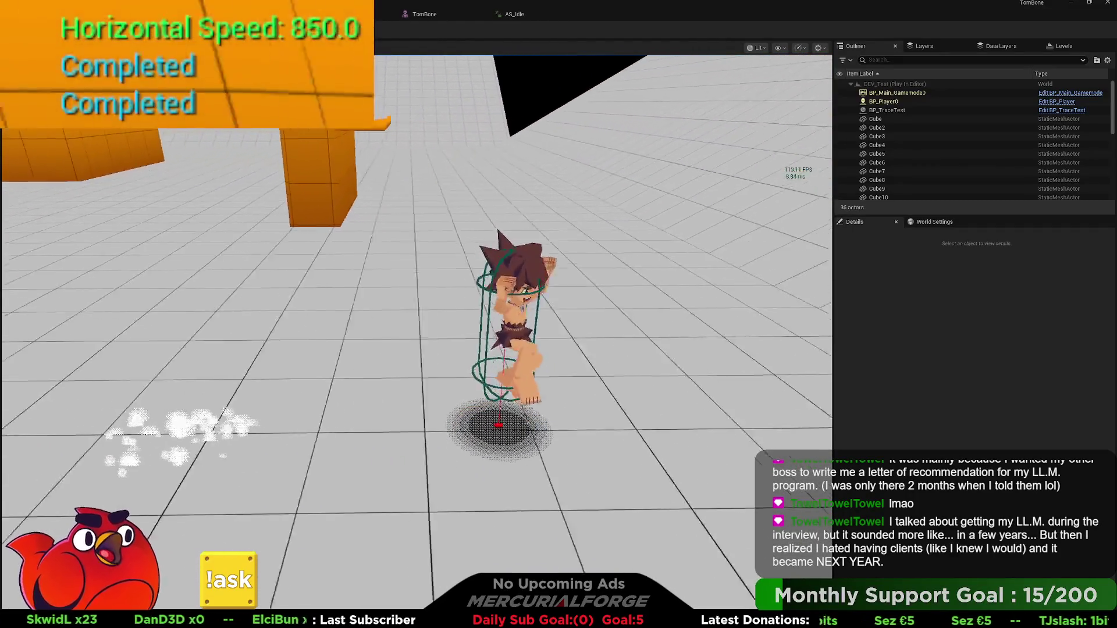
pyautogui.press('c')
pyautogui.press('c')
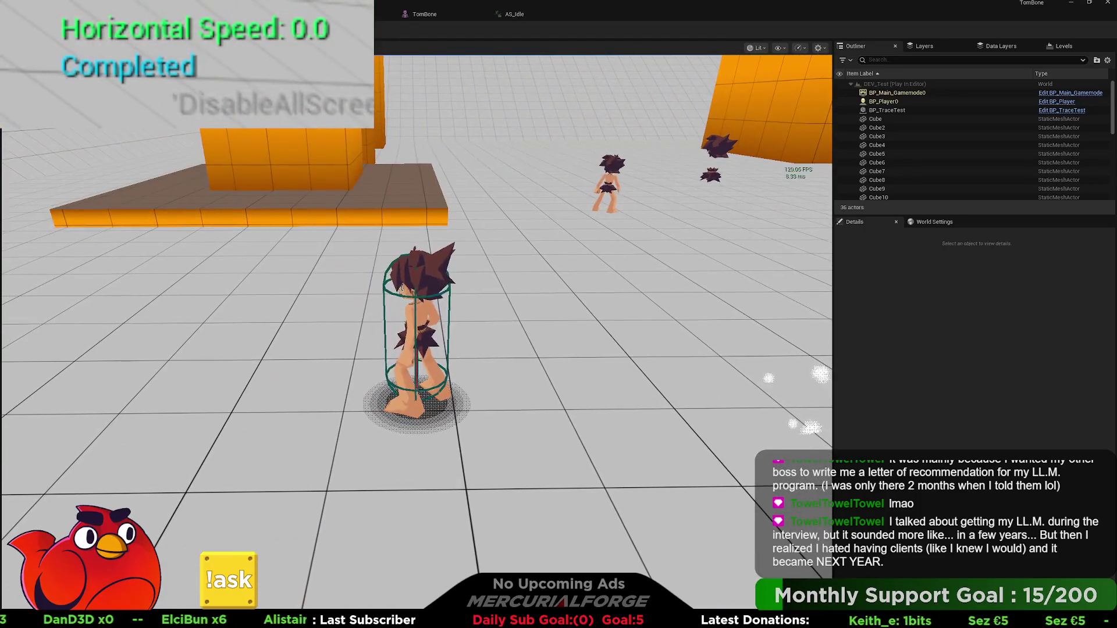
pyautogui.press('Escape')
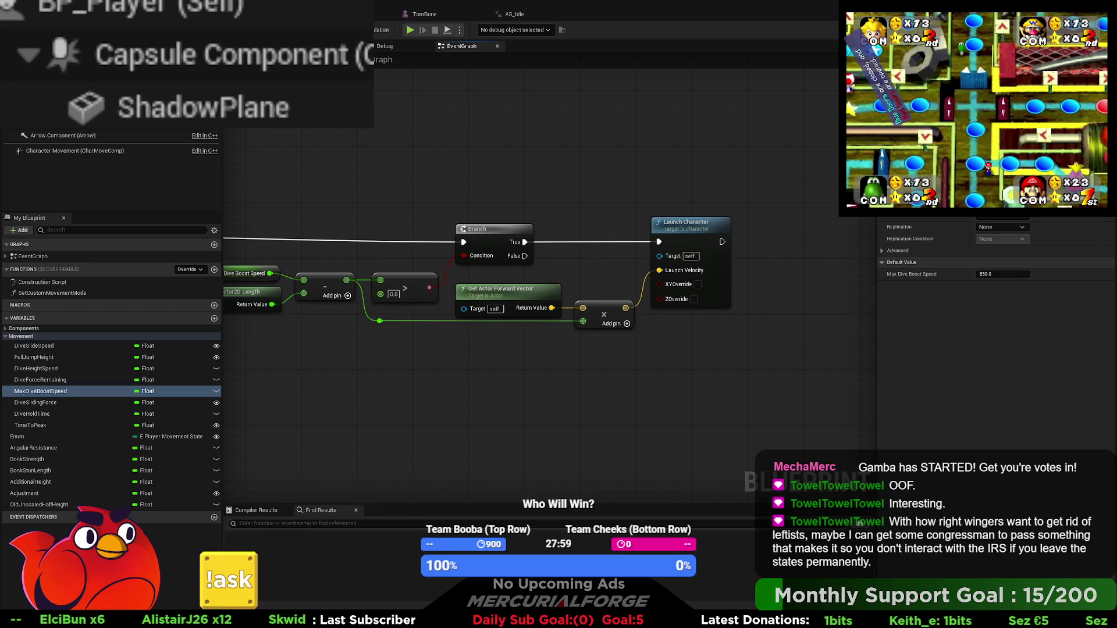
# Play-test the level from the viewport, running the character to check its speed, then stop
pyautogui.hotkey('alt', 'Tab')
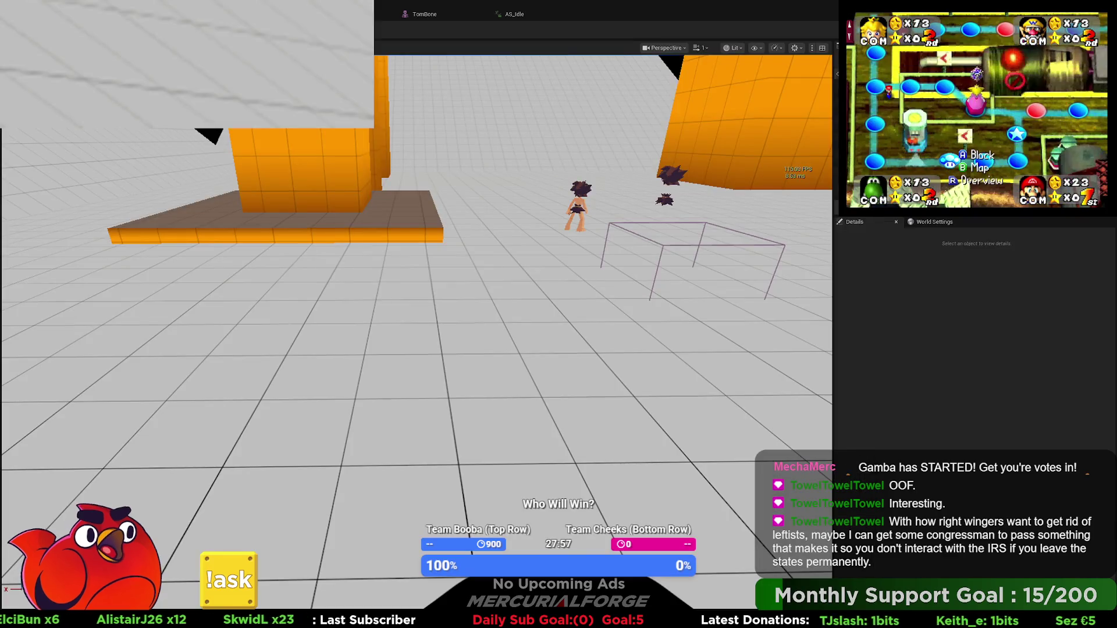
pyautogui.hotkey('alt', 'p')
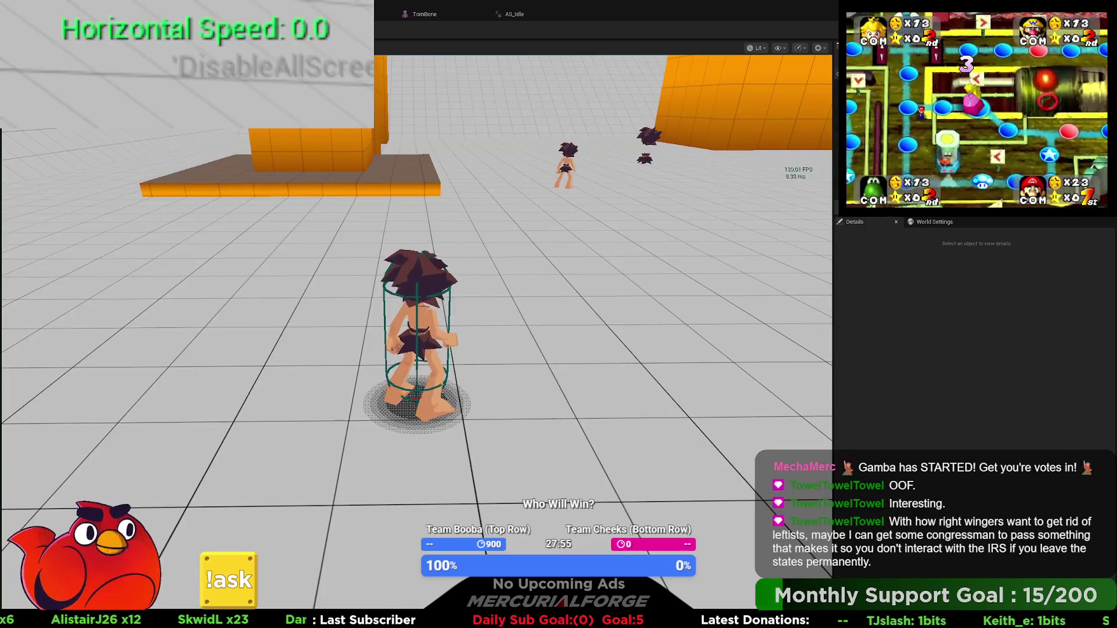
pyautogui.press('a')
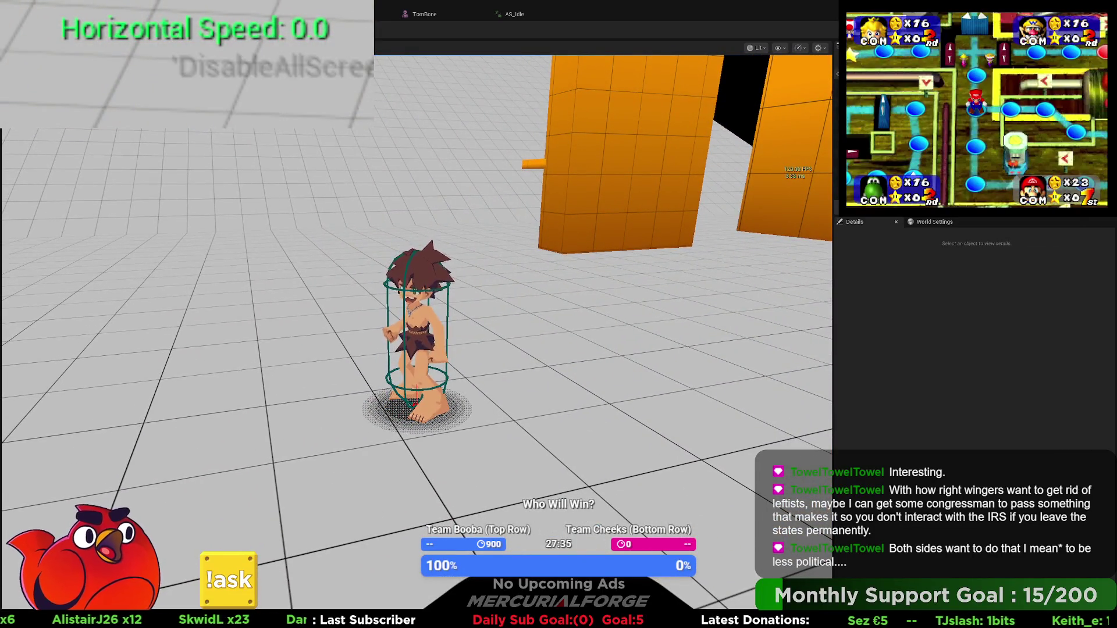
pyautogui.press('Escape')
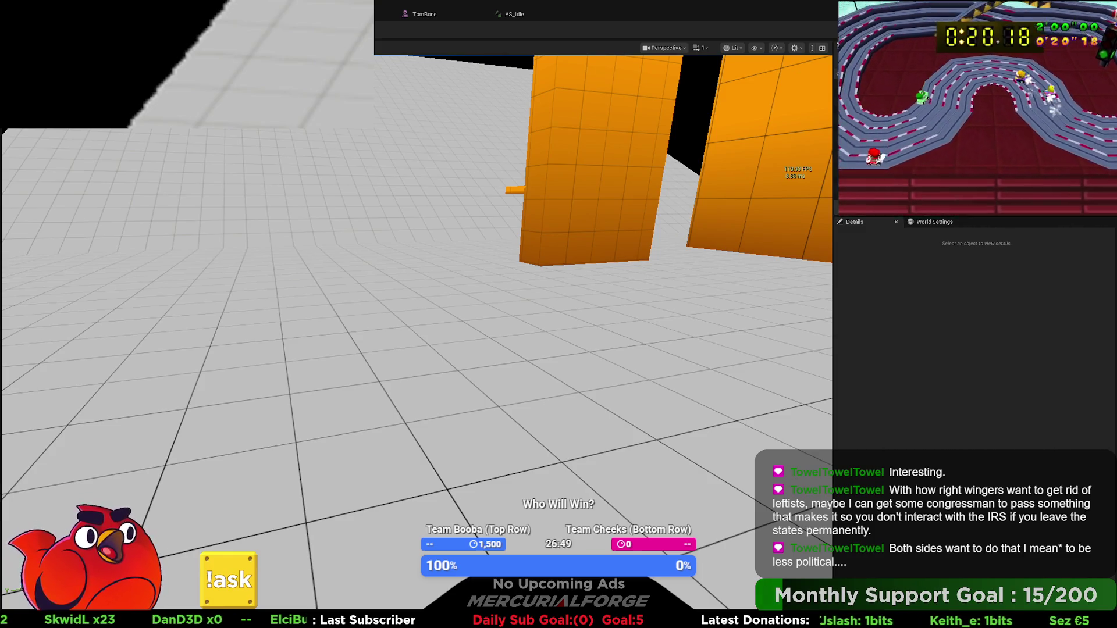
# Find the movement-state Switch in the EventGraph and open the DiveSlide_Ticking collapsed graph
pyautogui.scroll(-6, 526, 193)
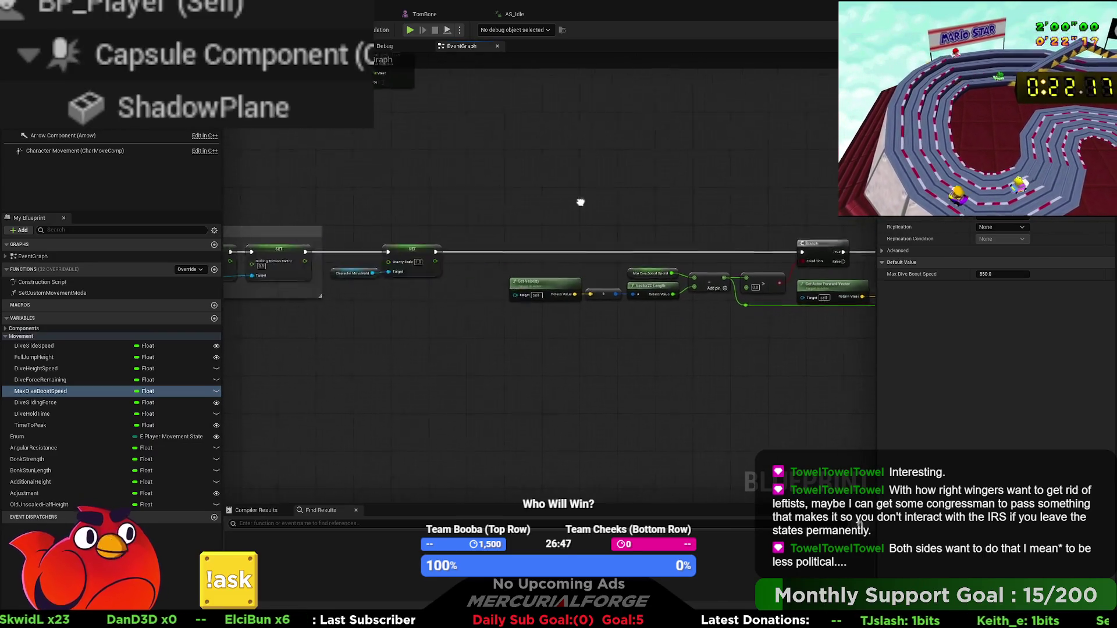
pyautogui.scroll(-2, 533, 211)
pyautogui.scroll(3, 513, 258)
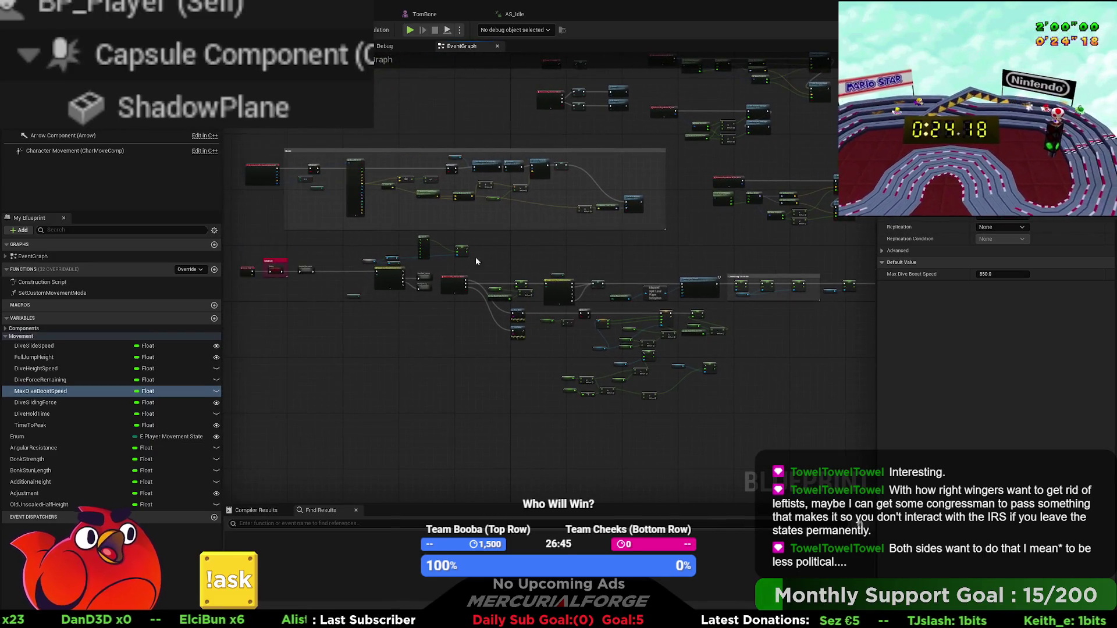
pyautogui.scroll(3, 412, 295)
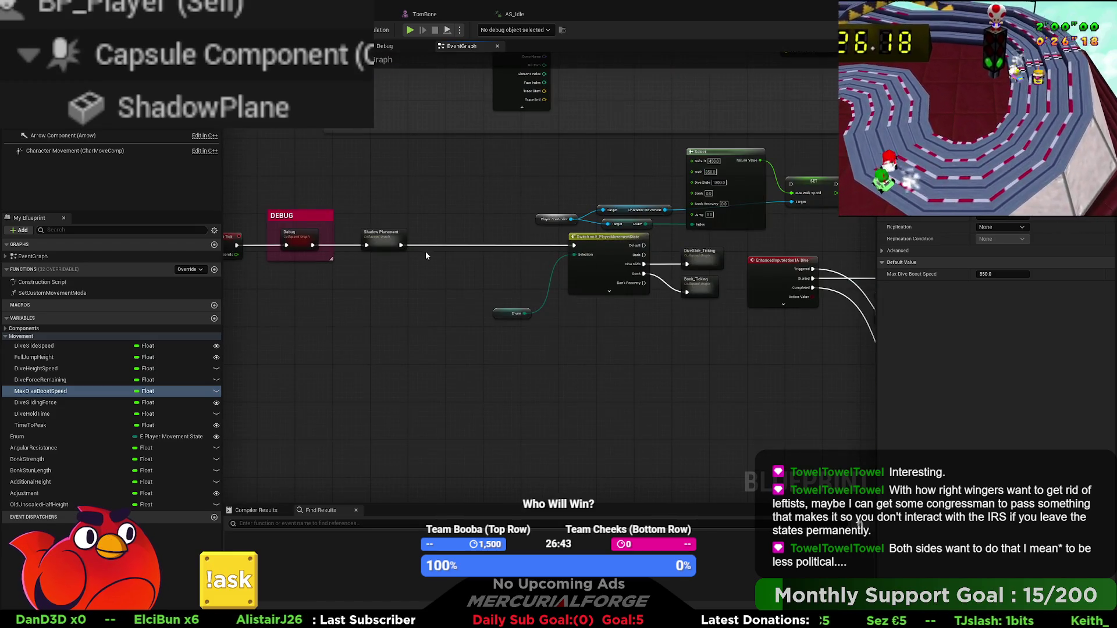
pyautogui.moveTo(451, 254); pyautogui.dragTo(342, 244)
pyautogui.scroll(2, 601, 248)
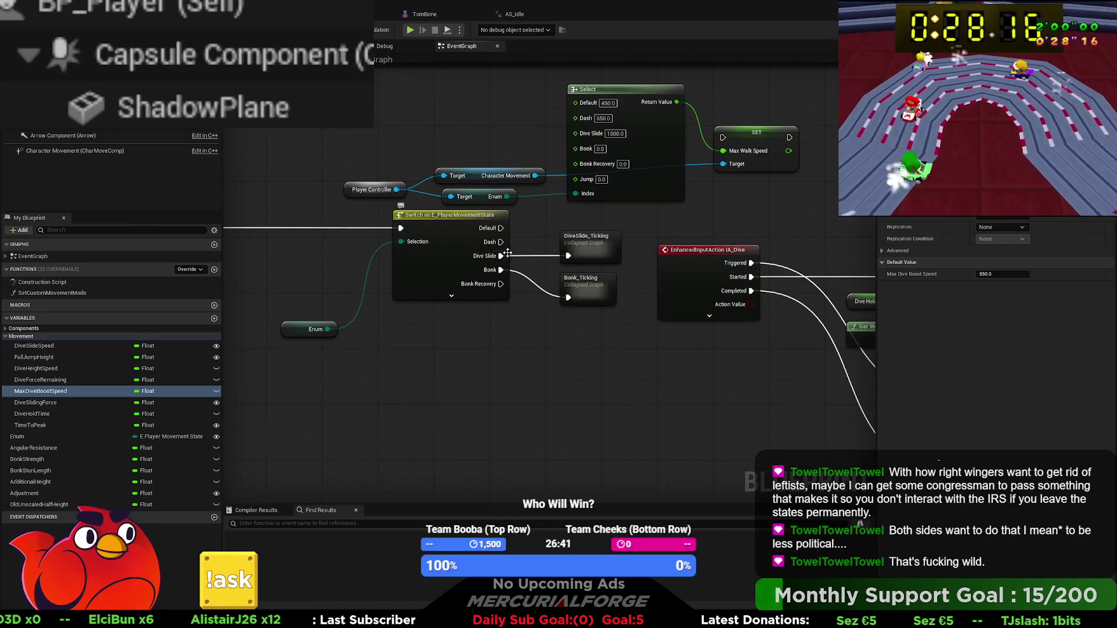
pyautogui.doubleClick(583, 242)
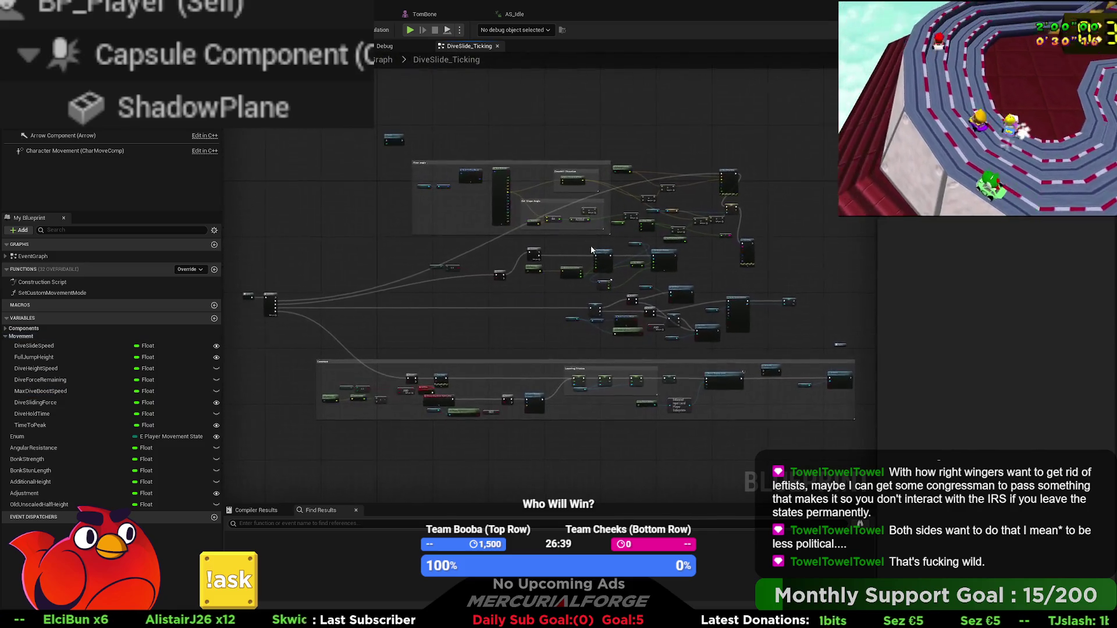
# Pan around DiveSlide_Ticking to inspect its rotation and Set Active nodes
pyautogui.scroll(3, 670, 325)
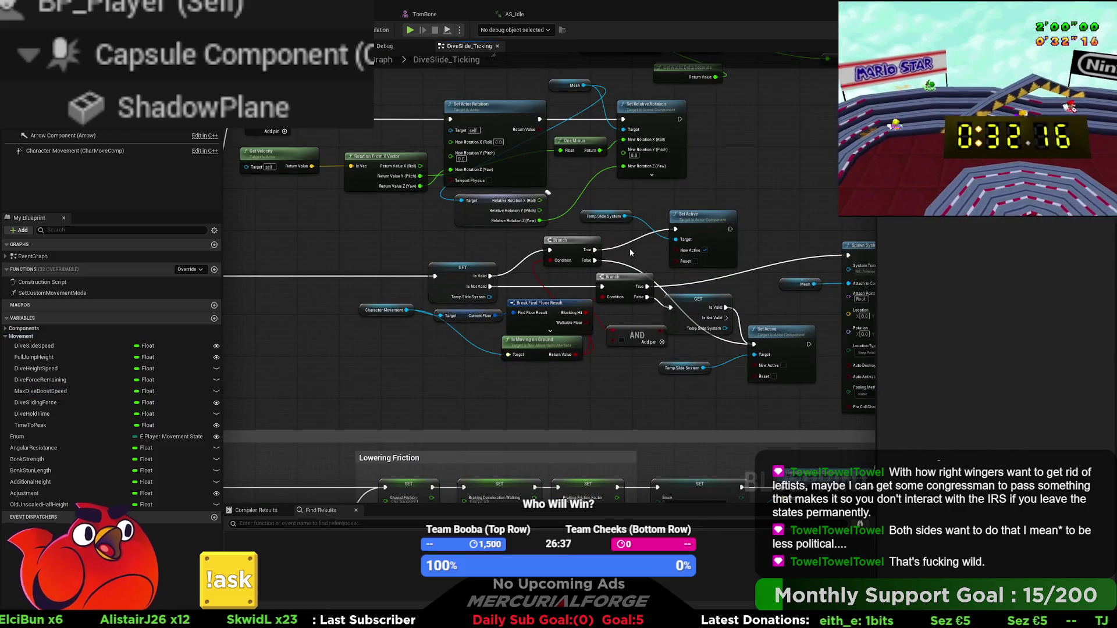
pyautogui.moveTo(632, 251)
pyautogui.mouseDown()
pyautogui.moveTo(643, 317)
pyautogui.moveTo(576, 224)
pyautogui.mouseUp()
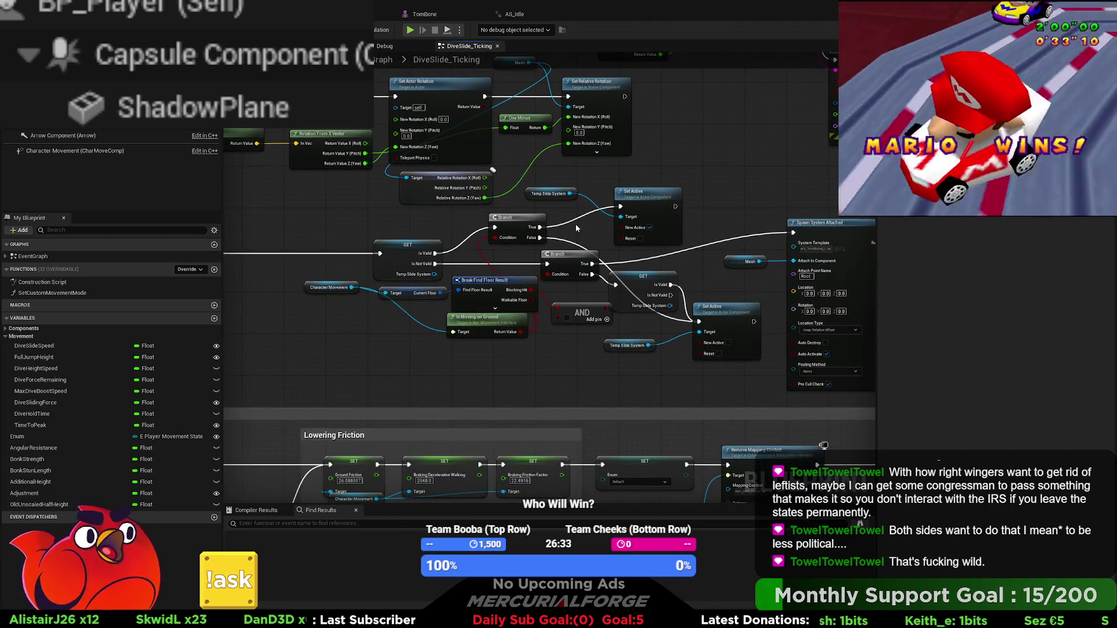
pyautogui.moveTo(576, 227); pyautogui.dragTo(485, 402)
pyautogui.moveTo(657, 309)
pyautogui.mouseDown()
pyautogui.moveTo(605, 300)
pyautogui.moveTo(739, 368)
pyautogui.moveTo(626, 375)
pyautogui.moveTo(563, 280)
pyautogui.mouseUp()
pyautogui.moveTo(580, 365); pyautogui.dragTo(408, 313)
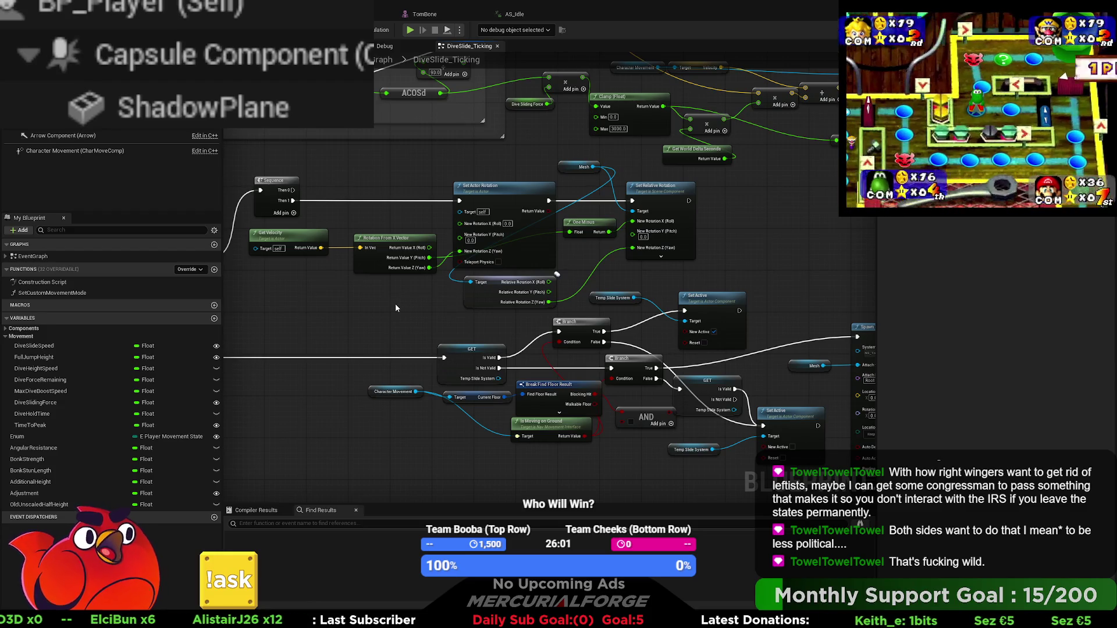
pyautogui.moveTo(414, 320)
pyautogui.mouseDown()
pyautogui.moveTo(439, 292)
pyautogui.moveTo(295, 250)
pyautogui.mouseUp()
pyautogui.moveTo(674, 232); pyautogui.dragTo(640, 129)
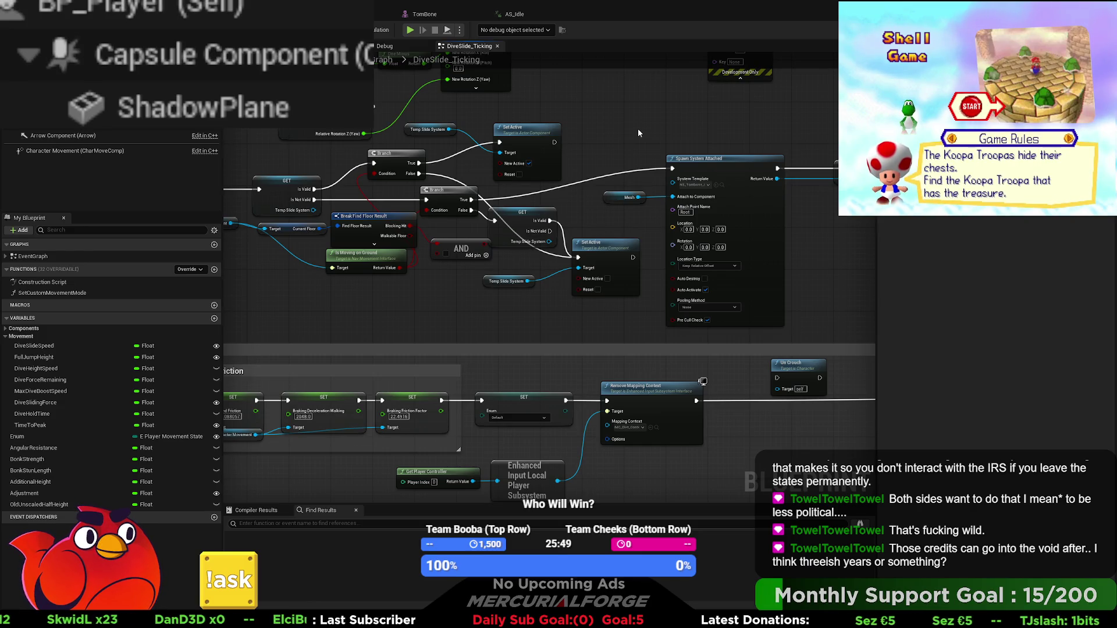
pyautogui.moveTo(636, 128)
pyautogui.mouseDown()
pyautogui.moveTo(715, 135)
pyautogui.moveTo(770, 163)
pyautogui.mouseUp()
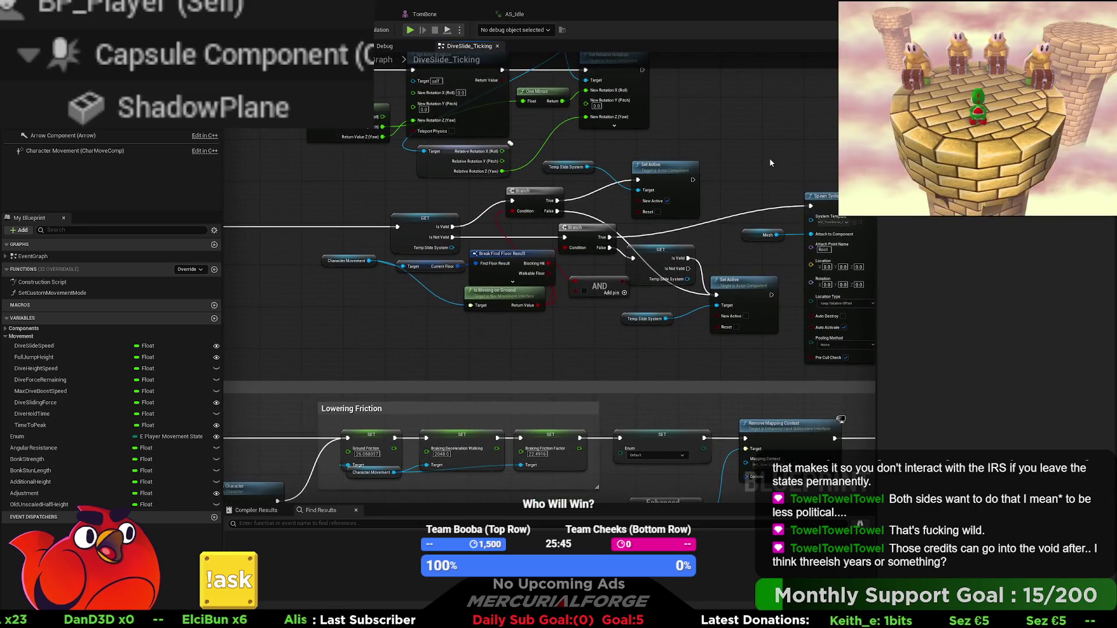
pyautogui.moveTo(417, 160)
pyautogui.mouseDown()
pyautogui.moveTo(462, 279)
pyautogui.moveTo(577, 280)
pyautogui.mouseUp()
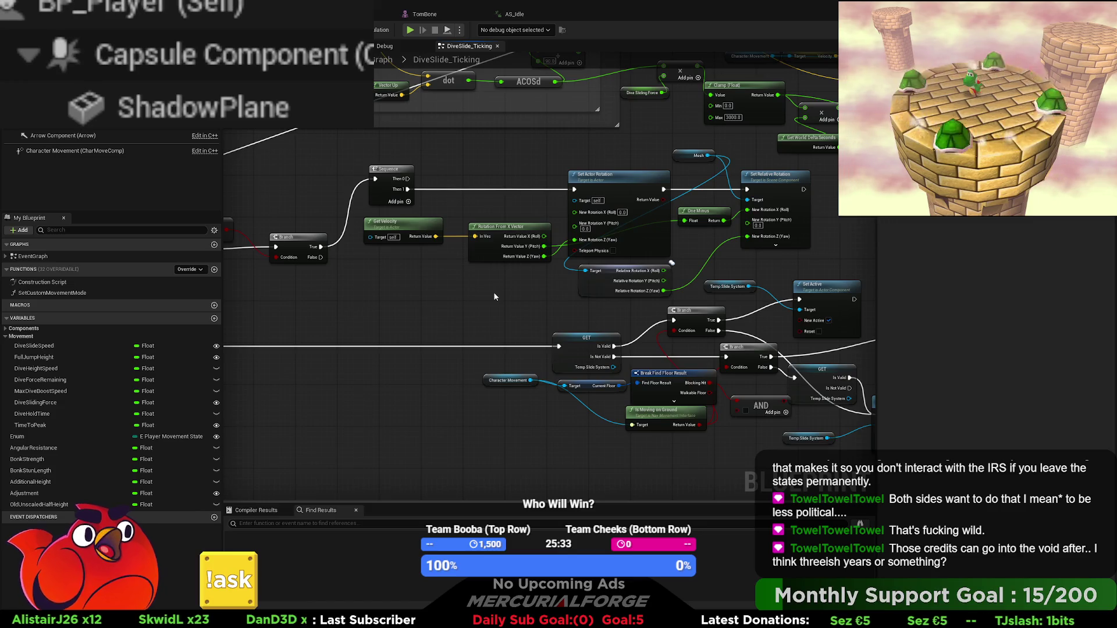
pyautogui.moveTo(478, 291); pyautogui.dragTo(855, 287)
pyautogui.moveTo(1087, 257)
pyautogui.mouseDown()
pyautogui.moveTo(561, 320)
pyautogui.moveTo(494, 348)
pyautogui.mouseUp()
pyautogui.moveTo(726, 218); pyautogui.dragTo(450, 296)
pyautogui.moveTo(774, 312); pyautogui.dragTo(627, 325)
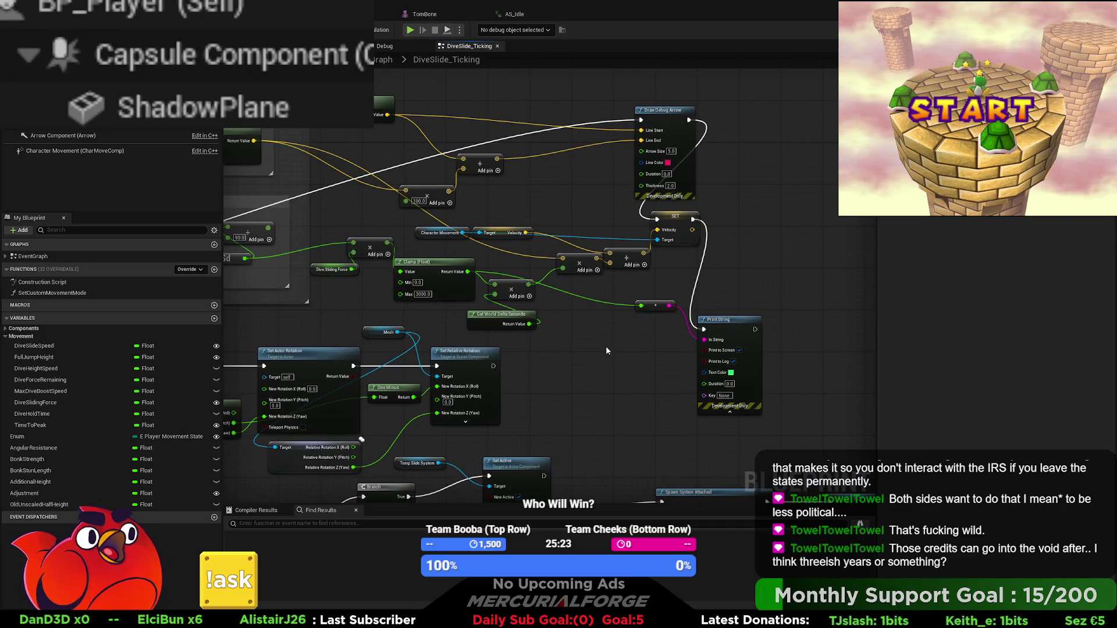
pyautogui.moveTo(549, 396)
pyautogui.mouseDown()
pyautogui.moveTo(611, 322)
pyautogui.moveTo(758, 239)
pyautogui.mouseUp()
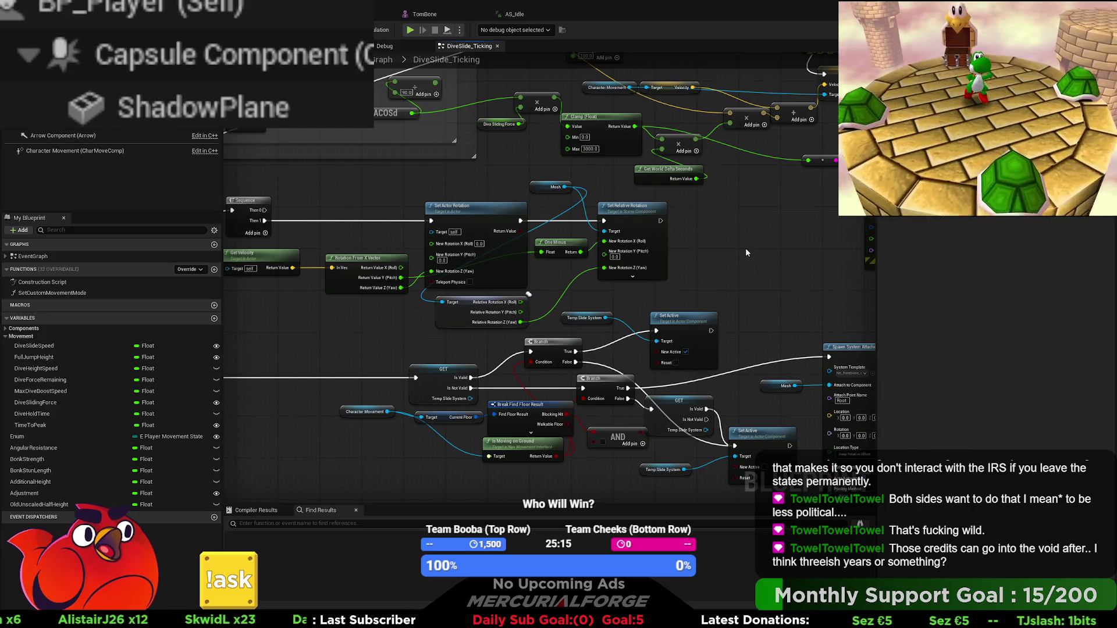
pyautogui.moveTo(731, 271); pyautogui.dragTo(769, 217)
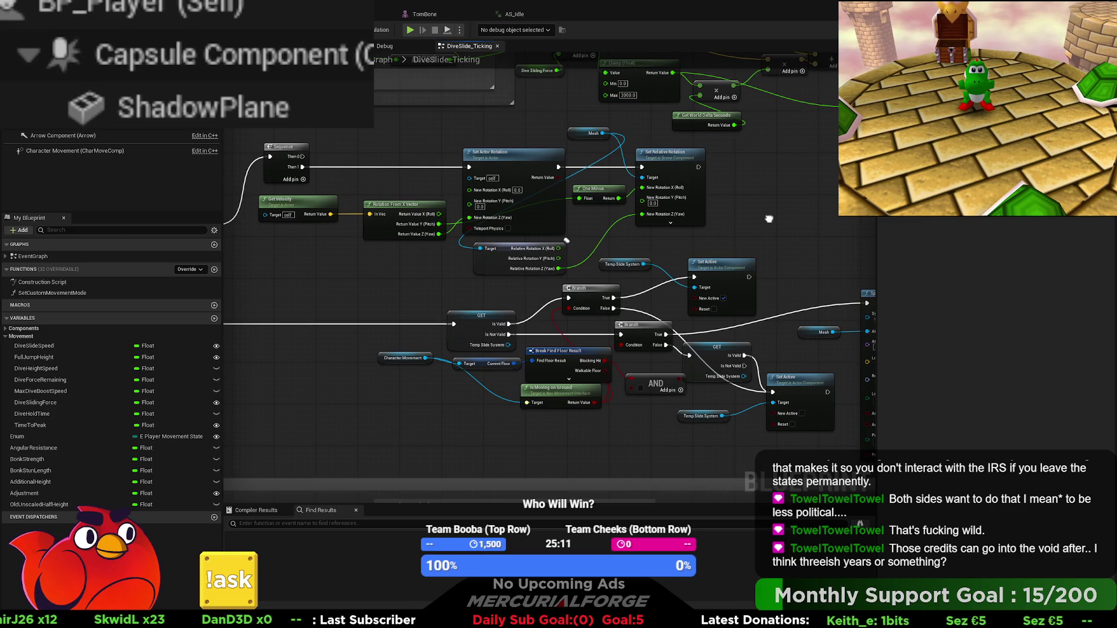
pyautogui.scroll(-4, 769, 219)
pyautogui.moveTo(769, 219)
pyautogui.mouseDown()
pyautogui.moveTo(577, 180)
pyautogui.moveTo(608, 173)
pyautogui.moveTo(630, 274)
pyautogui.mouseUp()
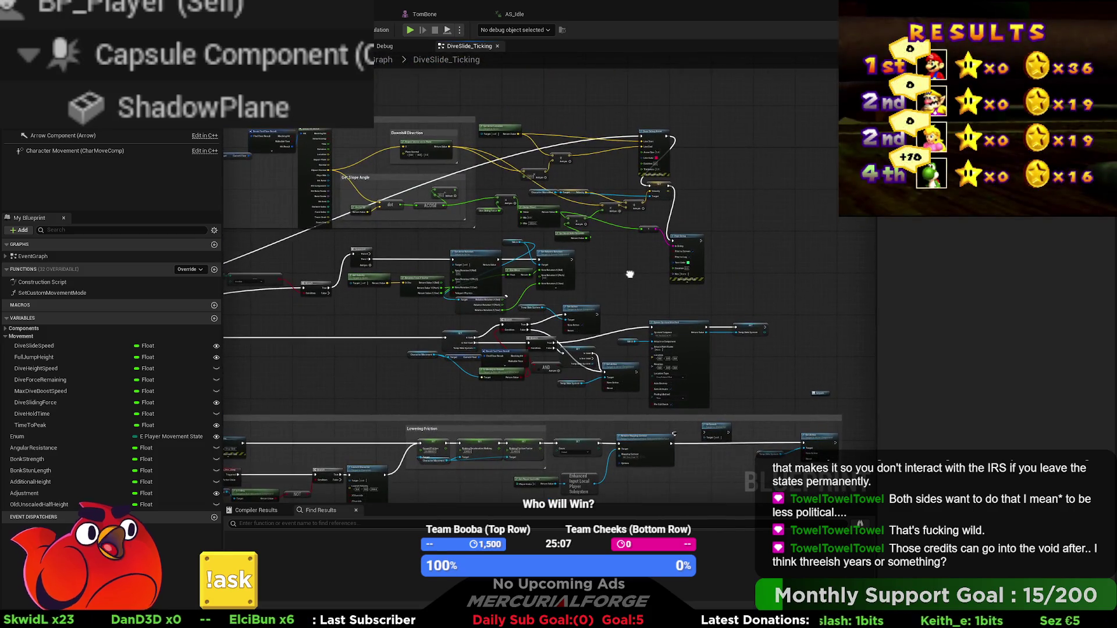
pyautogui.scroll(5, 587, 295)
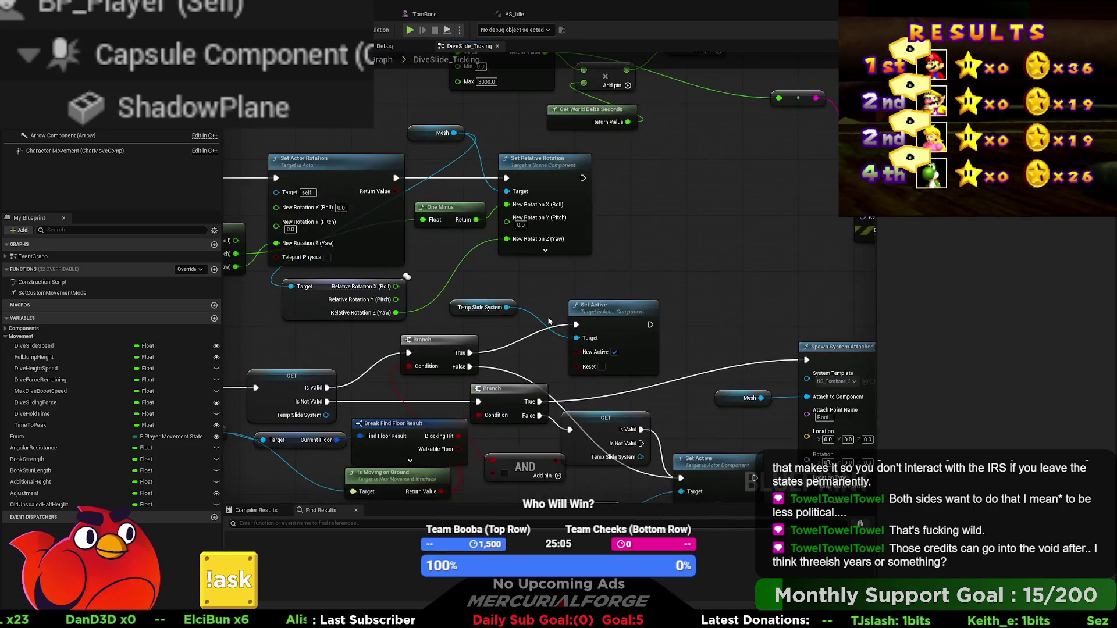
pyautogui.moveTo(523, 312); pyautogui.dragTo(613, 299)
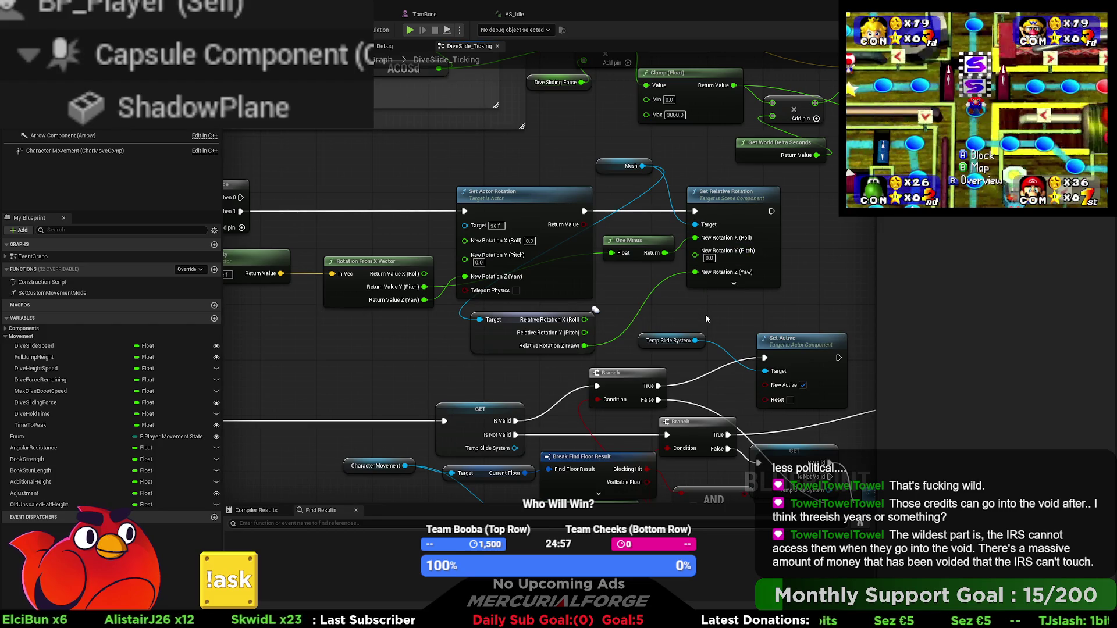
pyautogui.moveTo(695, 308); pyautogui.dragTo(665, 316)
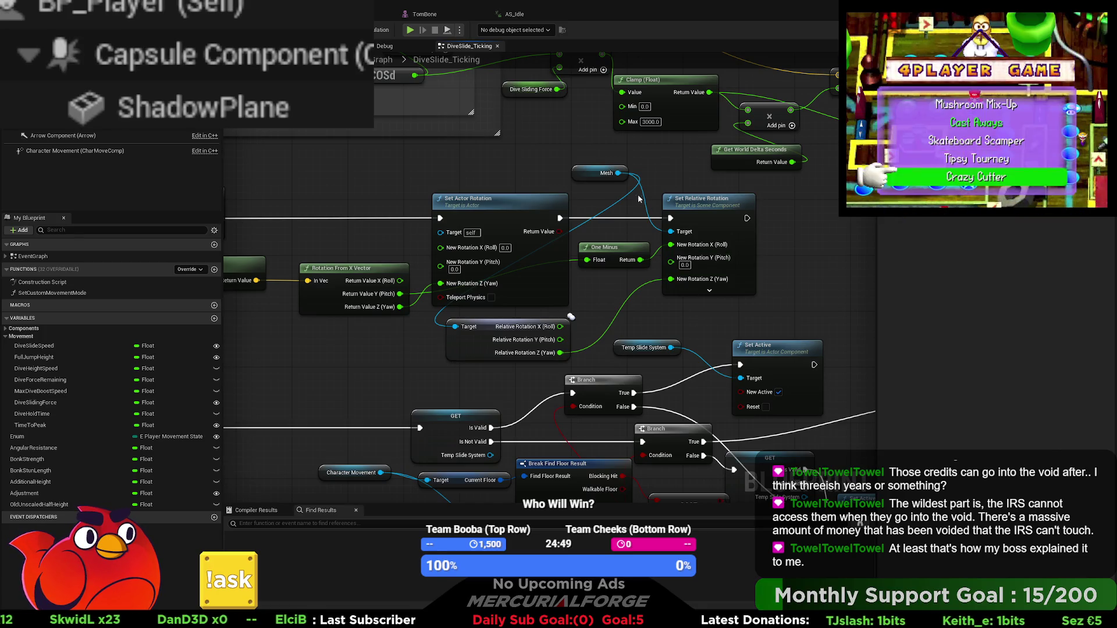
pyautogui.moveTo(622, 163); pyautogui.dragTo(669, 201)
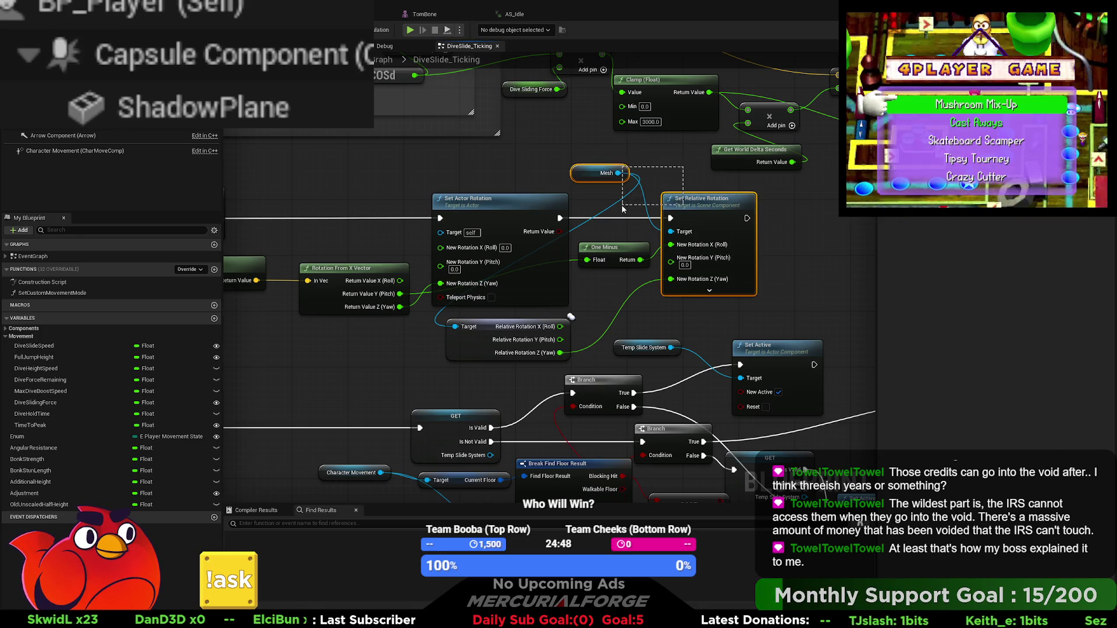
# Paste copies of the Mesh rotation nodes after Set Active and wire Set Active into Set Relative Rotation
pyautogui.keyDown('ctrl'); pyautogui.click(500, 348); pyautogui.keyUp('ctrl')
pyautogui.scroll(-2, 501, 347)
pyautogui.moveTo(501, 348)
pyautogui.mouseDown()
pyautogui.moveTo(534, 265)
pyautogui.moveTo(522, 262)
pyautogui.moveTo(588, 188)
pyautogui.mouseUp()
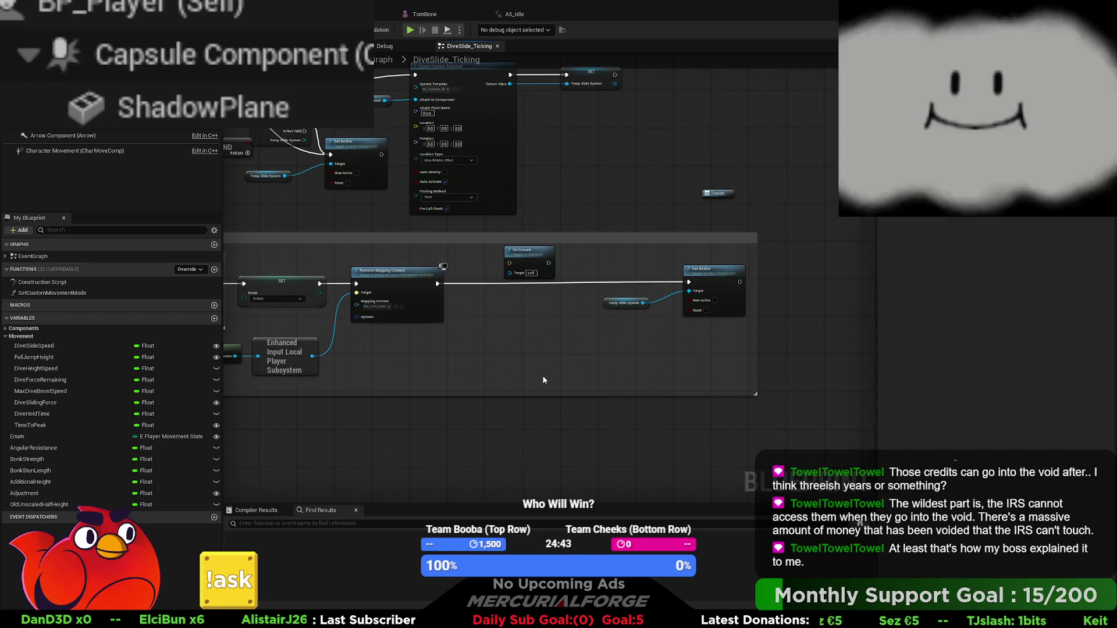
pyautogui.moveTo(772, 373); pyautogui.dragTo(713, 286)
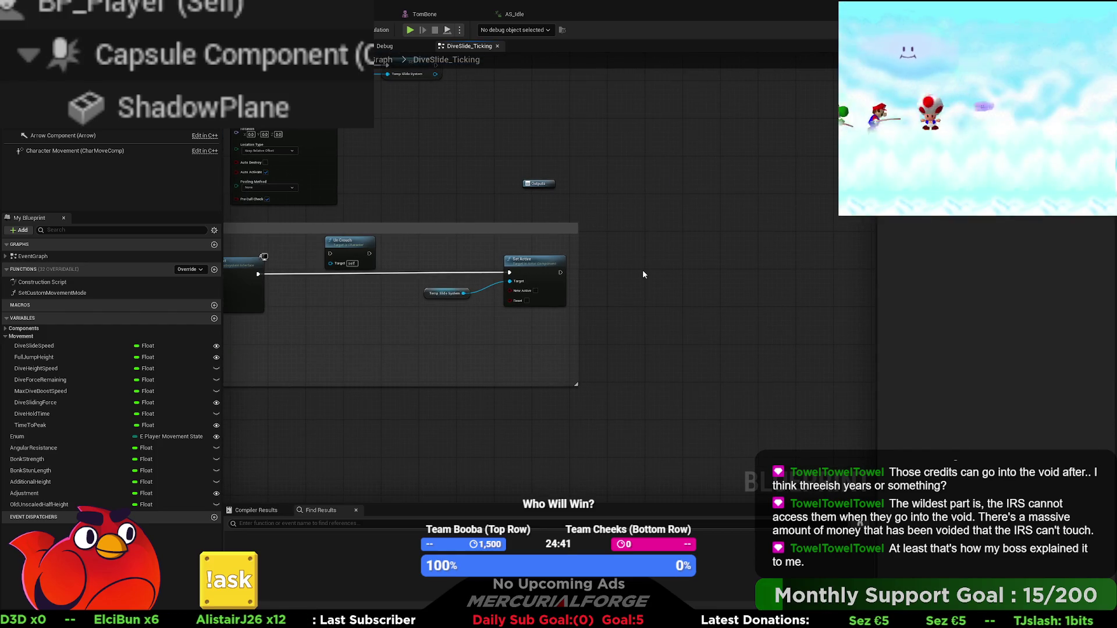
pyautogui.hotkey('ctrl', 'v')
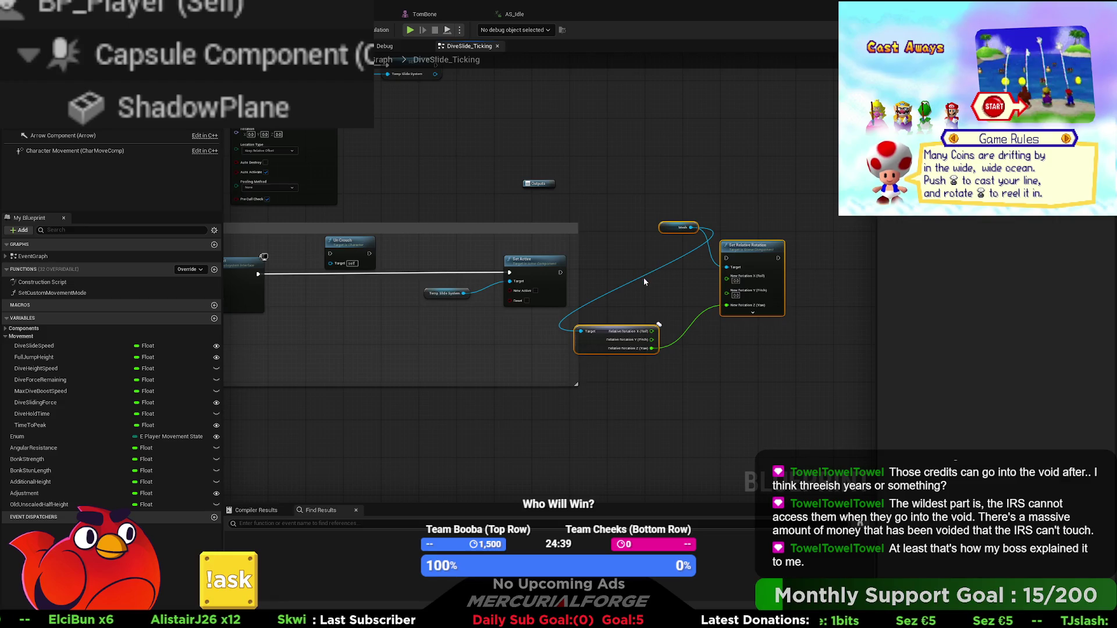
pyautogui.moveTo(560, 273); pyautogui.dragTo(725, 259)
pyautogui.moveTo(426, 274); pyautogui.dragTo(583, 273)
# Insert Un Crouch between Remove Mapping Context and Set Active, and wire Crouch to the Sequence's Then 0
pyautogui.moveTo(487, 251)
pyautogui.mouseDown()
pyautogui.moveTo(422, 283)
pyautogui.moveTo(415, 273)
pyautogui.mouseUp()
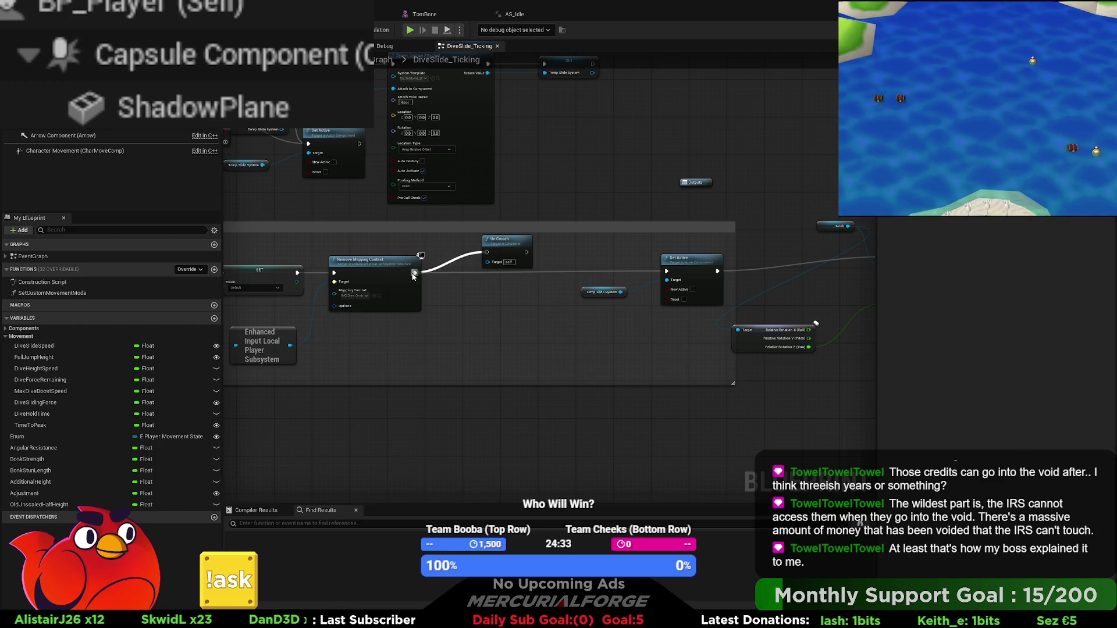
pyautogui.moveTo(526, 251)
pyautogui.mouseDown()
pyautogui.moveTo(666, 271)
pyautogui.moveTo(504, 278)
pyautogui.mouseUp()
pyautogui.scroll(-4, 493, 283)
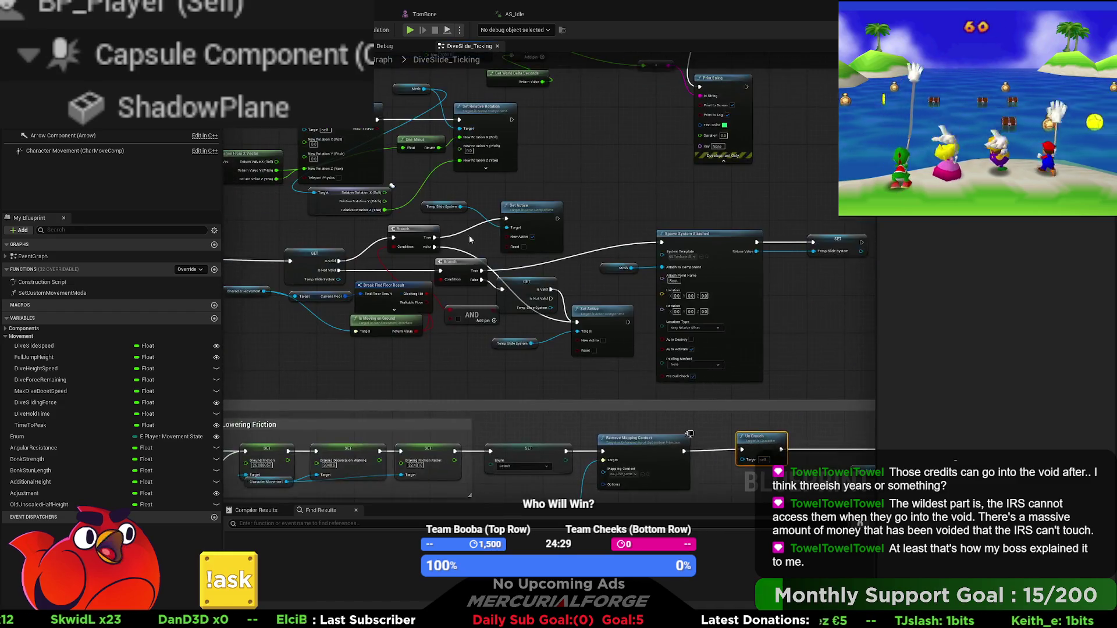
pyautogui.scroll(4, 421, 91)
pyautogui.scroll(-3, 420, 92)
pyautogui.scroll(3, 509, 152)
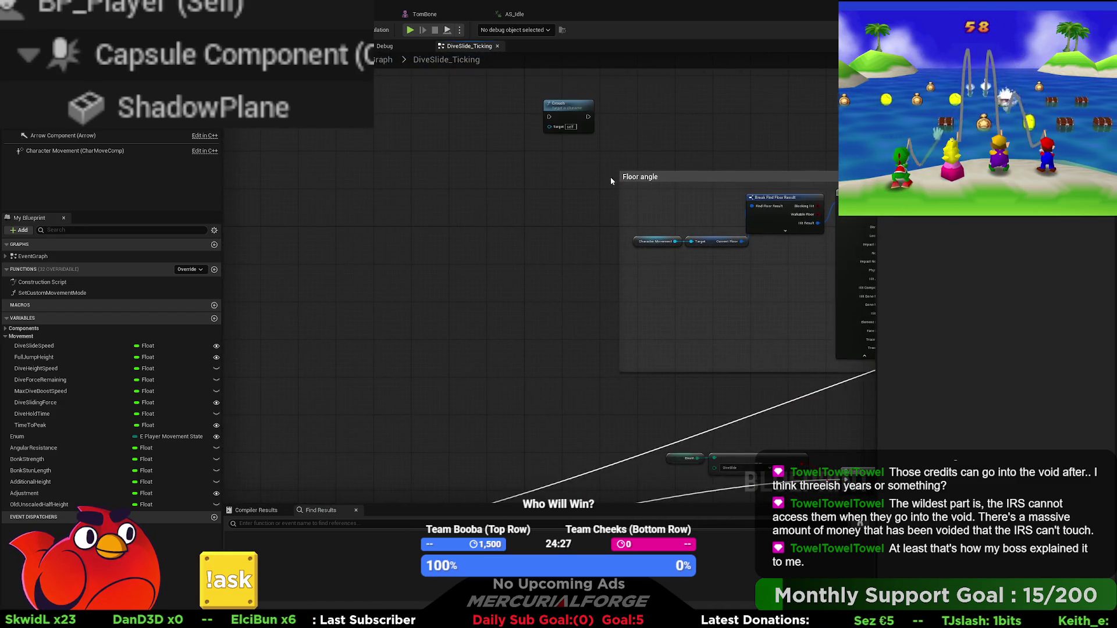
pyautogui.moveTo(509, 152)
pyautogui.mouseDown()
pyautogui.moveTo(419, 375)
pyautogui.moveTo(579, 391)
pyautogui.moveTo(526, 469)
pyautogui.moveTo(541, 482)
pyautogui.mouseUp()
# Pull a rotation node from the Mesh, deleting the unwanted absolute rotation setter
pyautogui.scroll(5, 699, 300)
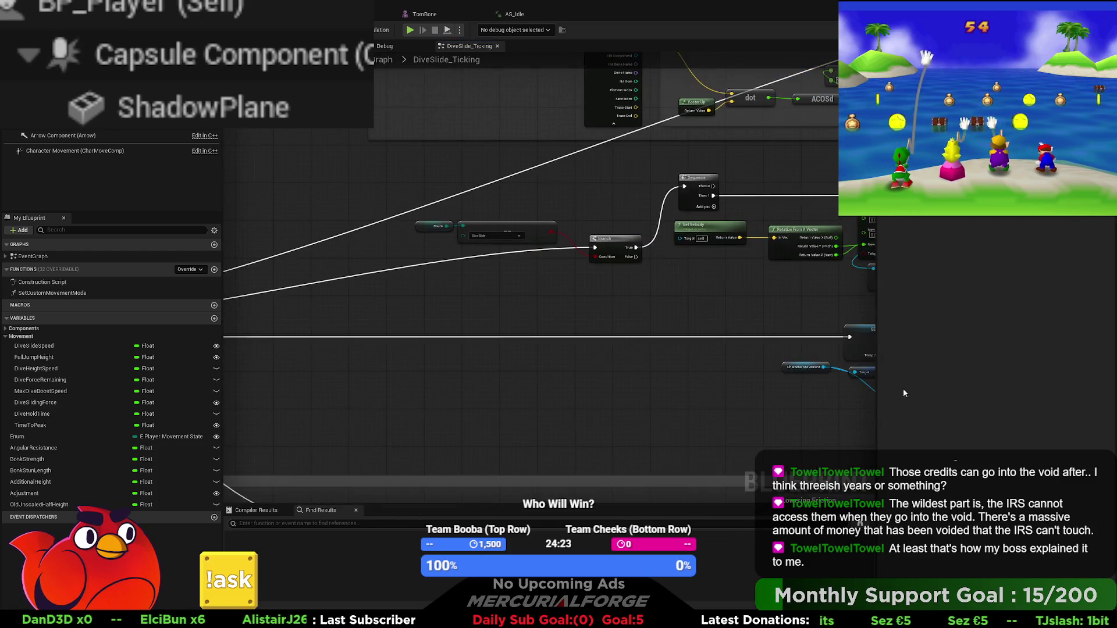
pyautogui.scroll(-5, 699, 300)
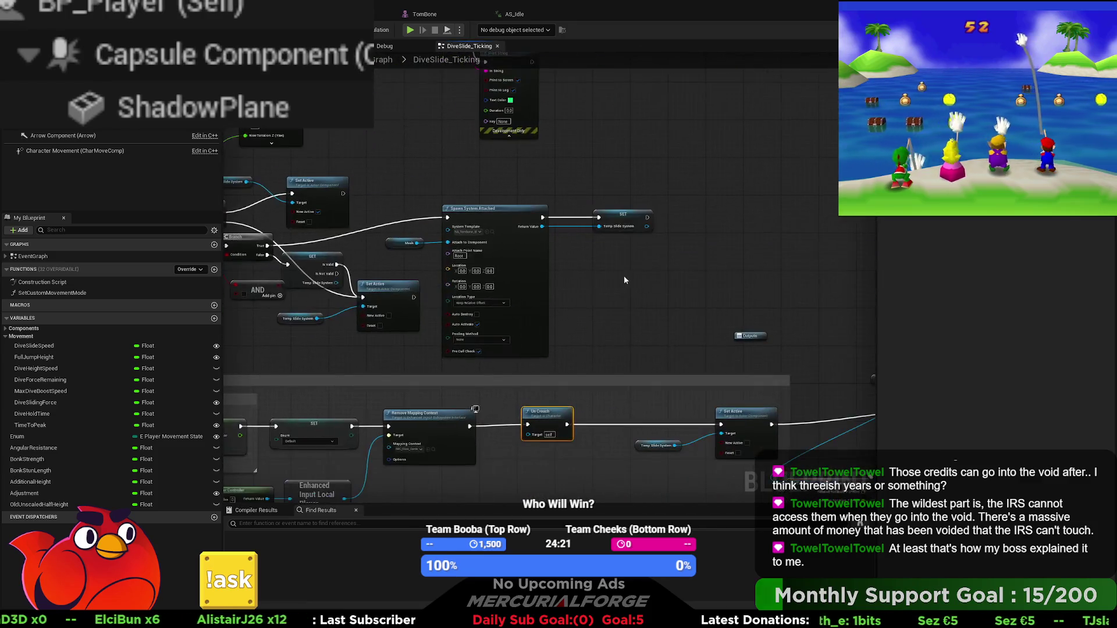
pyautogui.scroll(5, 645, 370)
pyautogui.scroll(2, 591, 314)
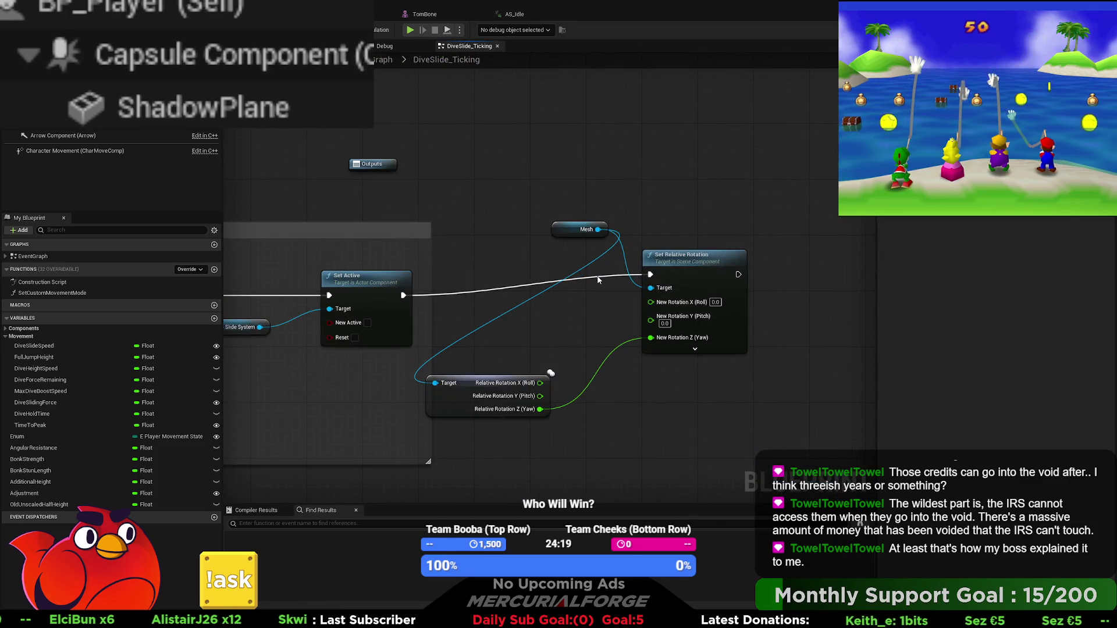
pyautogui.moveTo(602, 229); pyautogui.dragTo(659, 210)
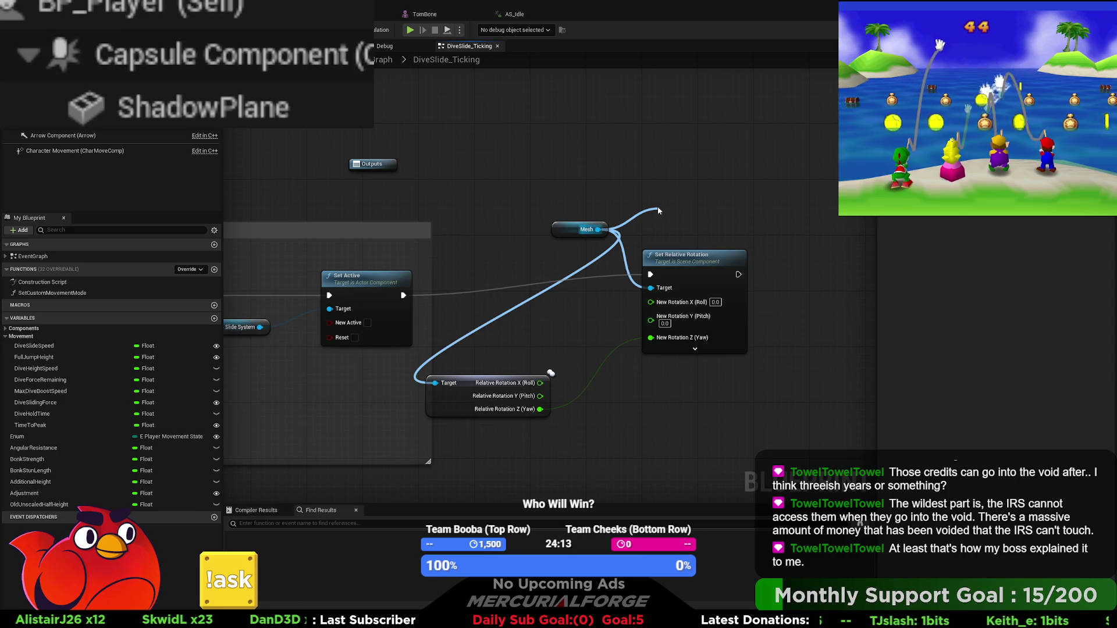
pyautogui.moveTo(658, 209); pyautogui.dragTo(653, 191)
pyautogui.press('Delete')
pyautogui.moveTo(598, 230); pyautogui.dragTo(683, 215)
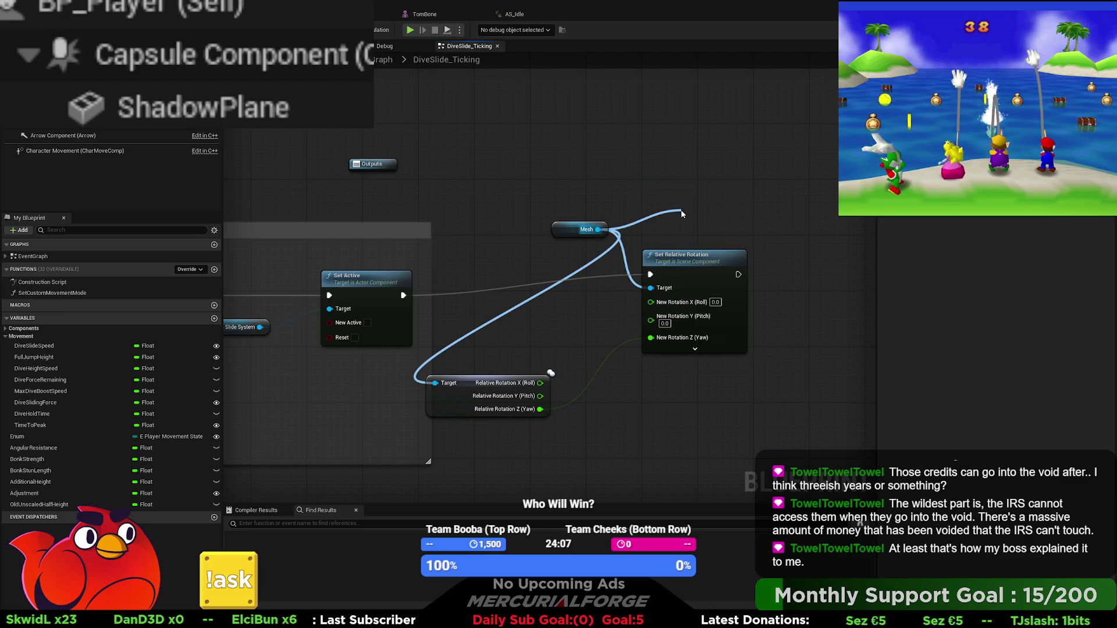
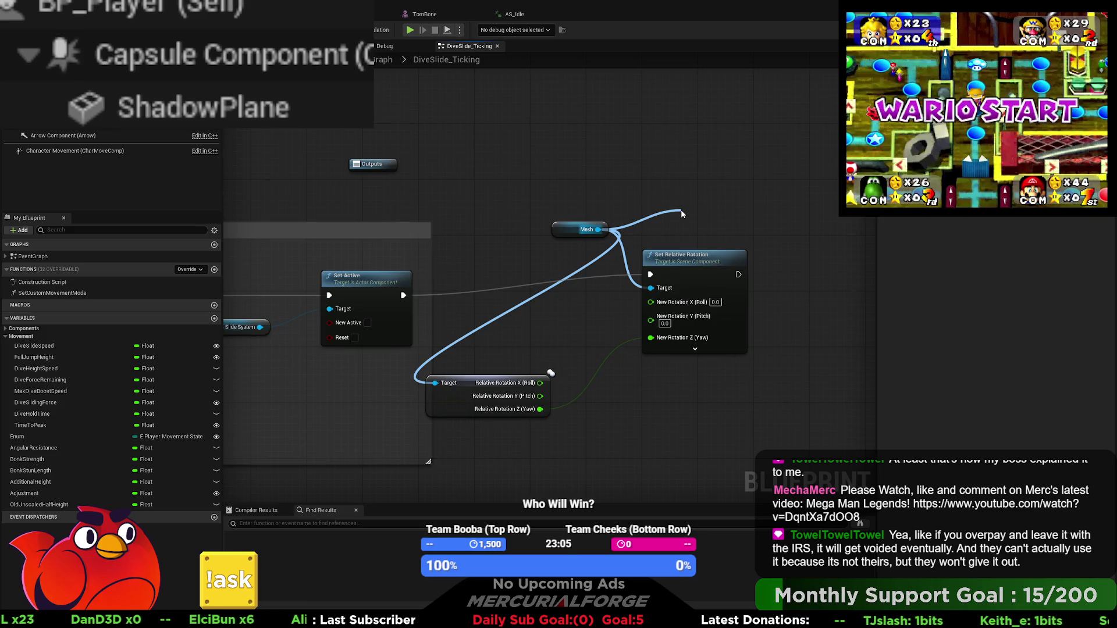
# Drop the dangling Mesh wire and group Mesh, Break Rotator and Set Relative Rotation closely together
pyautogui.press('Escape')
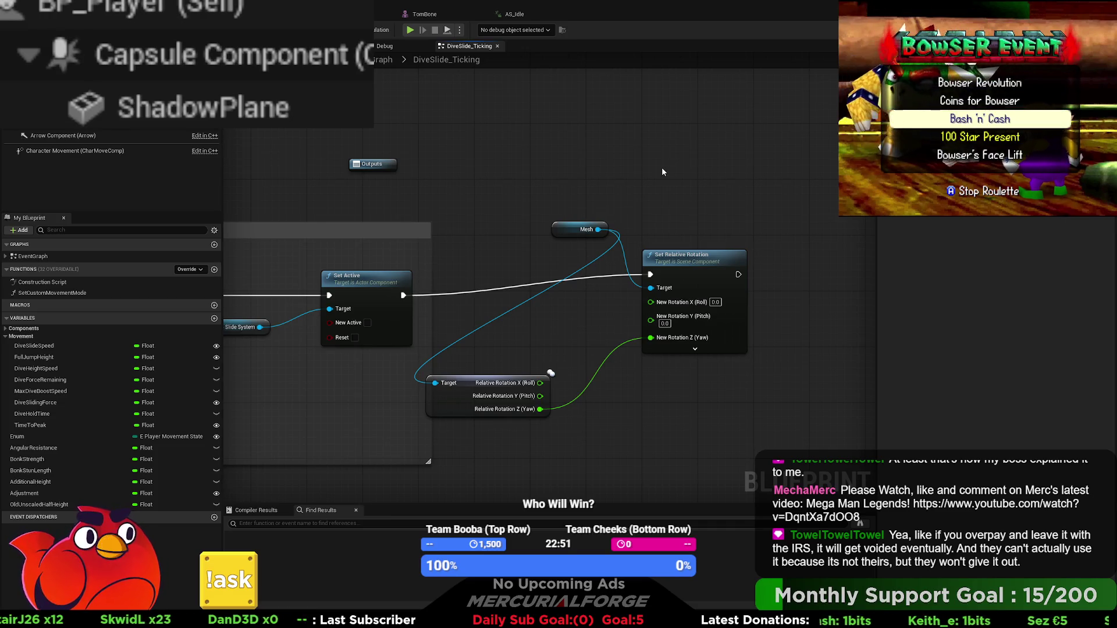
pyautogui.moveTo(570, 229)
pyautogui.mouseDown()
pyautogui.moveTo(491, 274)
pyautogui.moveTo(455, 324)
pyautogui.moveTo(451, 314)
pyautogui.mouseUp()
pyautogui.moveTo(424, 370)
pyautogui.mouseDown()
pyautogui.moveTo(462, 365)
pyautogui.moveTo(514, 331)
pyautogui.moveTo(505, 331)
pyautogui.mouseUp()
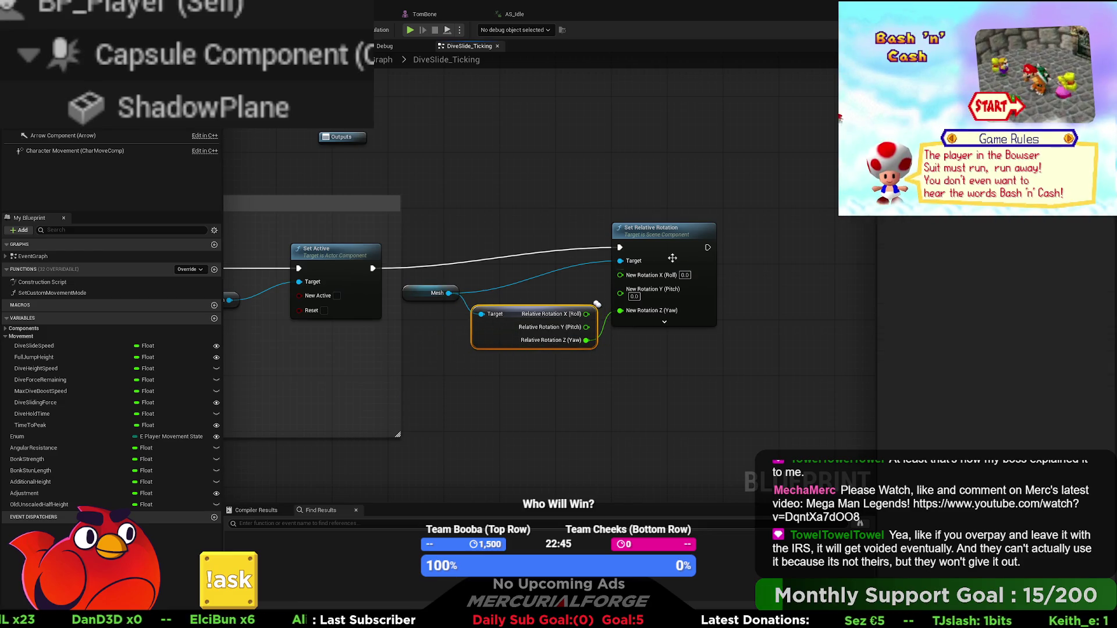
pyautogui.moveTo(675, 233); pyautogui.dragTo(674, 254)
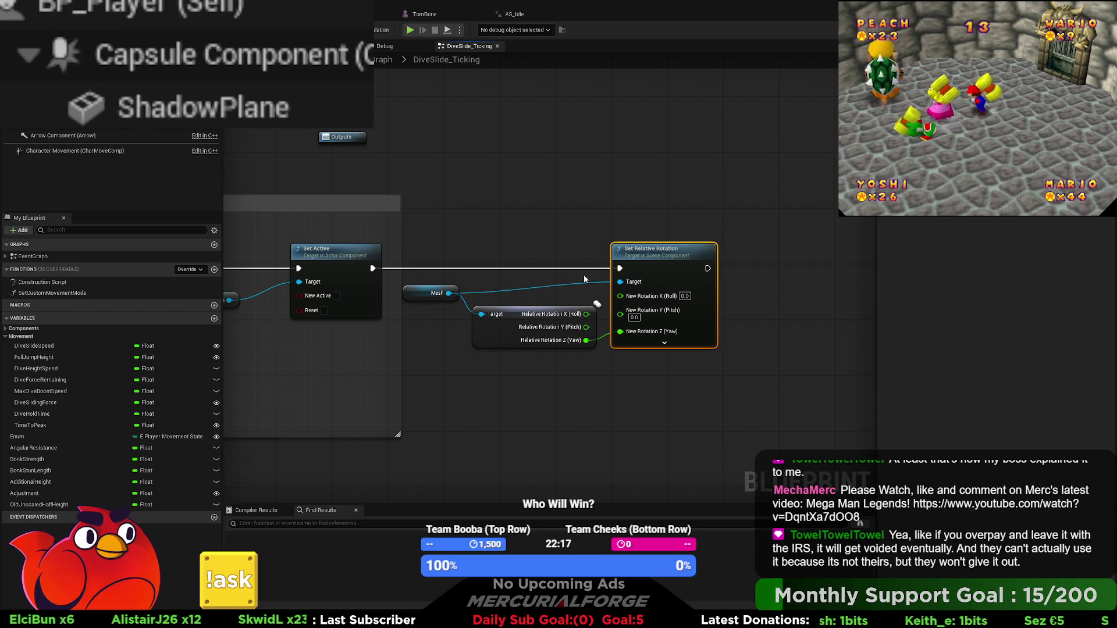
pyautogui.moveTo(475, 318)
pyautogui.mouseDown()
pyautogui.moveTo(462, 318)
pyautogui.moveTo(434, 279)
pyautogui.mouseUp()
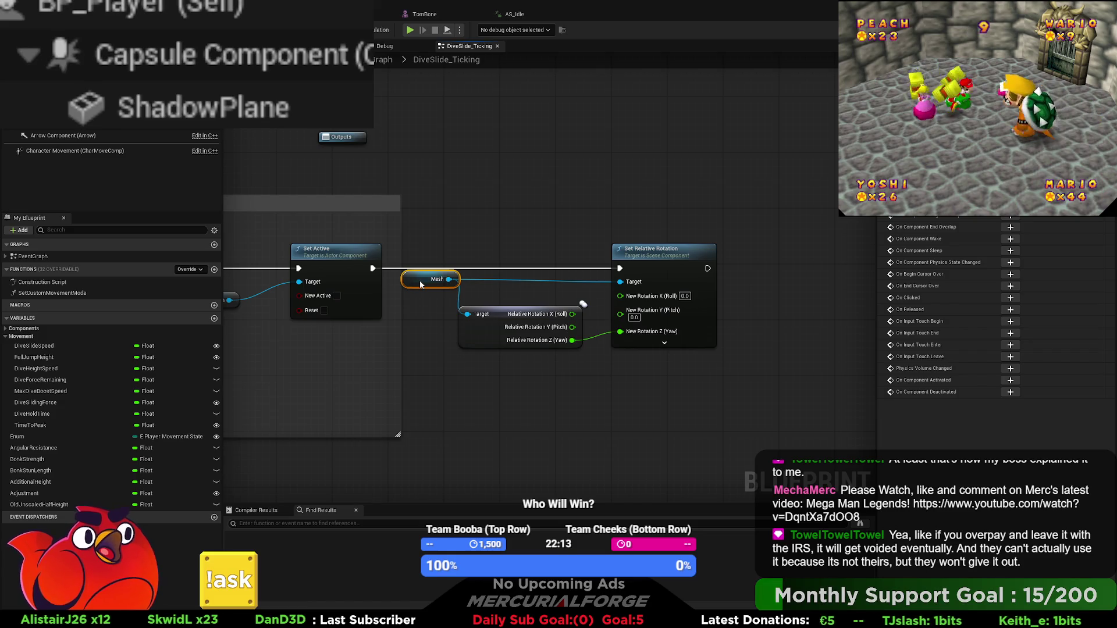
pyautogui.moveTo(489, 327)
pyautogui.mouseDown()
pyautogui.moveTo(497, 313)
pyautogui.moveTo(512, 319)
pyautogui.mouseUp()
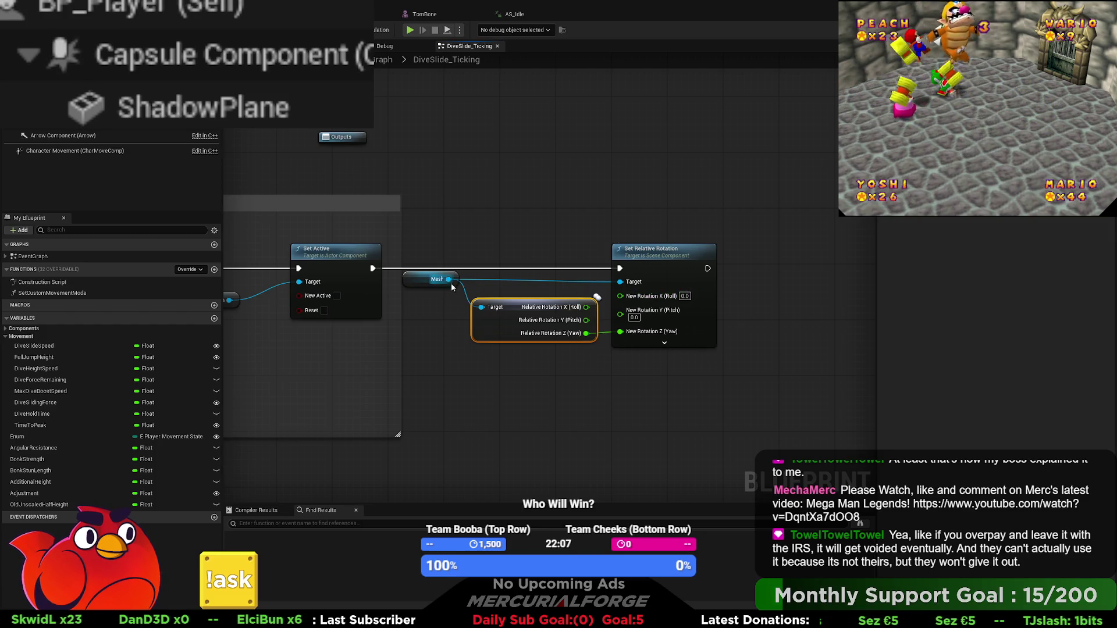
pyautogui.moveTo(450, 282)
pyautogui.mouseDown()
pyautogui.moveTo(531, 213)
pyautogui.moveTo(499, 210)
pyautogui.moveTo(481, 265)
pyautogui.moveTo(527, 228)
pyautogui.mouseUp()
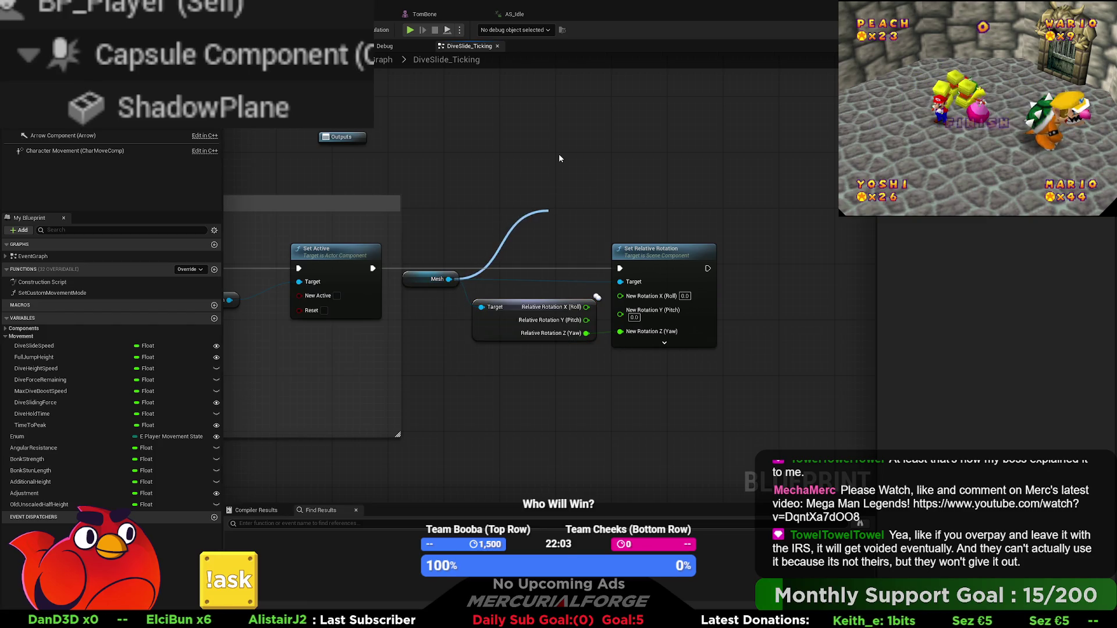
# Add a Set World Rotation node targeting Mesh and rearrange the surrounding nodes around it
pyautogui.moveTo(558, 157); pyautogui.dragTo(402, 161)
pyautogui.moveTo(450, 280); pyautogui.dragTo(593, 166)
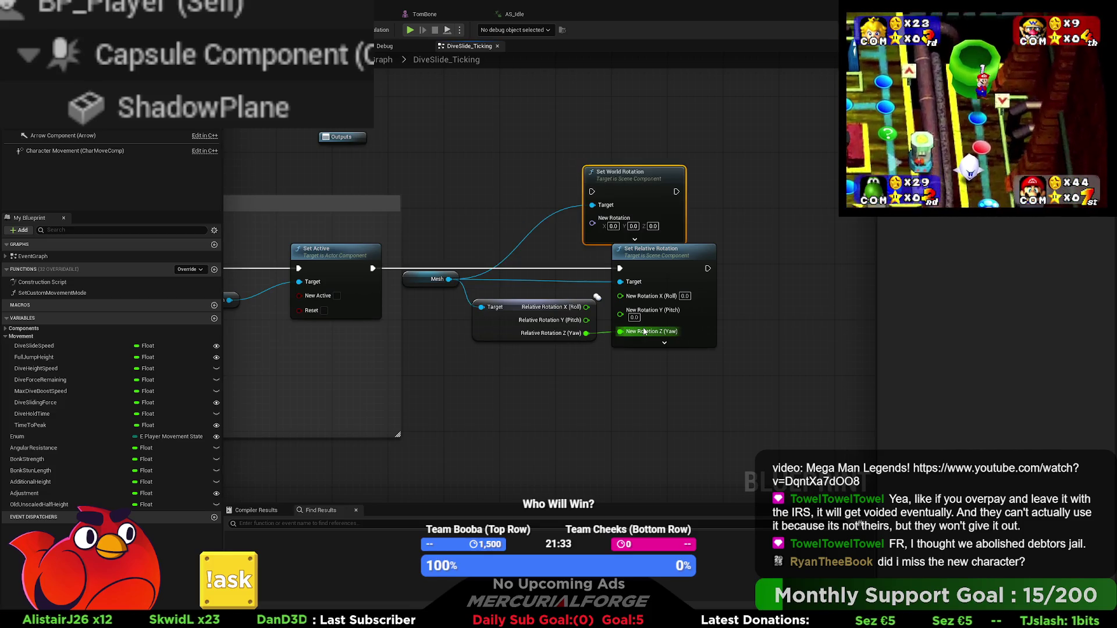
pyautogui.moveTo(631, 175); pyautogui.dragTo(534, 195)
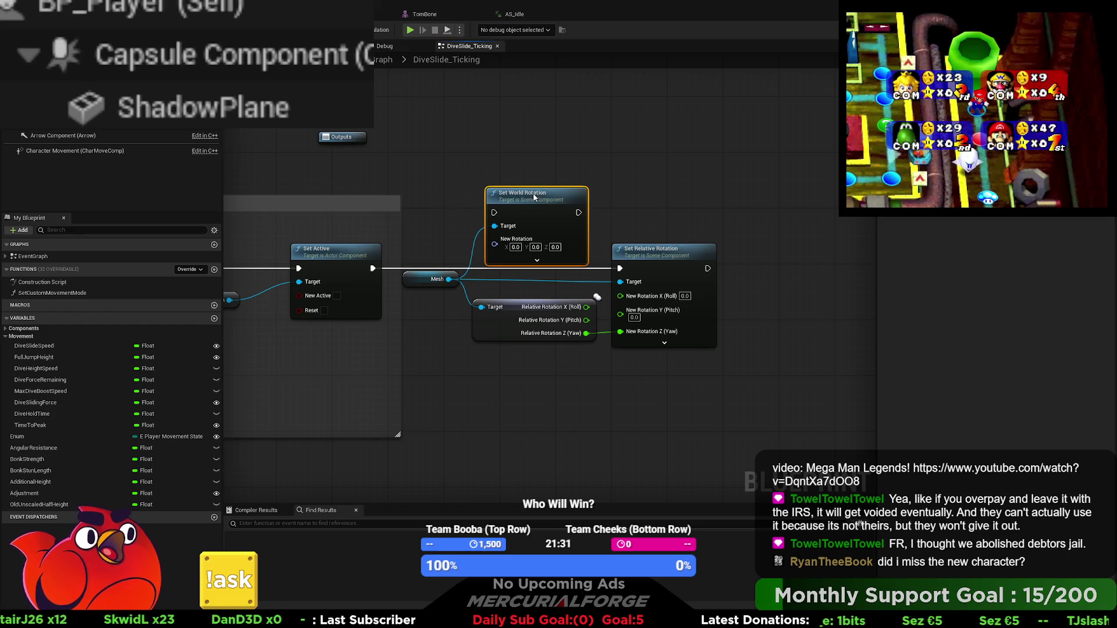
pyautogui.moveTo(559, 338)
pyautogui.mouseDown()
pyautogui.moveTo(414, 228)
pyautogui.moveTo(442, 262)
pyautogui.moveTo(437, 294)
pyautogui.mouseUp()
pyautogui.moveTo(678, 211); pyautogui.dragTo(795, 214)
pyautogui.moveTo(662, 315)
pyautogui.mouseDown()
pyautogui.moveTo(582, 320)
pyautogui.moveTo(458, 284)
pyautogui.mouseUp()
# Wire Set World Rotation into the exec line between Set Active and Set Relative Rotation
pyautogui.moveTo(546, 156); pyautogui.dragTo(552, 211)
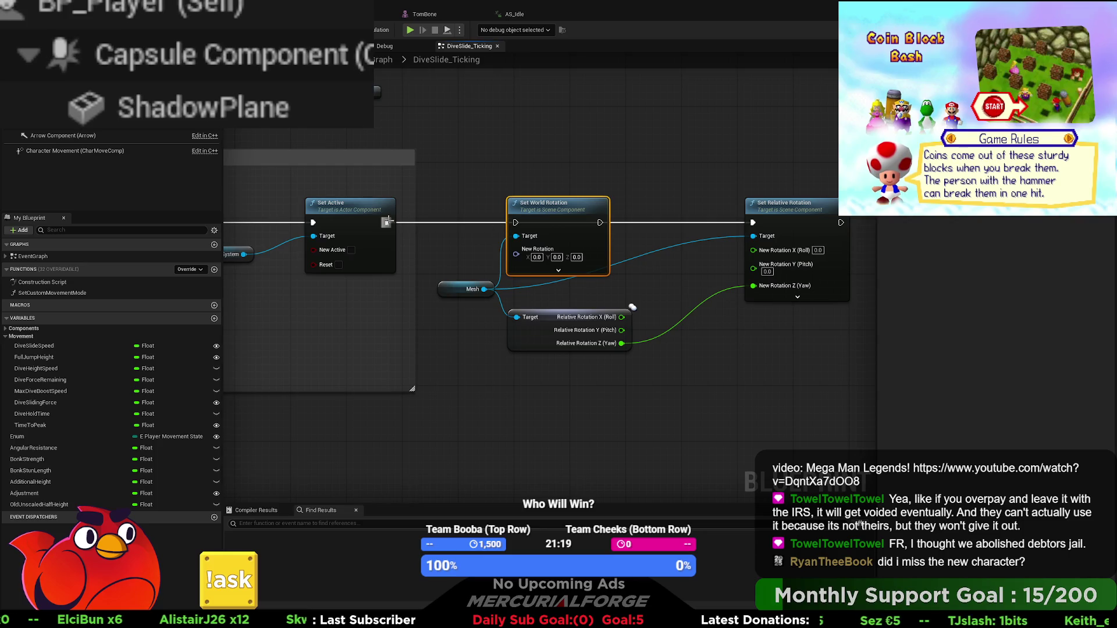
pyautogui.moveTo(463, 227); pyautogui.dragTo(516, 227)
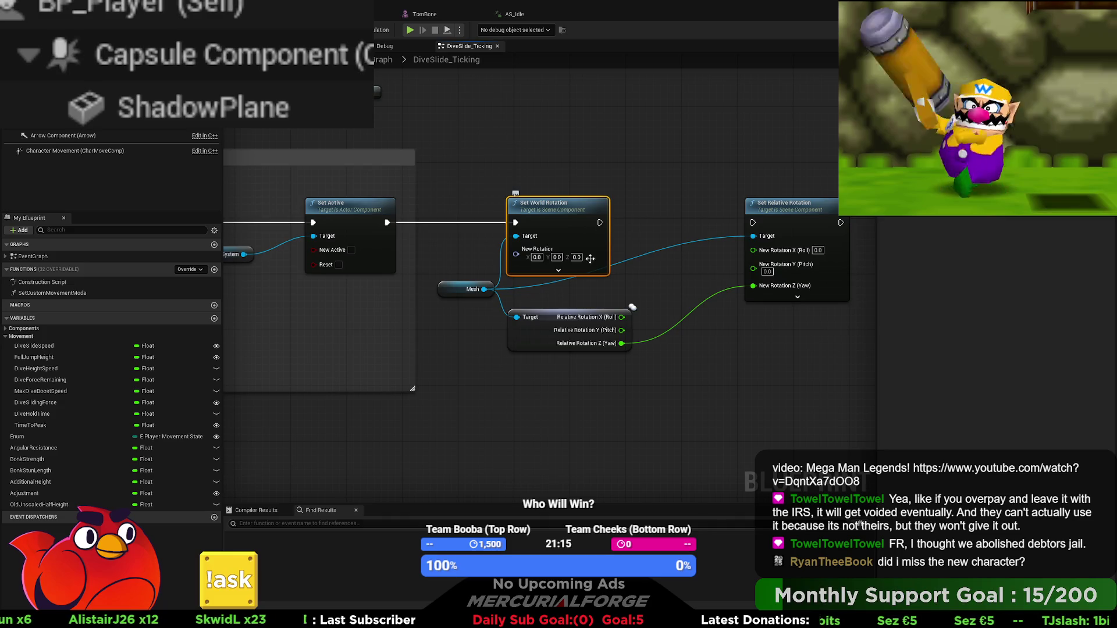
pyautogui.moveTo(599, 222); pyautogui.dragTo(716, 229)
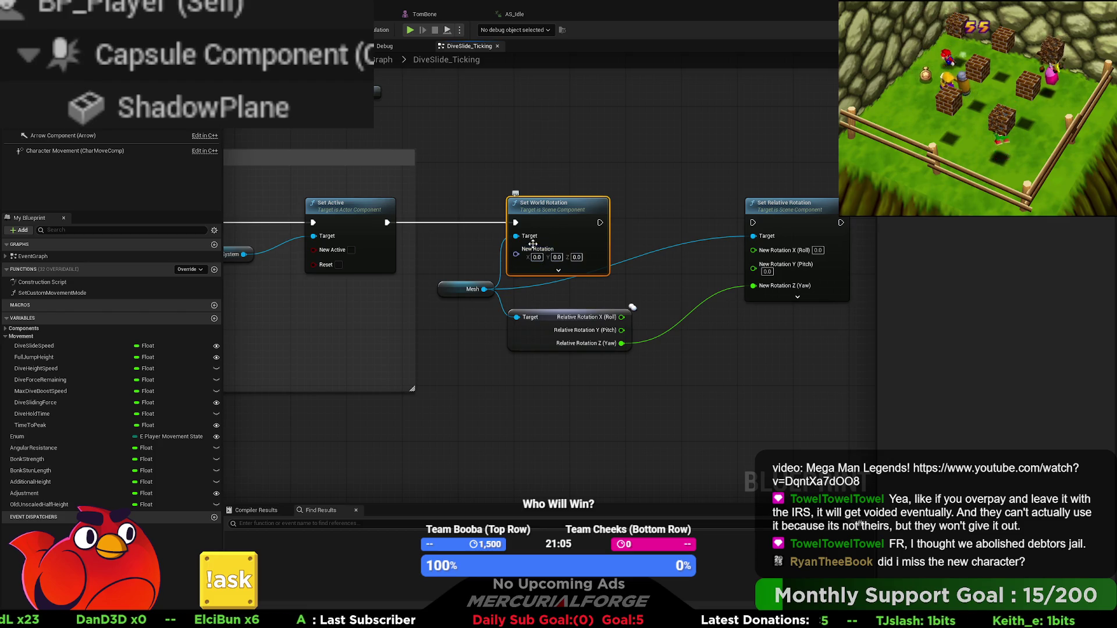
pyautogui.hotkey('alt', 'p')
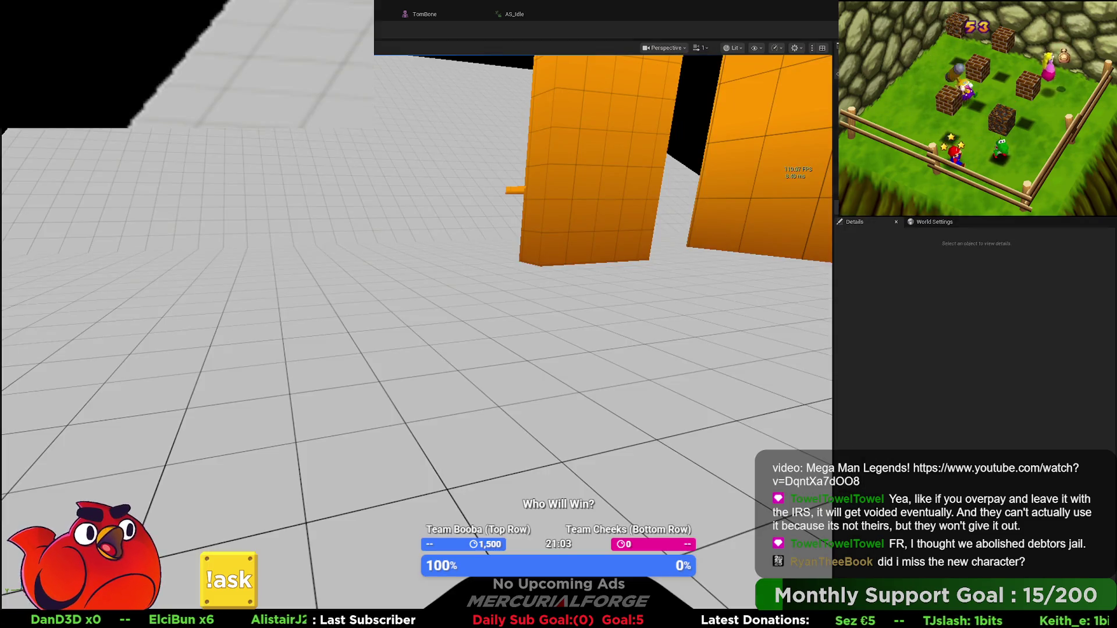
pyautogui.press('space')
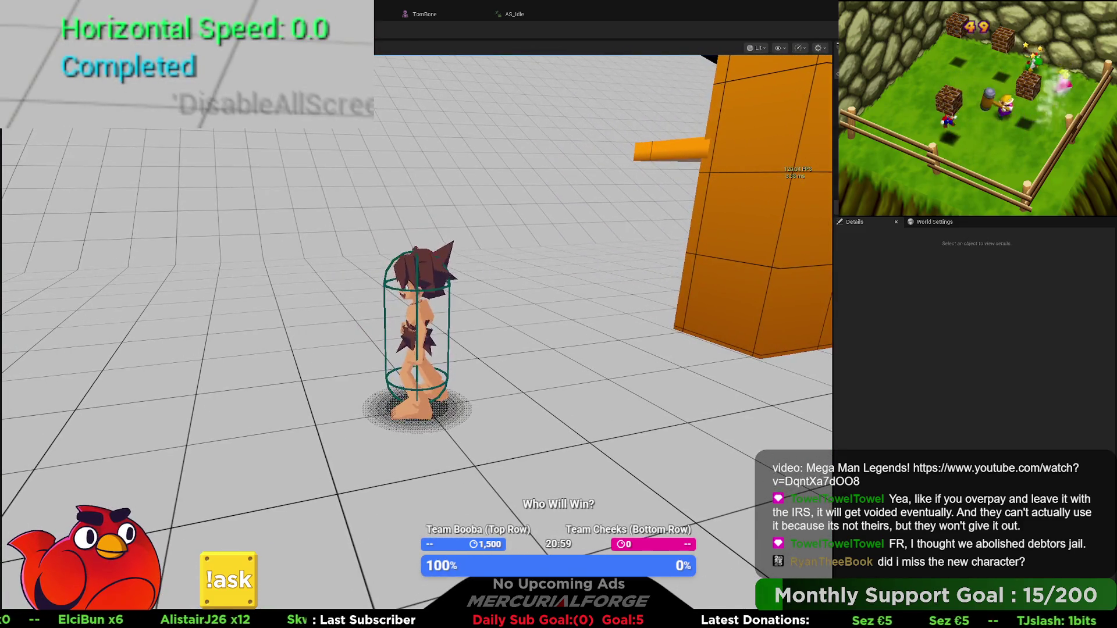
pyautogui.press('Escape')
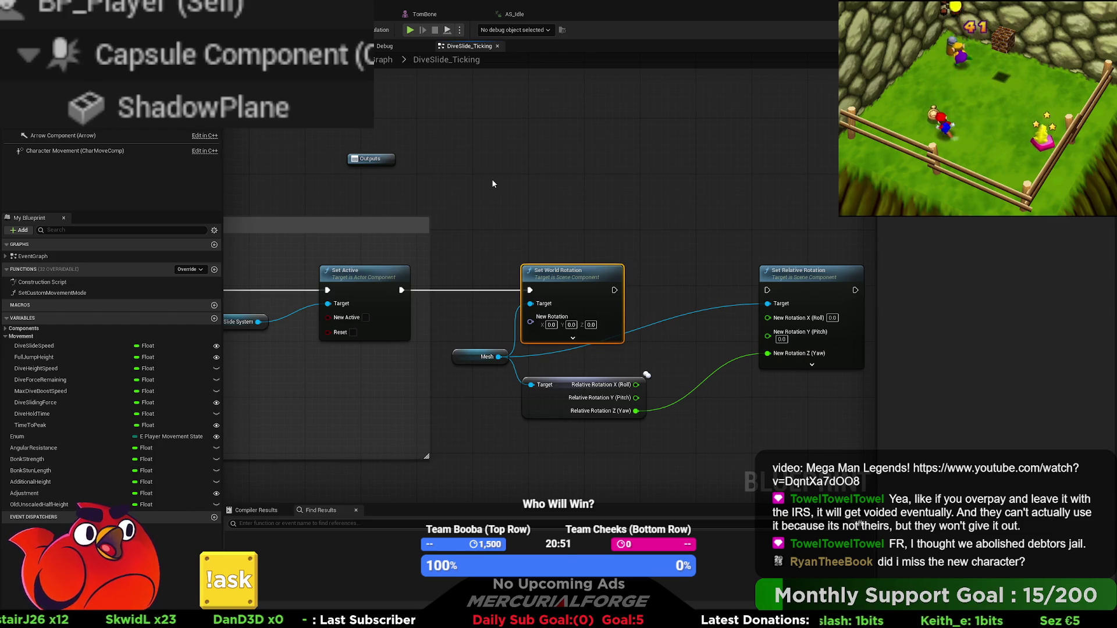
# Paste a Get Actor Rotation node beside Set World Rotation and split its return pin
pyautogui.hotkey('ctrl', 'v')
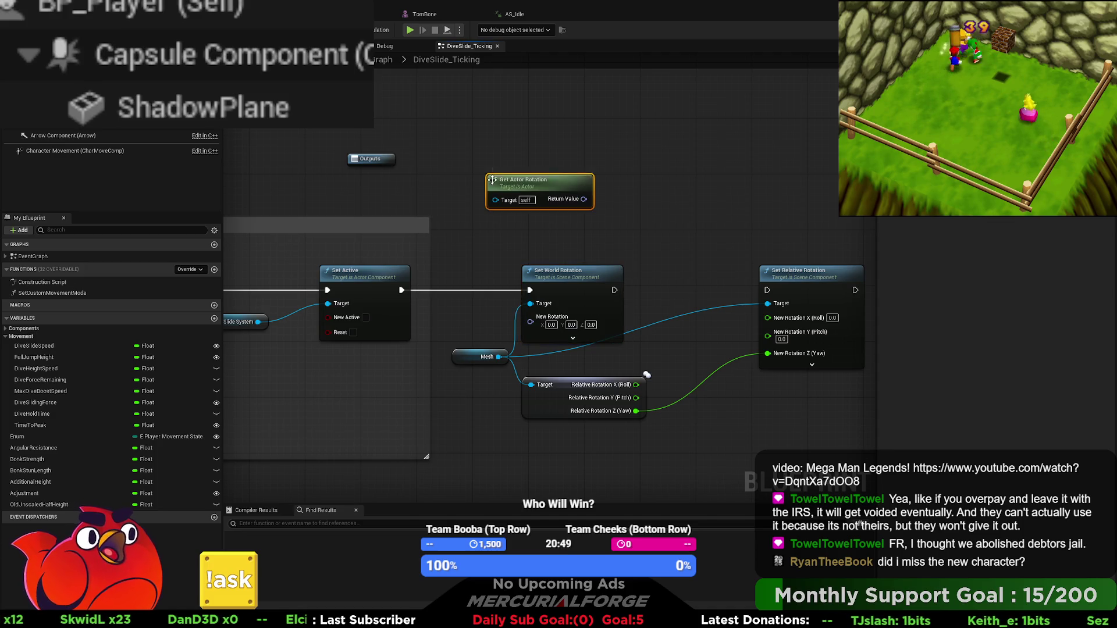
pyautogui.moveTo(584, 206); pyautogui.dragTo(494, 198)
pyautogui.click(543, 265)
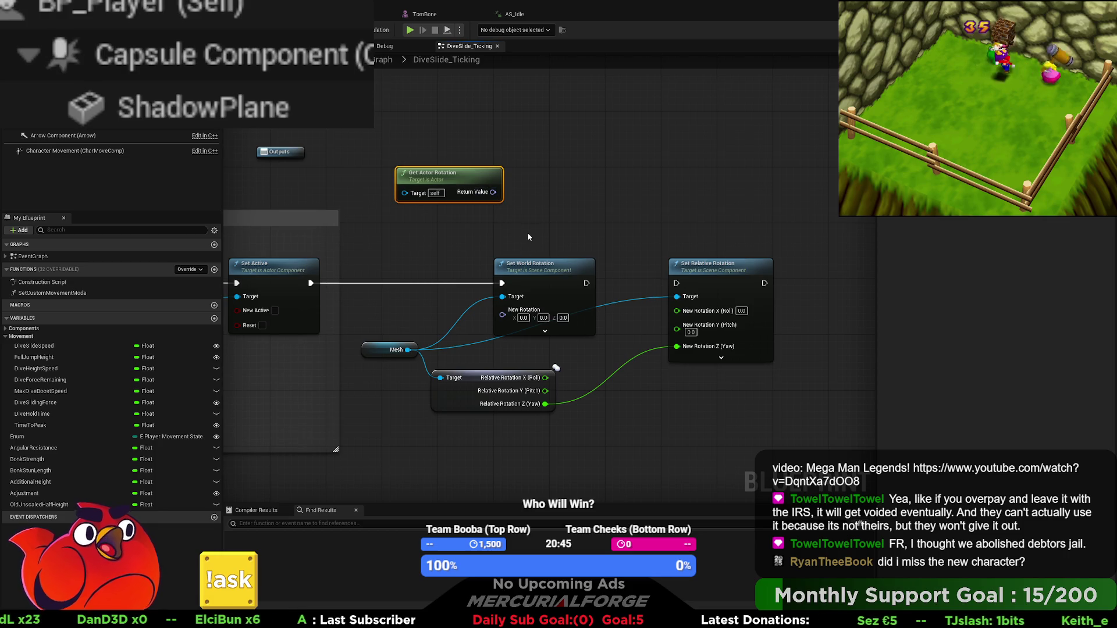
pyautogui.hotkey('ctrl', 'z')
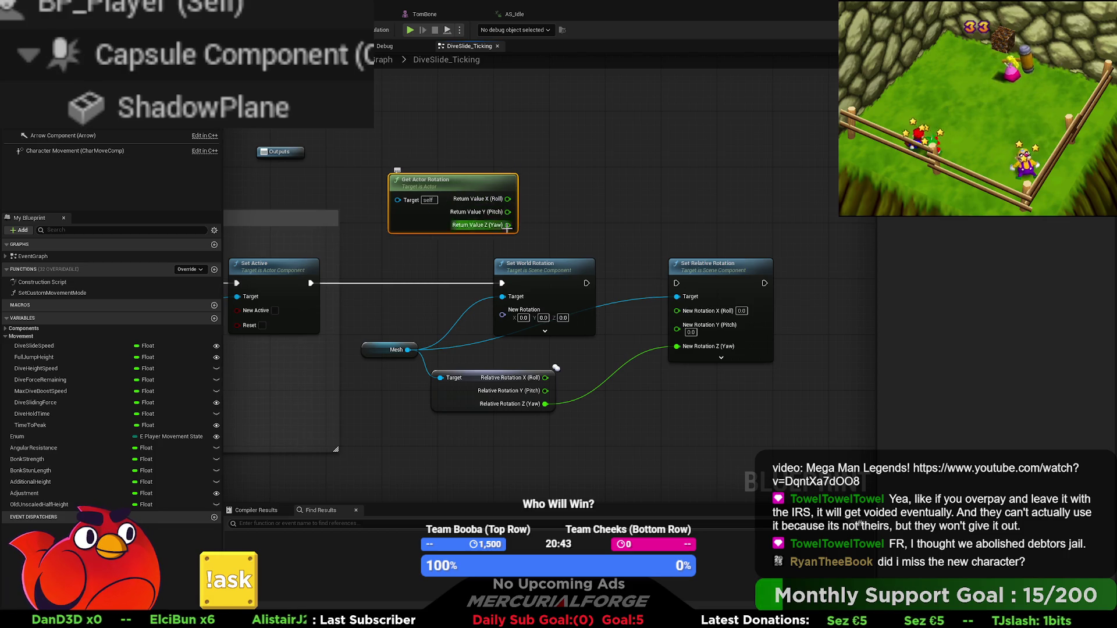
pyautogui.hotkey('ctrl', 'z')
# Wire actor Roll and mesh Yaw into Set World Rotation, remove Set Relative Rotation, and play-test
pyautogui.moveTo(453, 193); pyautogui.dragTo(460, 311)
pyautogui.moveTo(480, 266); pyautogui.dragTo(489, 314)
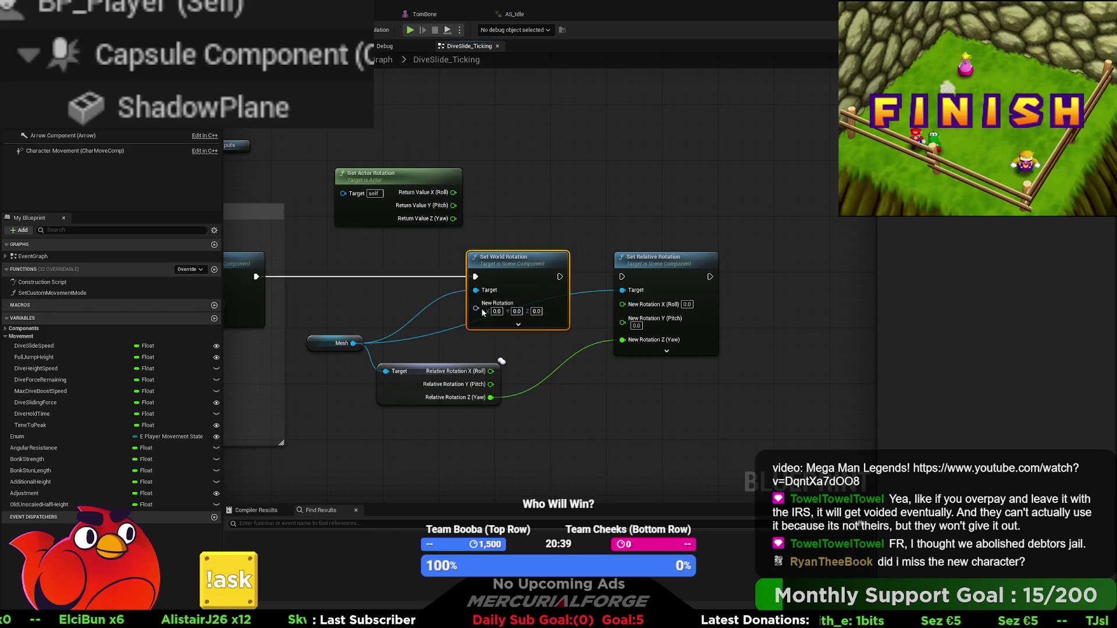
pyautogui.hotkey('ctrl', 'z')
pyautogui.hotkey('ctrl', 'z')
pyautogui.hotkey('ctrl', 'z')
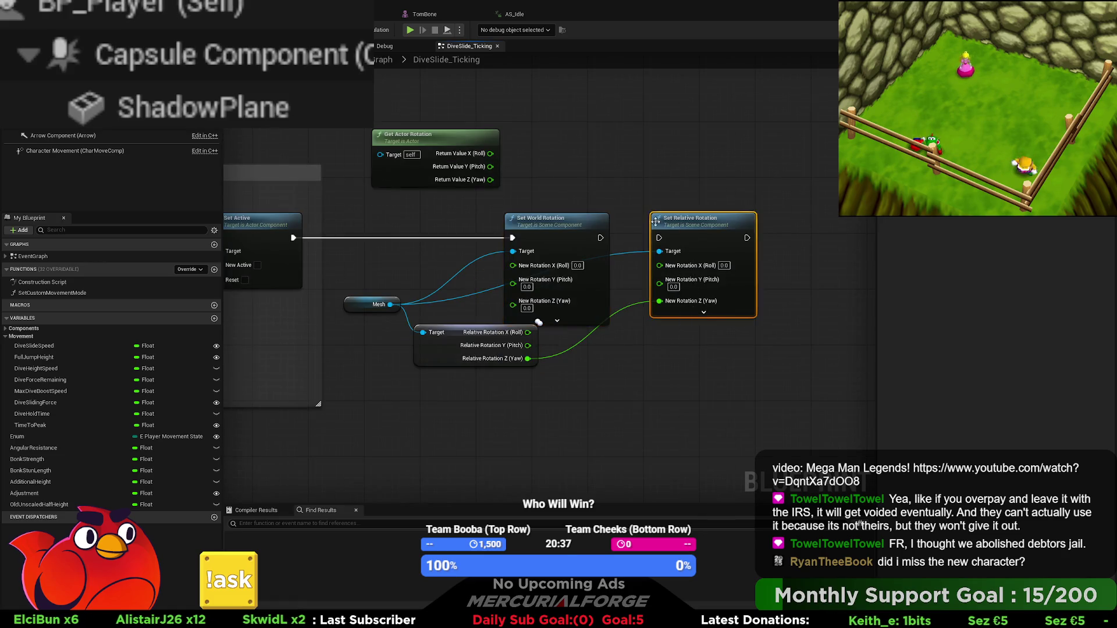
pyautogui.moveTo(529, 359); pyautogui.dragTo(513, 305)
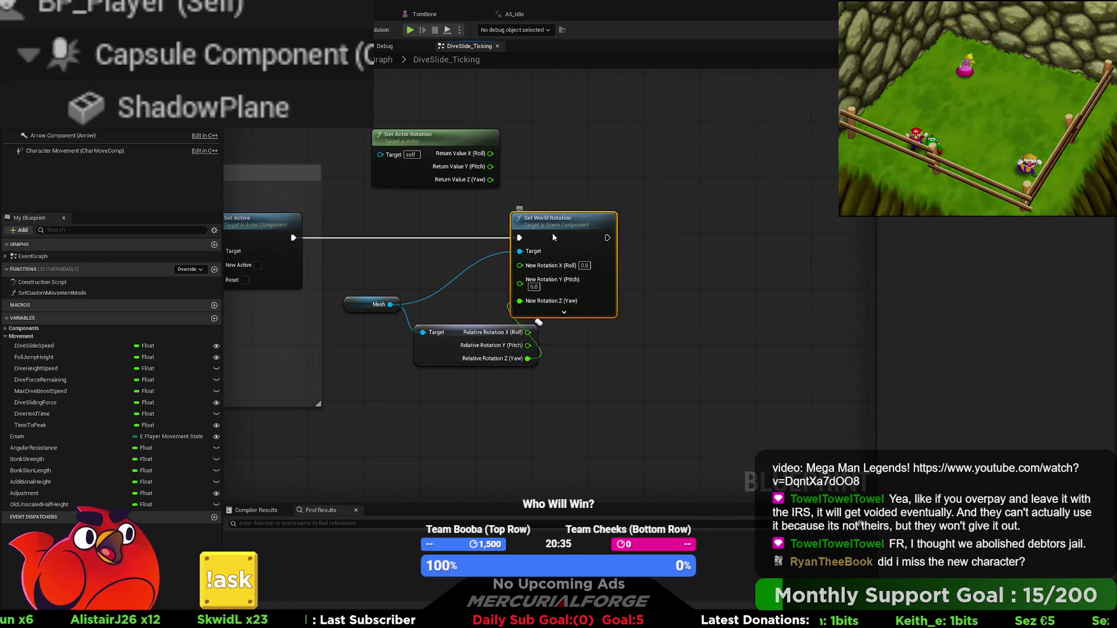
pyautogui.moveTo(547, 233); pyautogui.dragTo(672, 232)
pyautogui.moveTo(490, 154)
pyautogui.mouseDown()
pyautogui.moveTo(541, 227)
pyautogui.moveTo(647, 265)
pyautogui.mouseUp()
pyautogui.moveTo(471, 143)
pyautogui.mouseDown()
pyautogui.moveTo(522, 224)
pyautogui.moveTo(520, 261)
pyautogui.mouseUp()
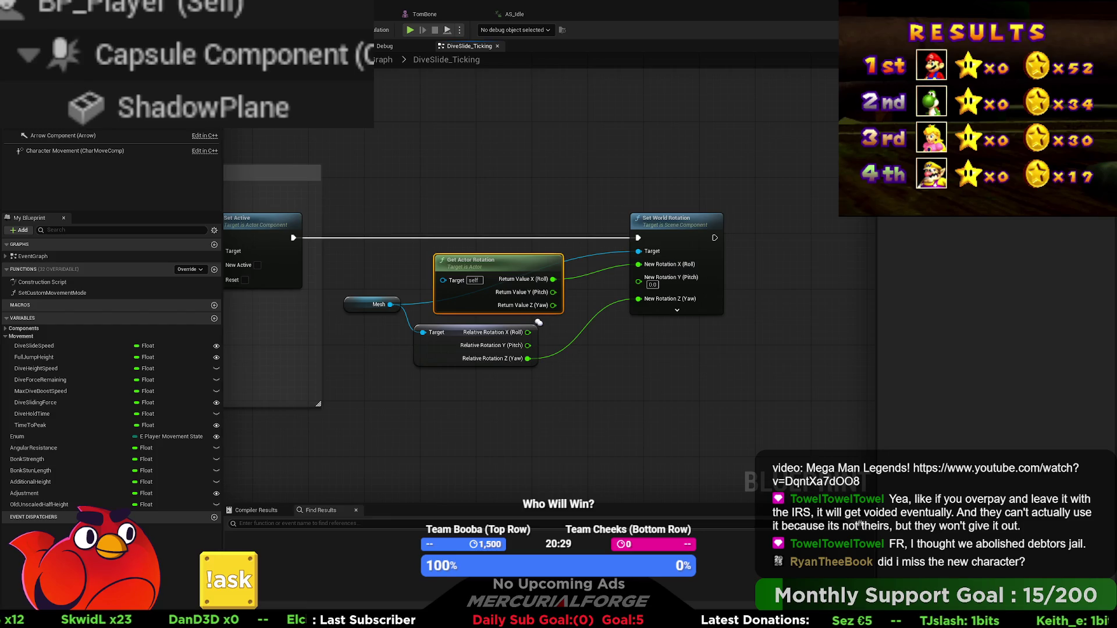
pyautogui.hotkey('alt', 'p')
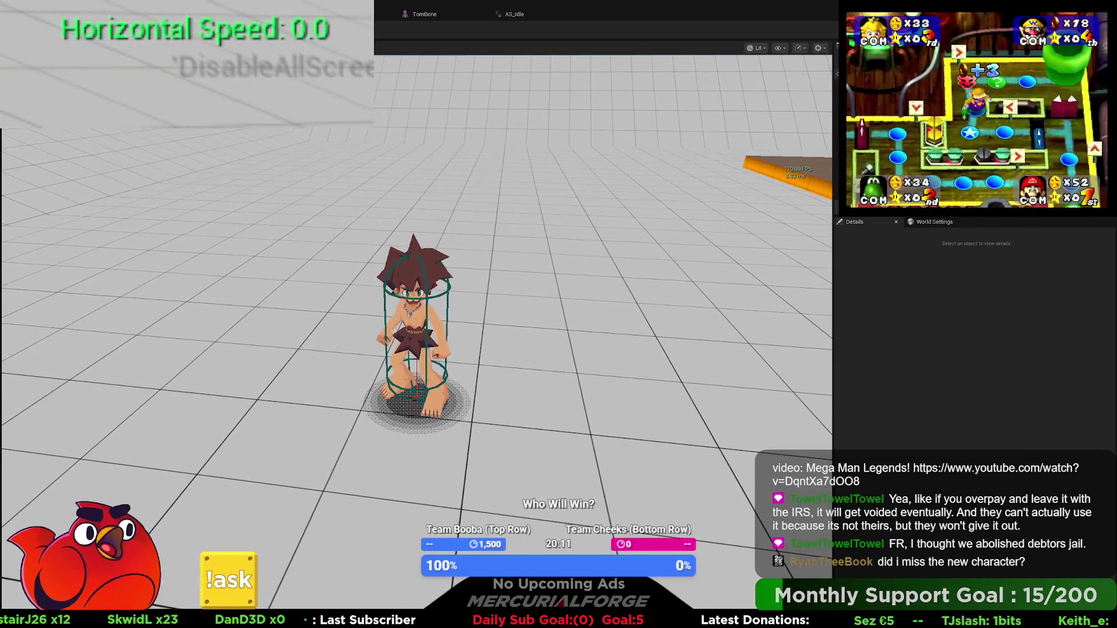
pyautogui.press('Escape')
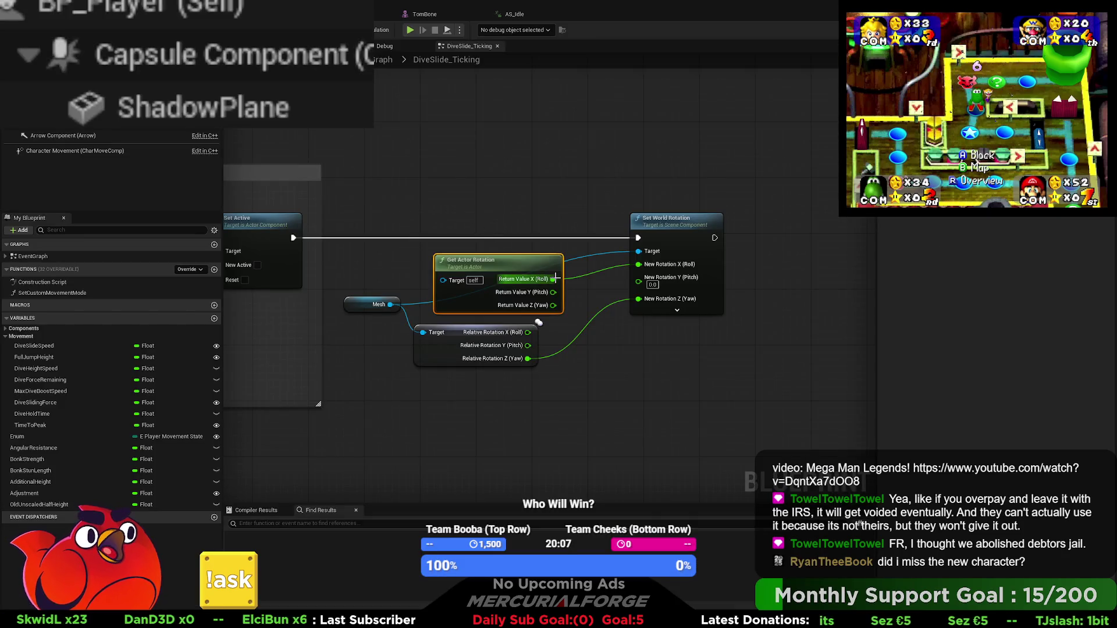
# Route the actor's Roll through a new One Minus node into New Rotation X (Roll)
pyautogui.moveTo(554, 214); pyautogui.dragTo(684, 214)
pyautogui.moveTo(432, 261); pyautogui.dragTo(490, 256)
pyautogui.write('one minus')
pyautogui.press('Return')
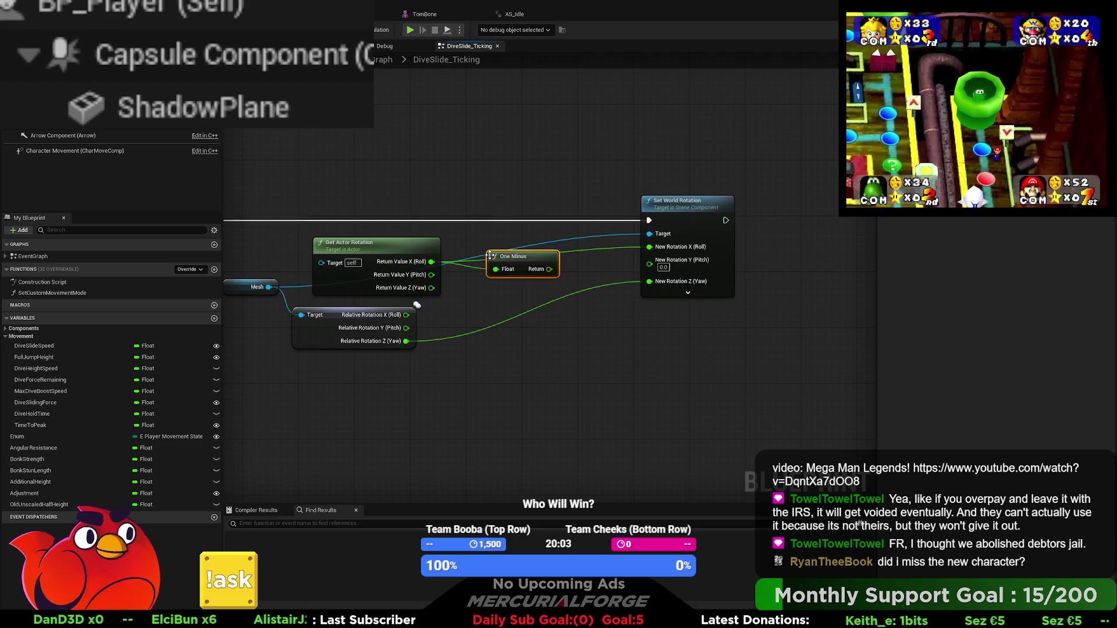
pyautogui.moveTo(549, 269); pyautogui.dragTo(672, 247)
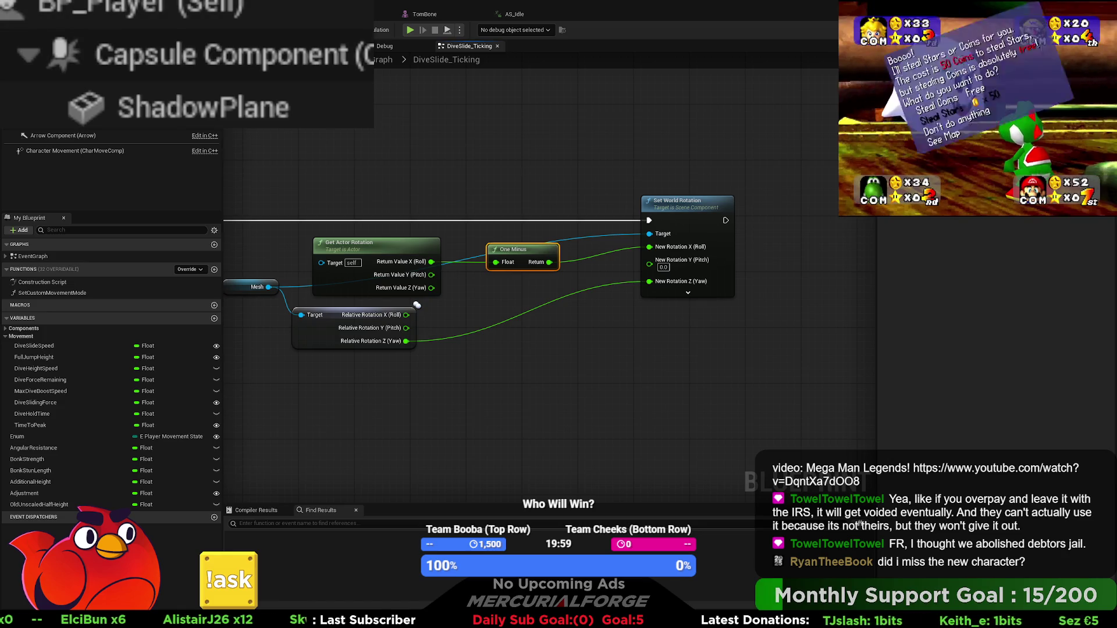
pyautogui.hotkey('alt', 'Tab')
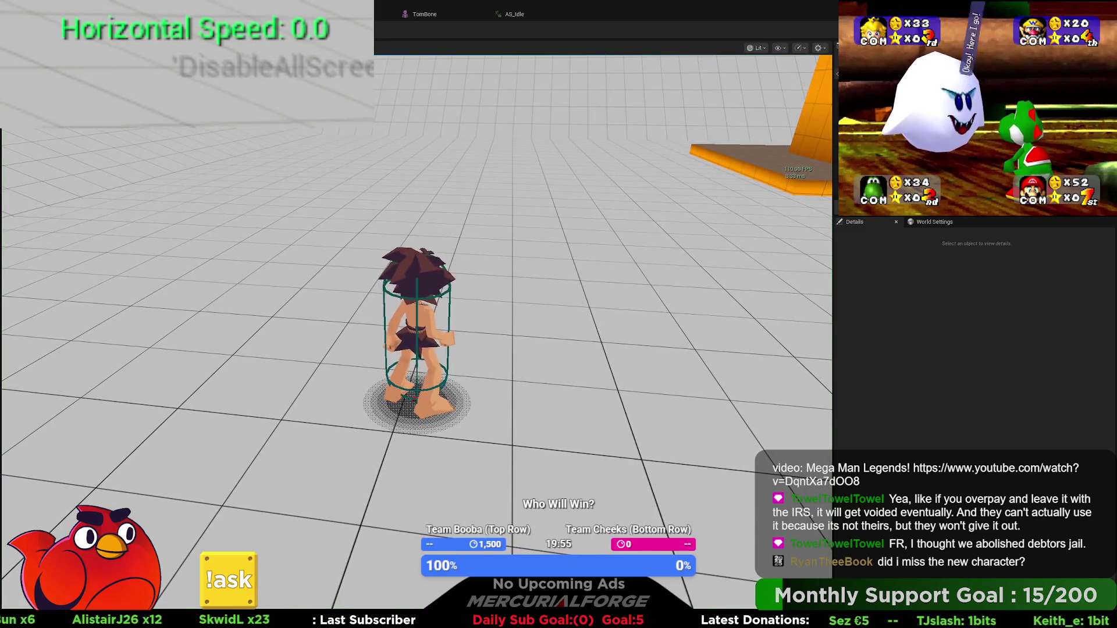
# Play-test the One Minus change with several jumps and dives
pyautogui.press('w')
pyautogui.press('space')
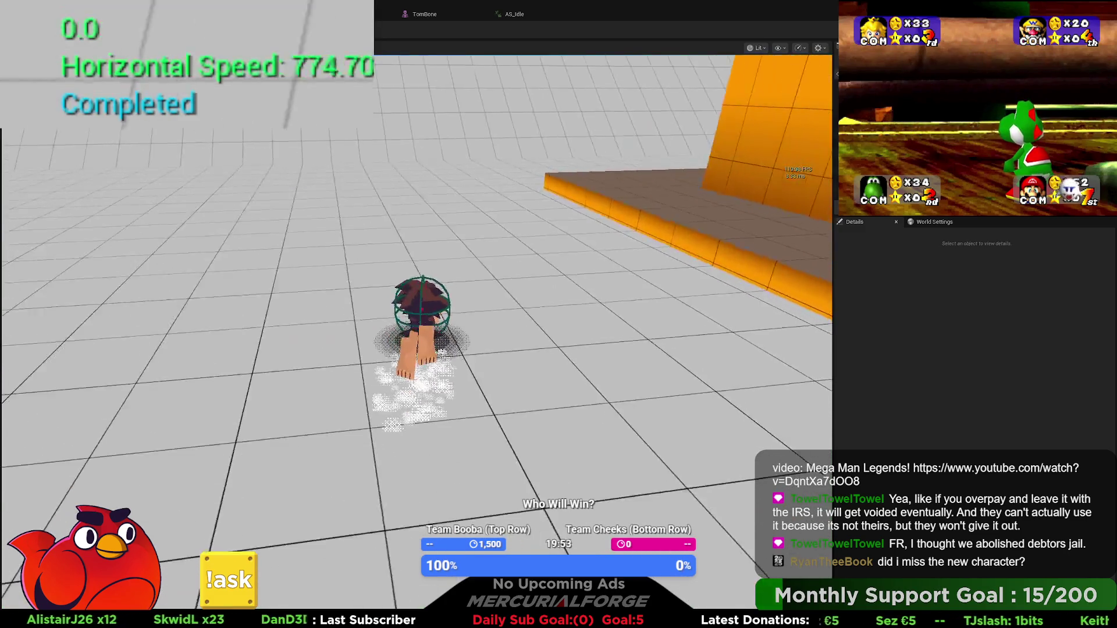
pyautogui.press('space')
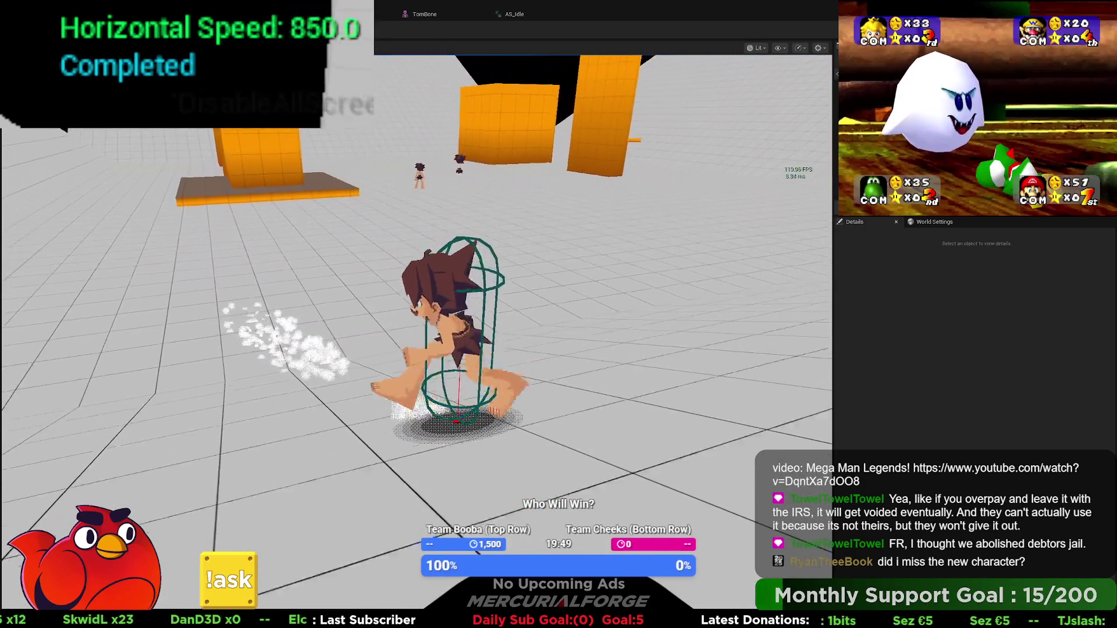
pyautogui.press('space')
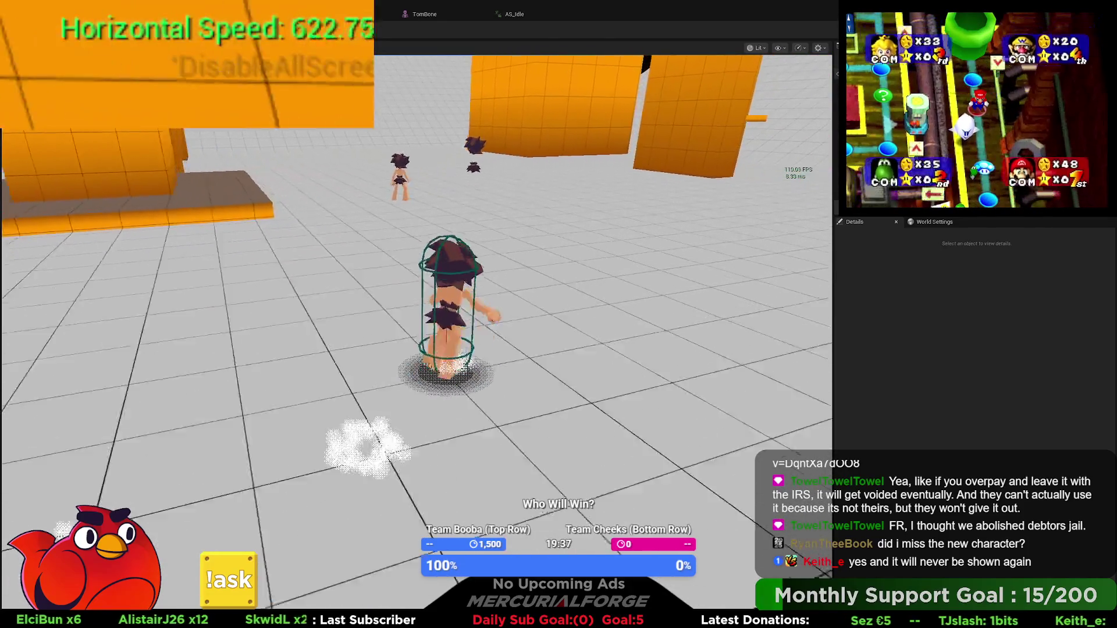
pyautogui.press('space')
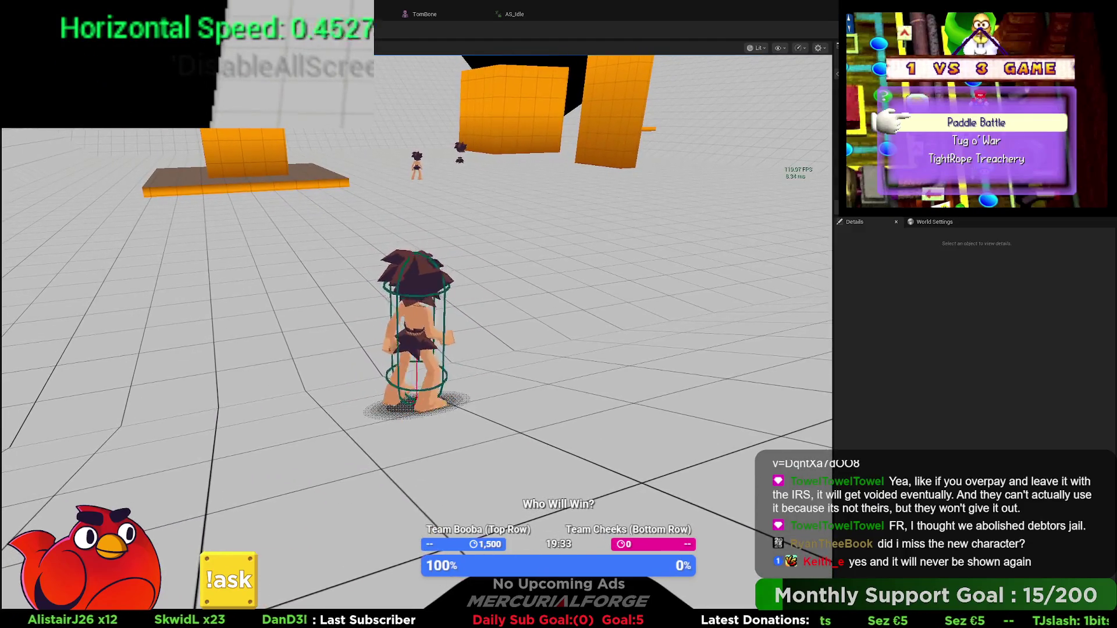
pyautogui.press('w')
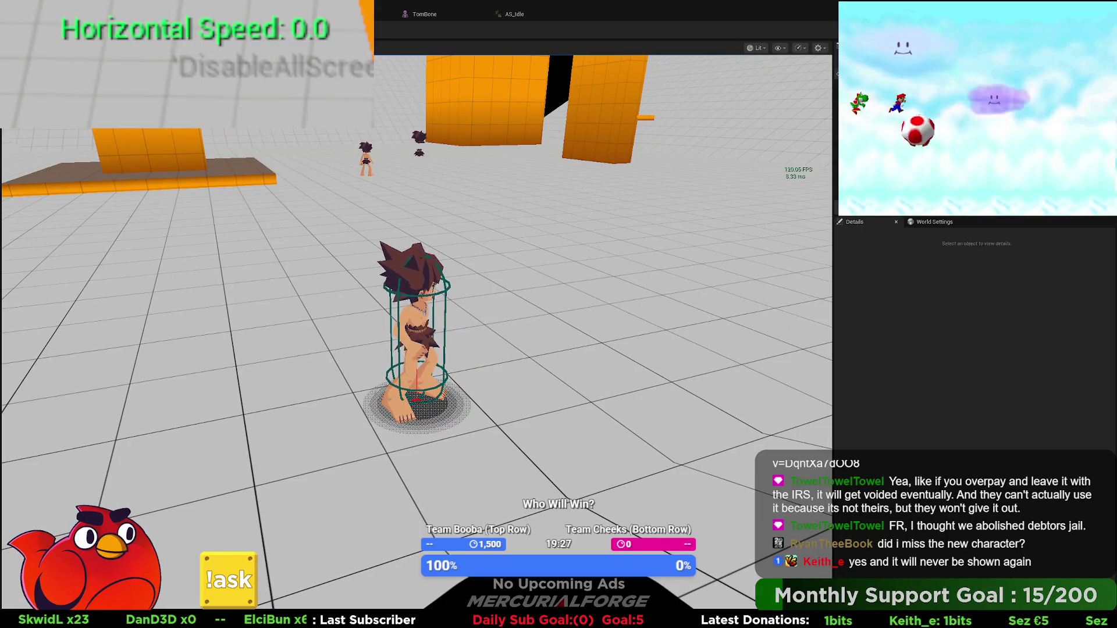
# Stop the test and pan BP_Player's DiveSlide_Ticking graph to the rotation nodes
pyautogui.press('Escape')
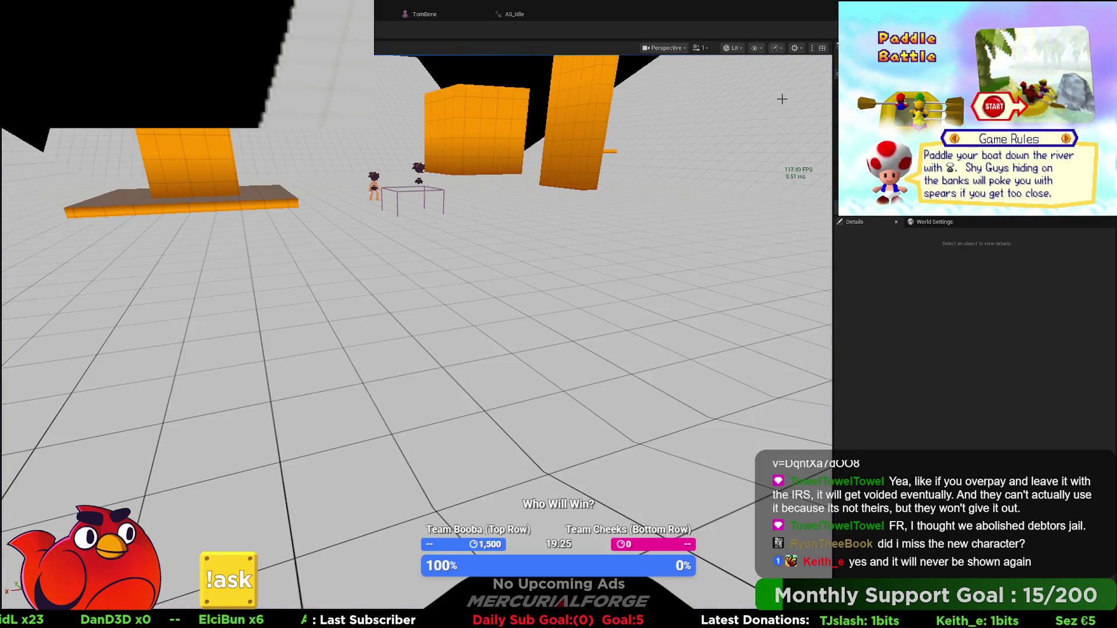
pyautogui.hotkey('alt', 'Tab')
pyautogui.moveTo(400, 294)
pyautogui.mouseDown()
pyautogui.moveTo(642, 271)
pyautogui.moveTo(450, 294)
pyautogui.mouseUp()
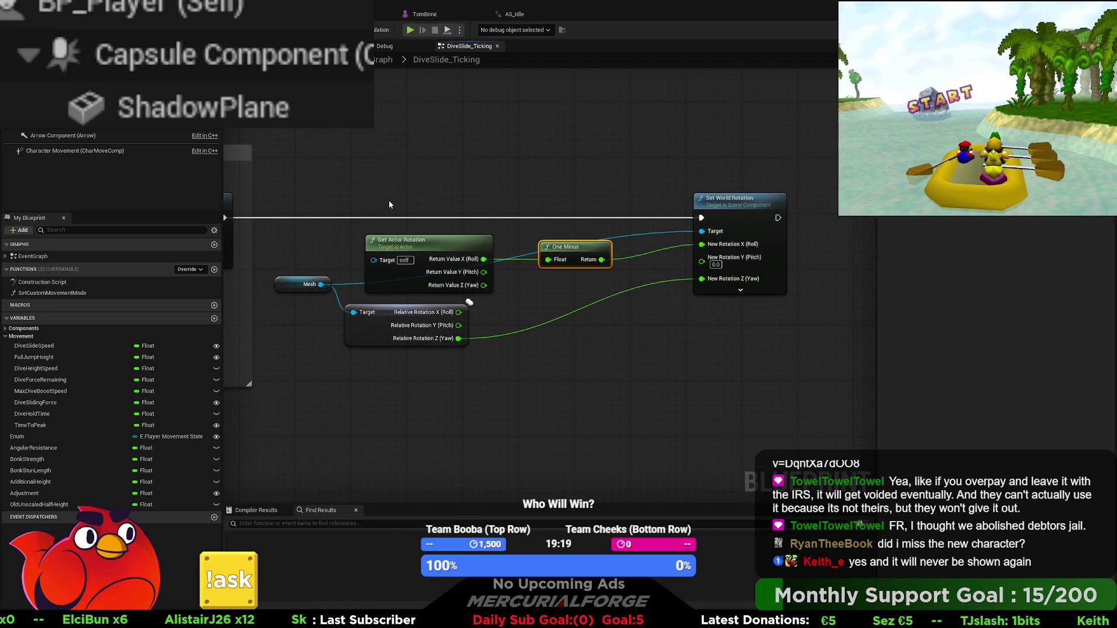
# Focus on the One Minus node, detach its output wire and nudge it slightly lower
pyautogui.scroll(-3, 521, 209)
pyautogui.moveTo(521, 210)
pyautogui.mouseDown()
pyautogui.moveTo(756, 291)
pyautogui.moveTo(495, 283)
pyautogui.mouseUp()
pyautogui.scroll(4, 436, 172)
pyautogui.moveTo(436, 172); pyautogui.dragTo(406, 314)
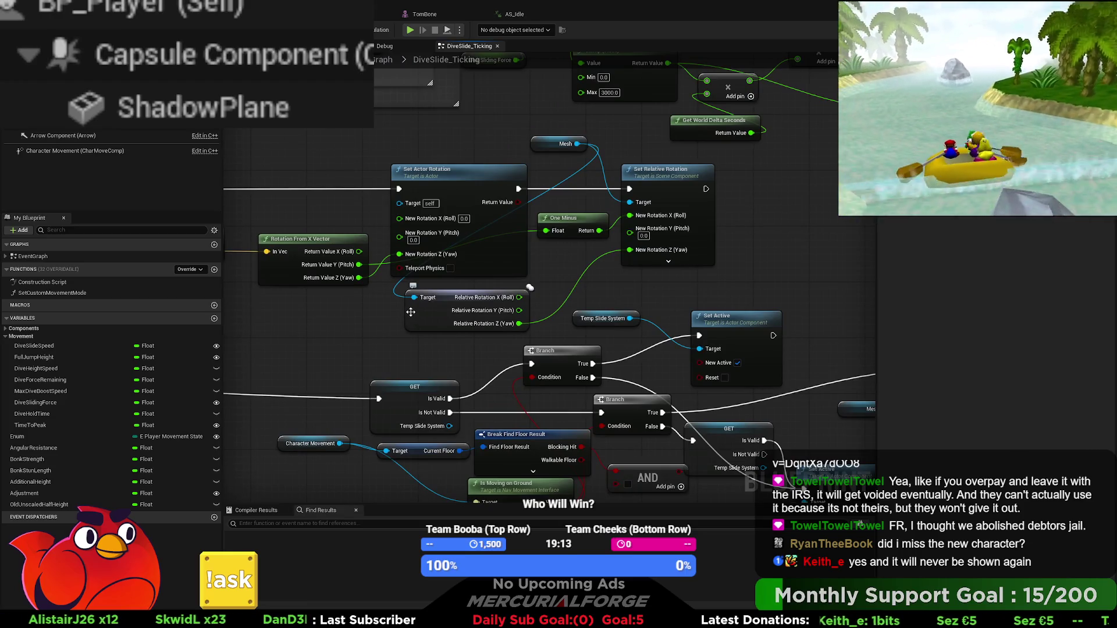
pyautogui.scroll(-2, 411, 312)
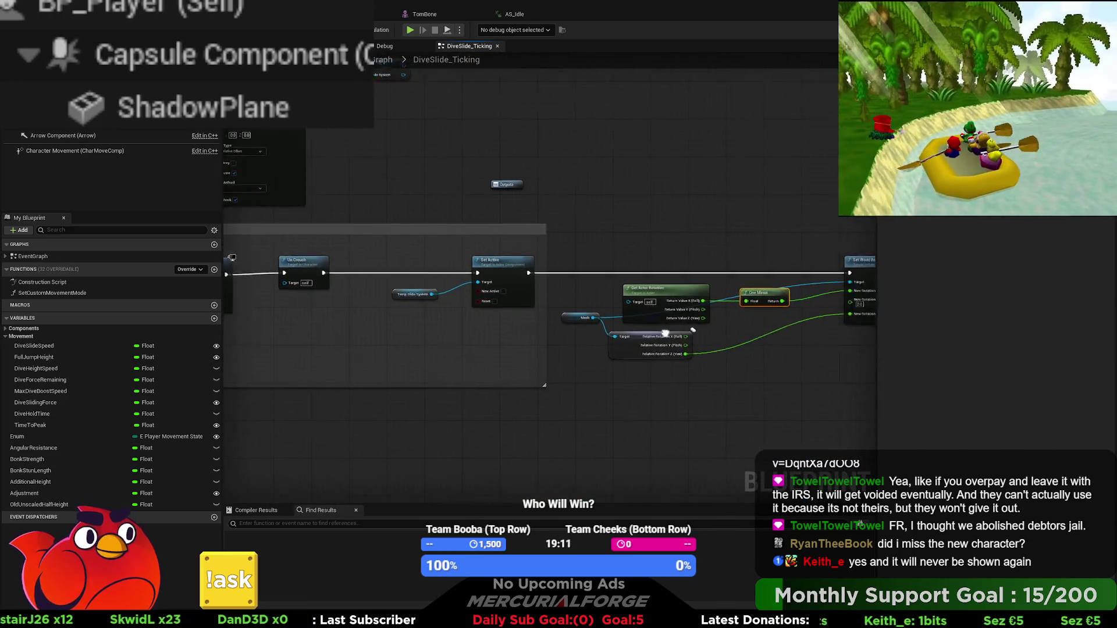
pyautogui.press('Home')
pyautogui.moveTo(708, 273); pyautogui.dragTo(638, 280)
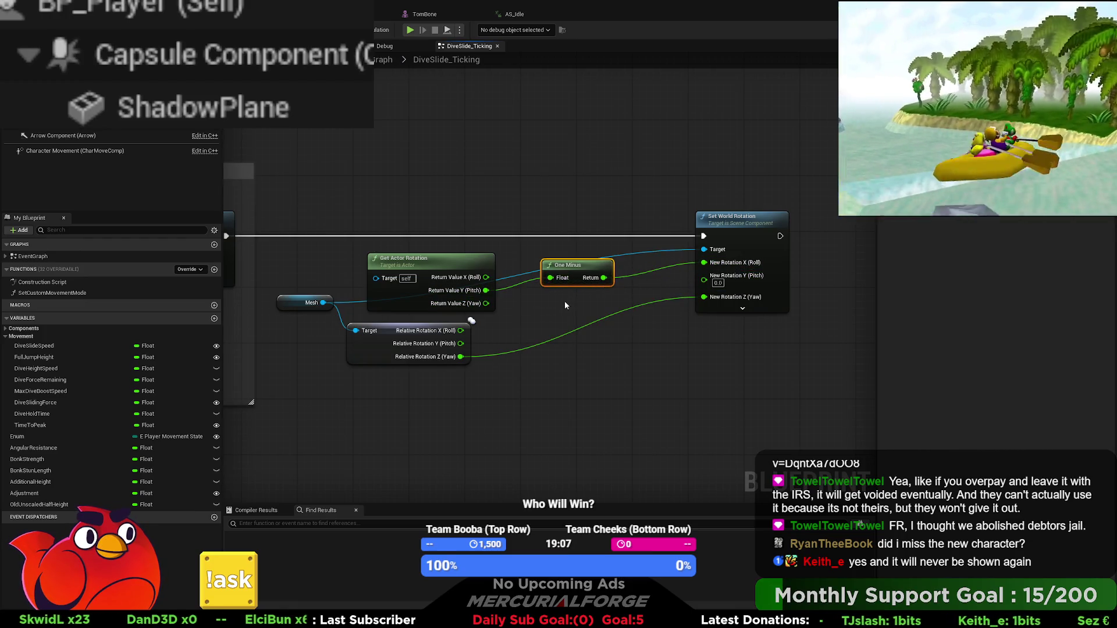
pyautogui.moveTo(568, 278); pyautogui.dragTo(562, 289)
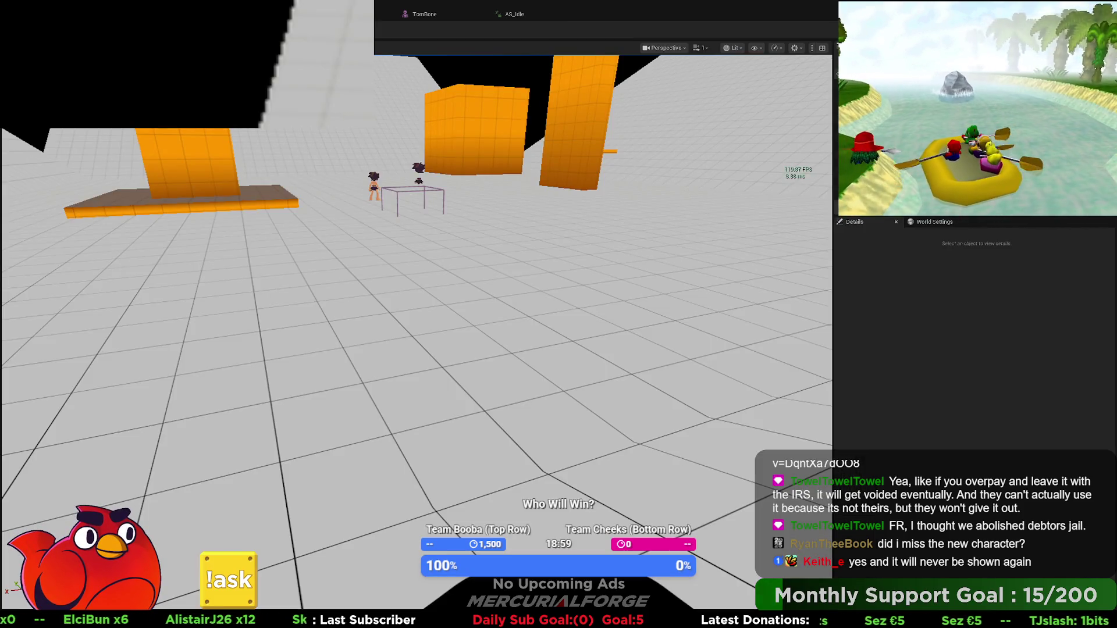
# Play-test the dive, running, jumping and diving repeatedly across the gaps before stopping
pyautogui.hotkey('alt', 'p')
pyautogui.press('d')
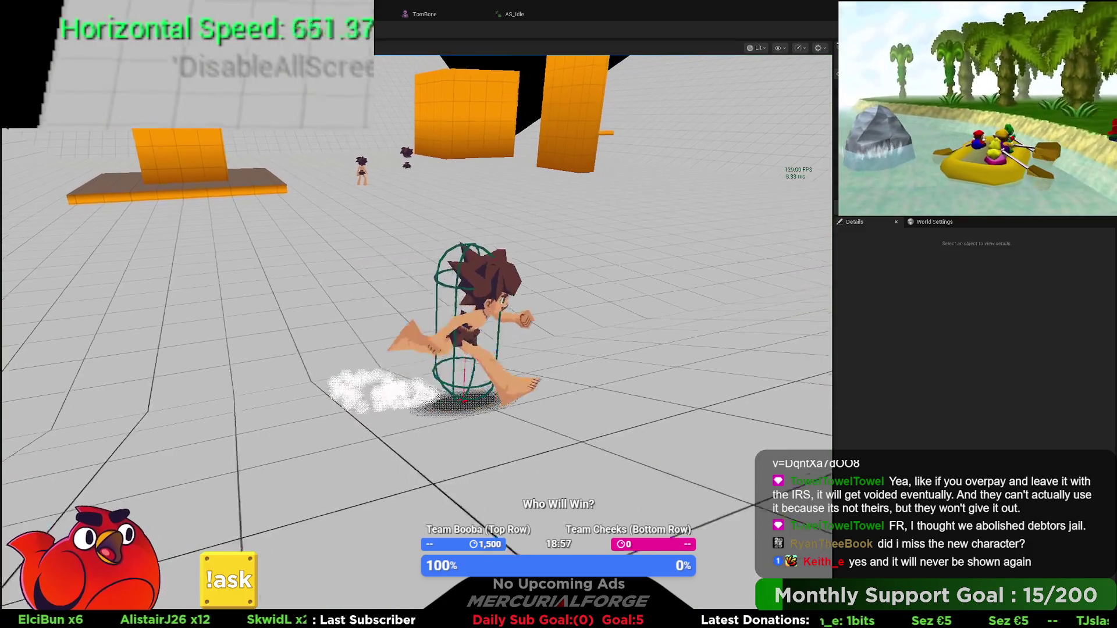
pyautogui.press('space')
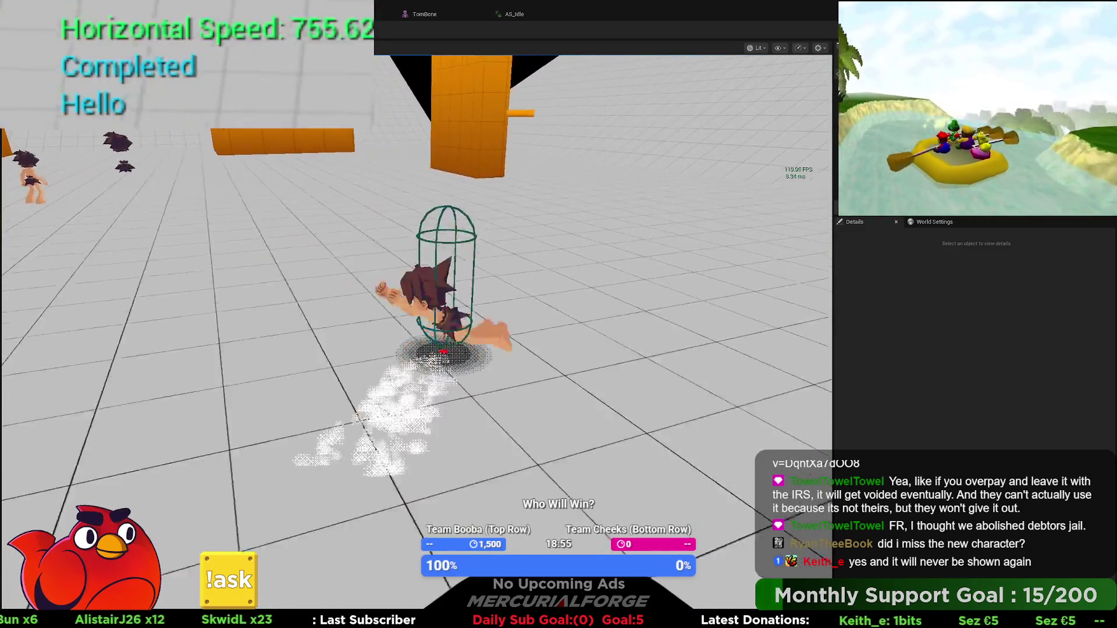
pyautogui.press('space')
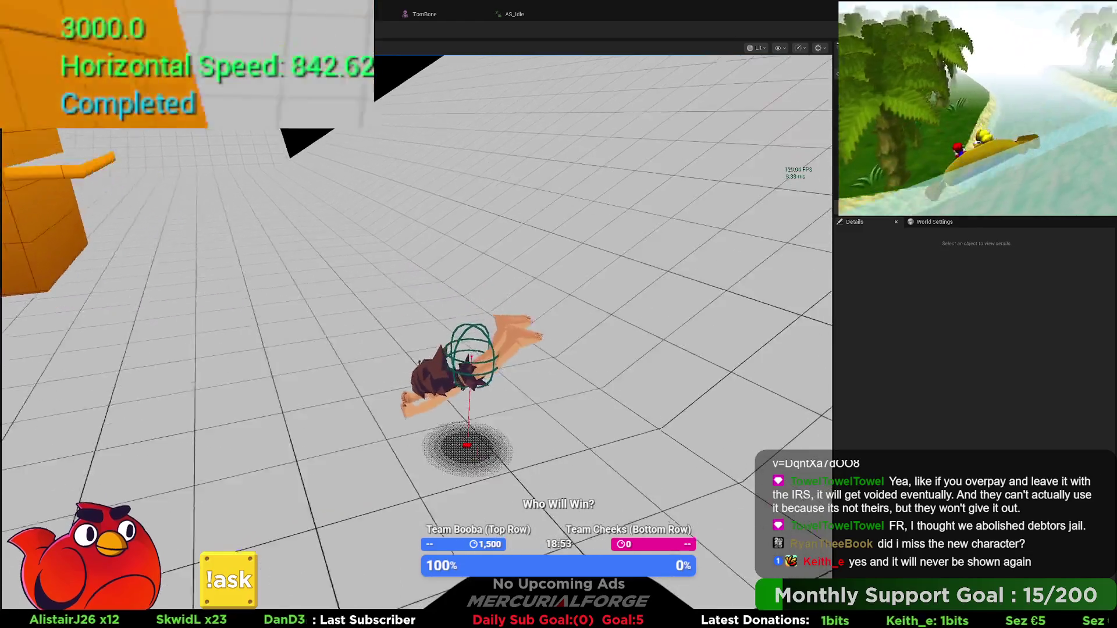
pyautogui.press('space')
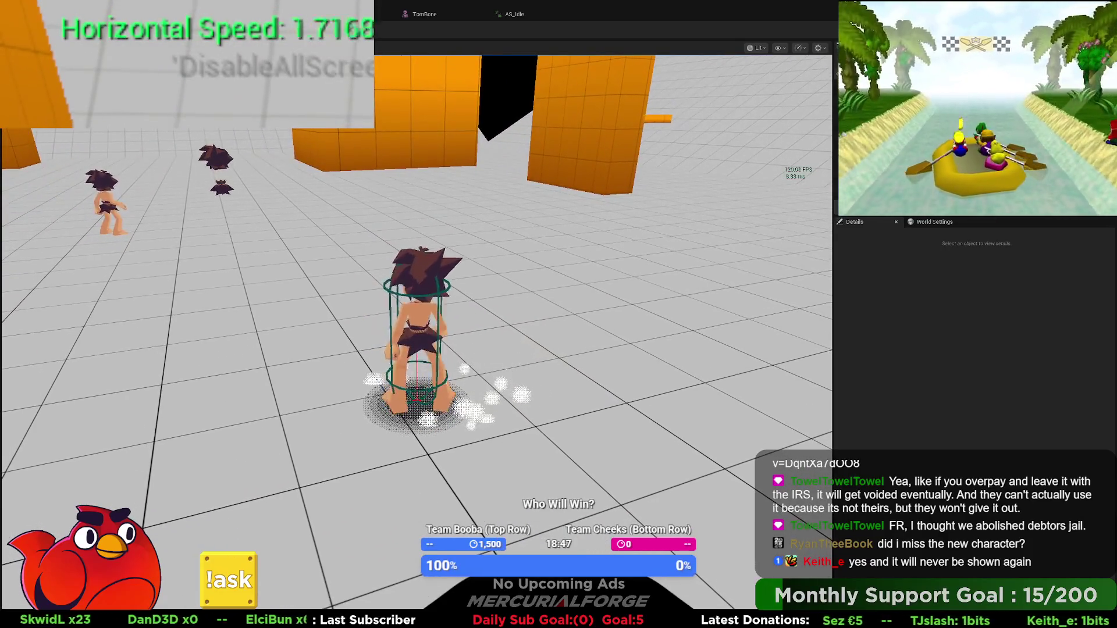
pyautogui.press('space')
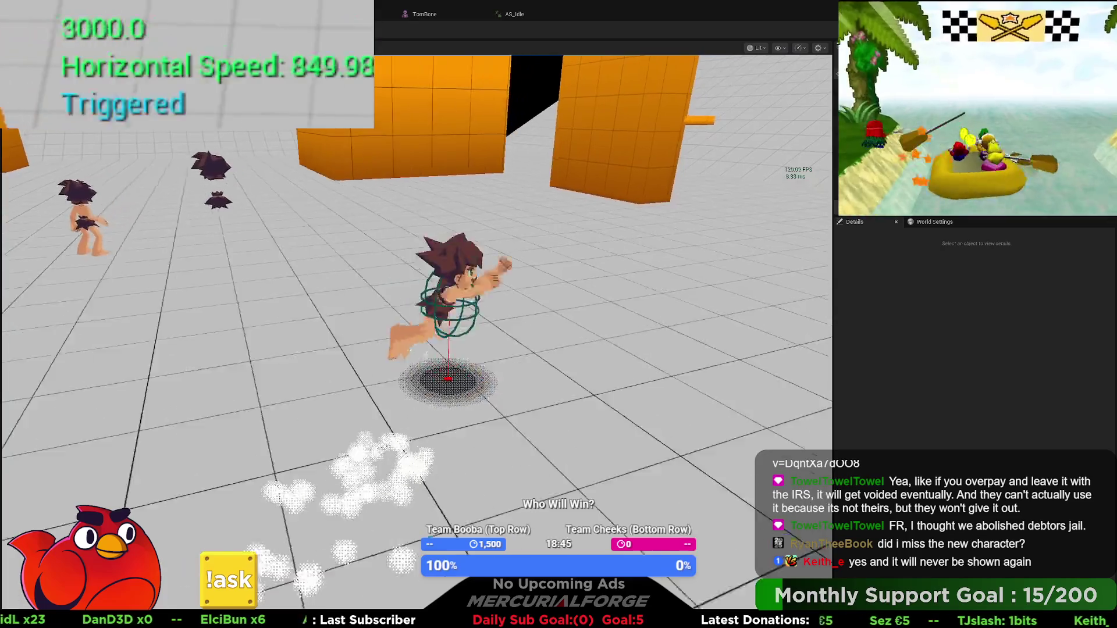
pyautogui.press('space')
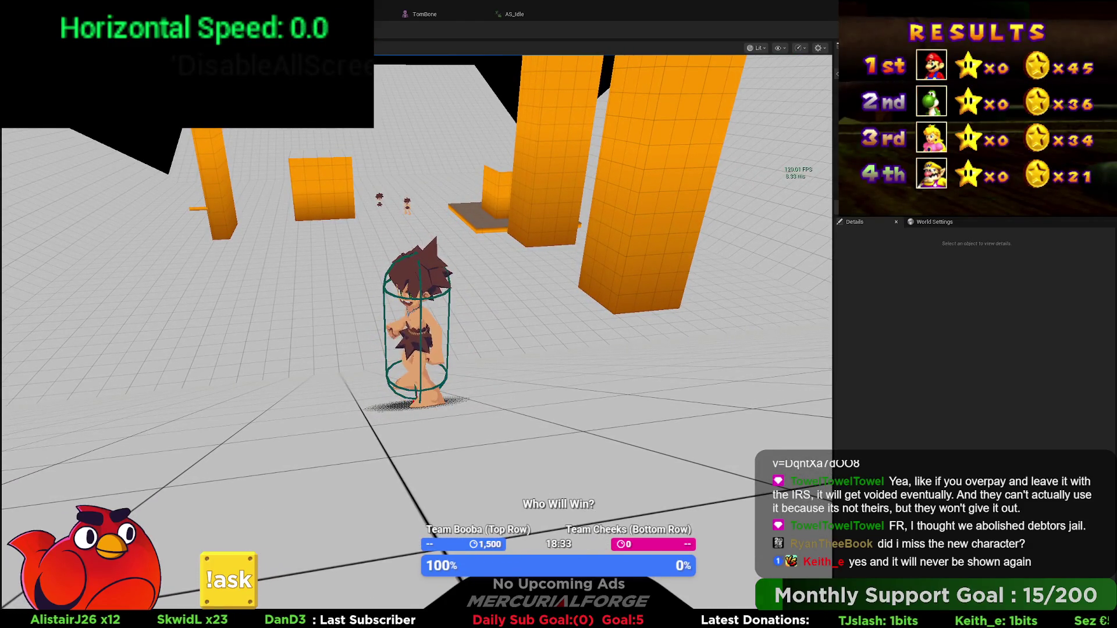
pyautogui.press('Escape')
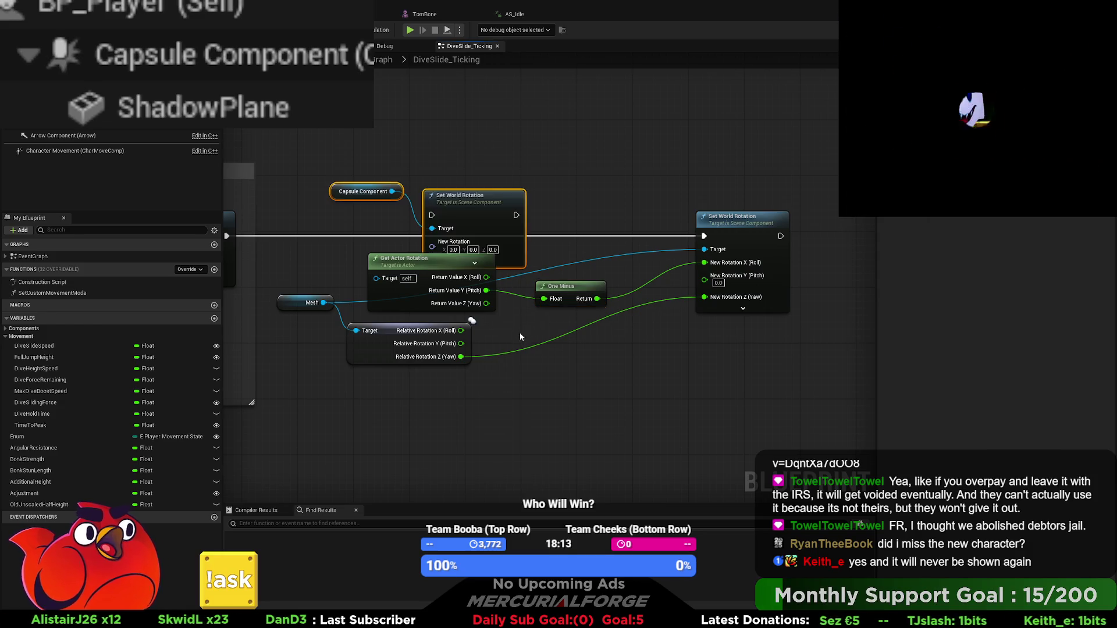
# Try pasting capsule rotation and Add Actor World Rotation nodes, then delete them again
pyautogui.hotkey('ctrl', 'v')
pyautogui.moveTo(483, 218); pyautogui.dragTo(491, 164)
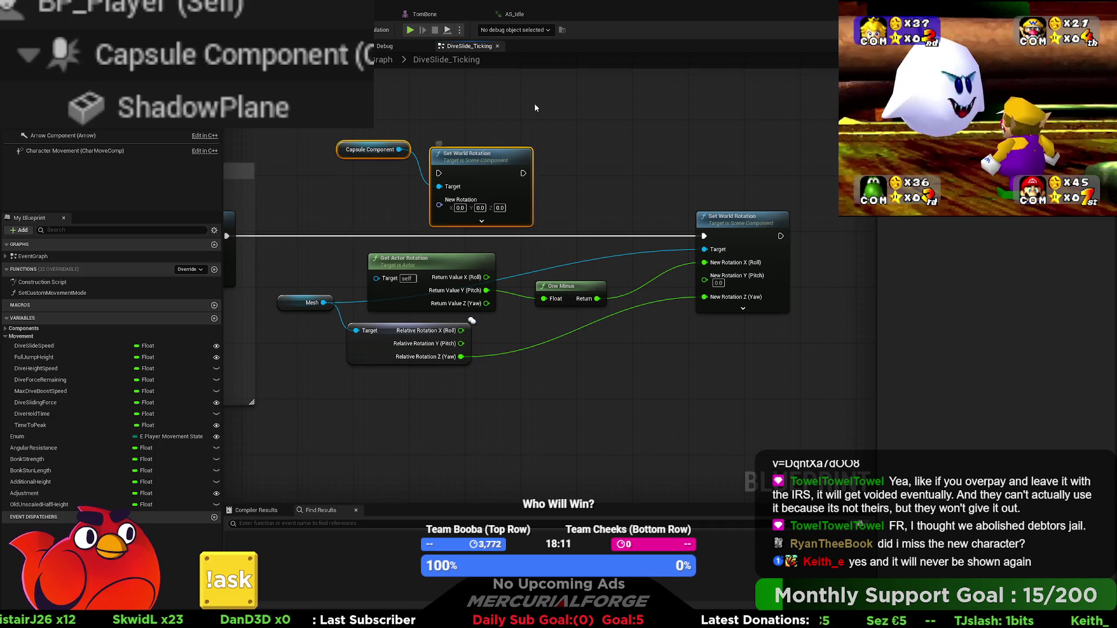
pyautogui.press('Delete')
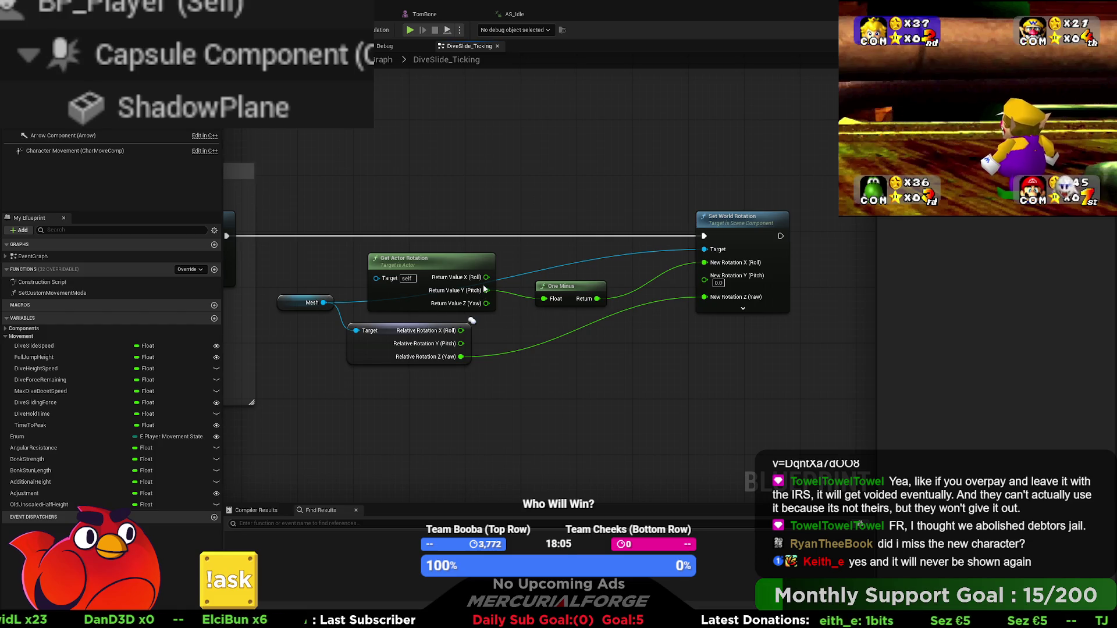
pyautogui.hotkey('ctrl', 'v')
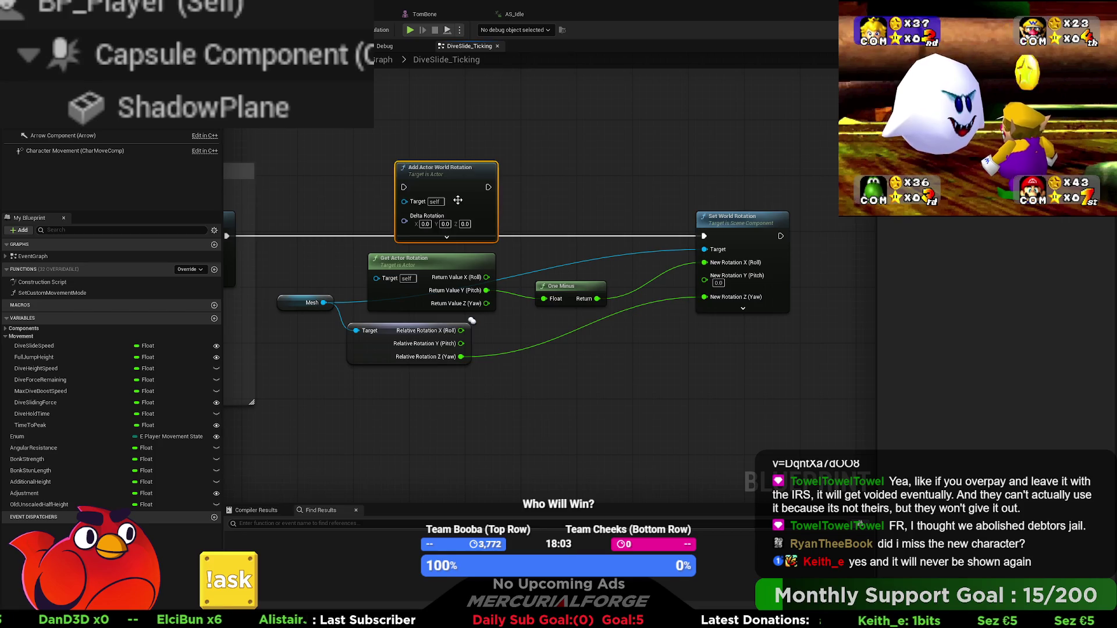
pyautogui.press('Delete')
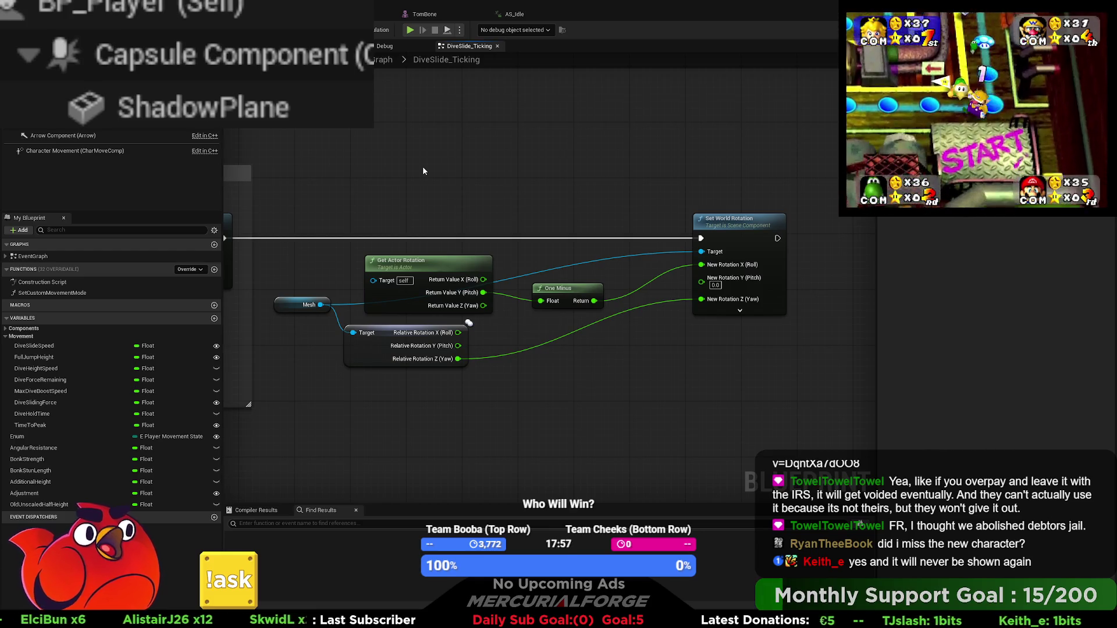
# Feed the Capsule Component's Get World Rotation Pitch into One Minus and delete Get Actor Rotation
pyautogui.hotkey('ctrl', 'v')
pyautogui.click(374, 166)
pyautogui.moveTo(368, 154); pyautogui.dragTo(377, 187)
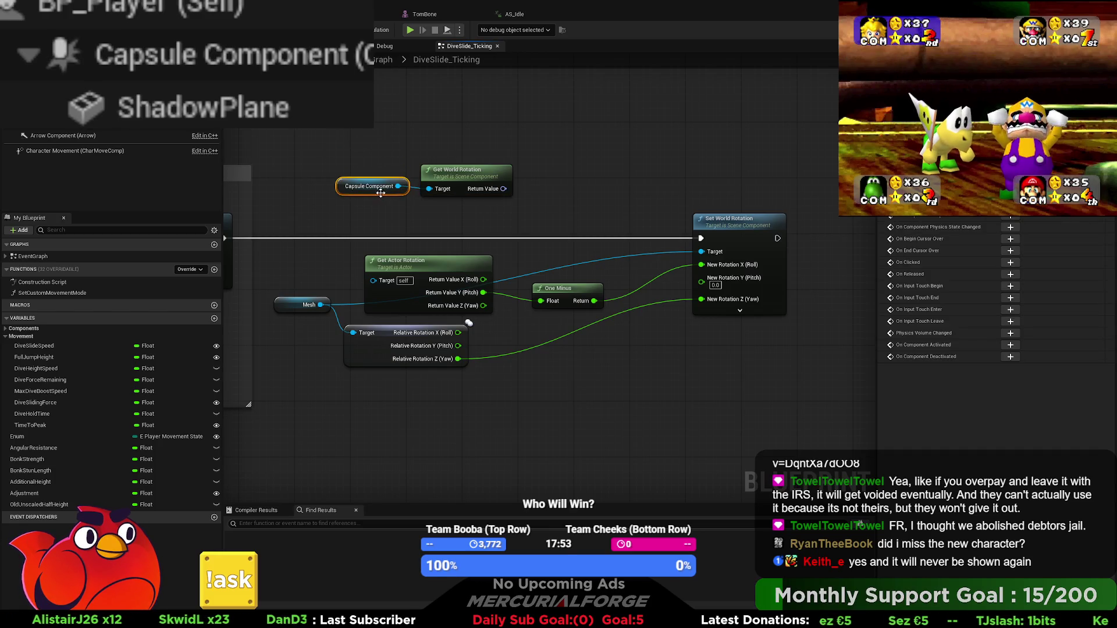
pyautogui.click(481, 196)
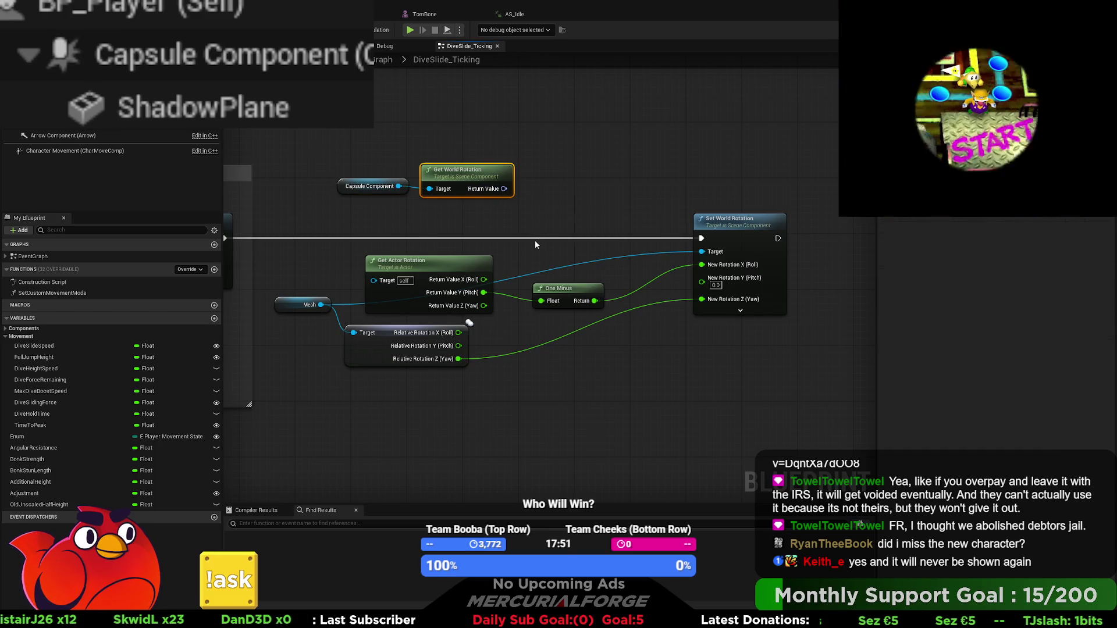
pyautogui.rightClick(504, 189)
pyautogui.click(523, 204)
pyautogui.moveTo(523, 201); pyautogui.dragTo(541, 301)
pyautogui.press('Delete')
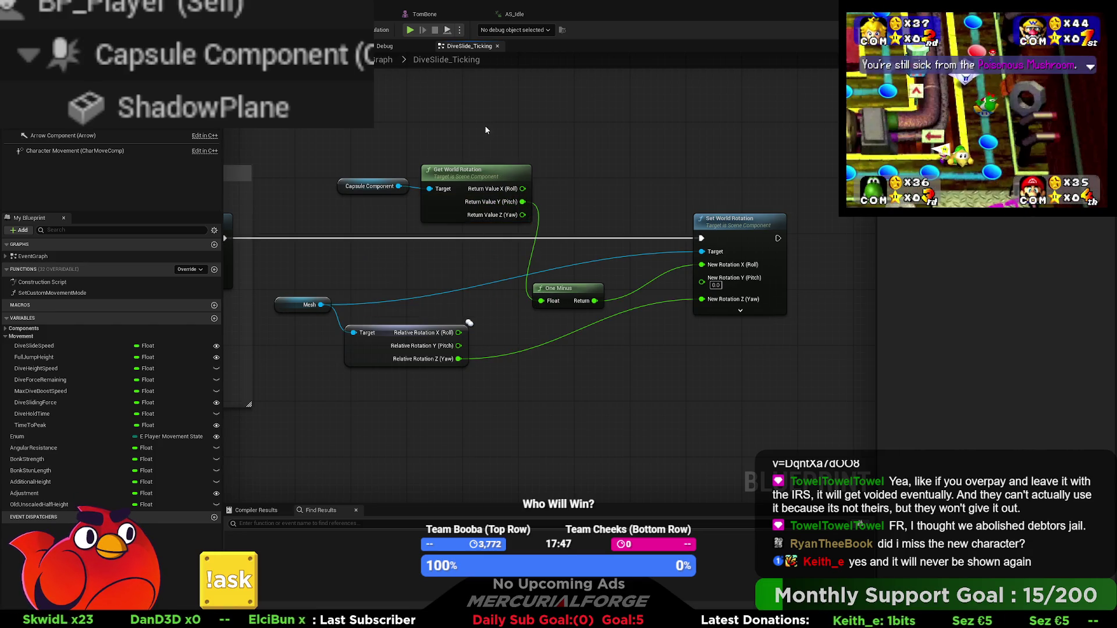
pyautogui.hotkey('ctrl', 'Tab')
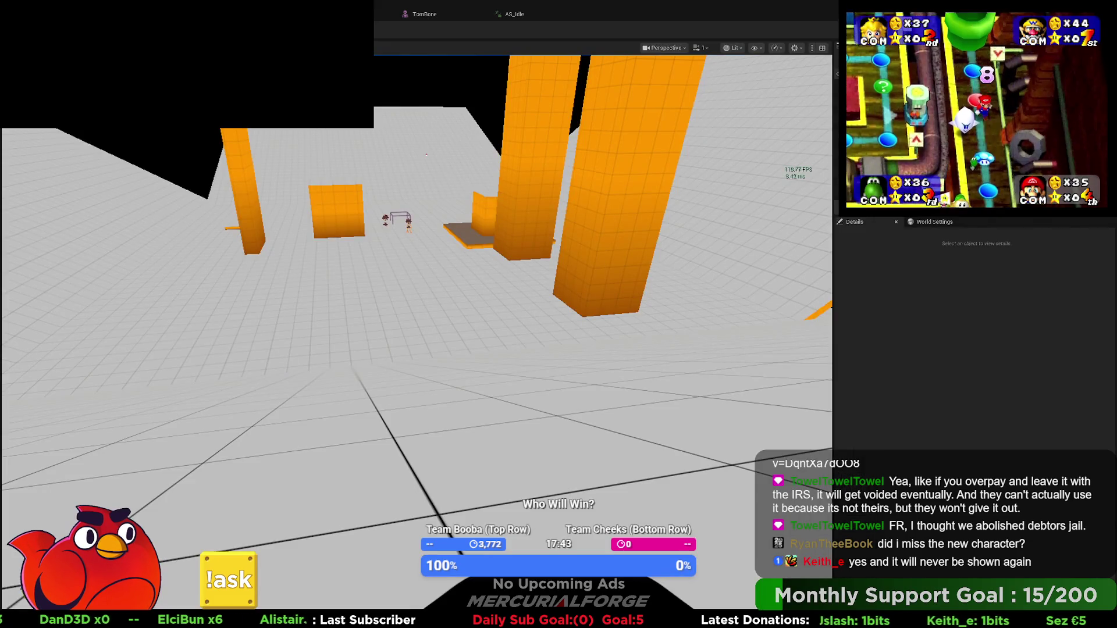
# Play-test the capsule-pitch version, running and dashing into repeated dives before stopping
pyautogui.hotkey('alt', 'p')
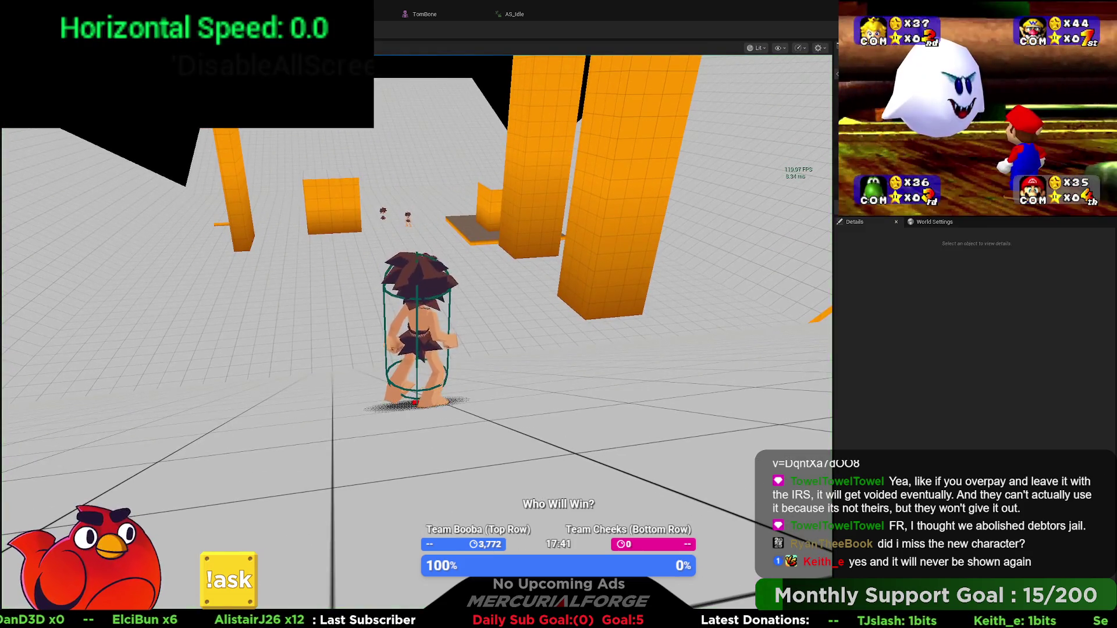
pyautogui.press('w')
pyautogui.press('shift')
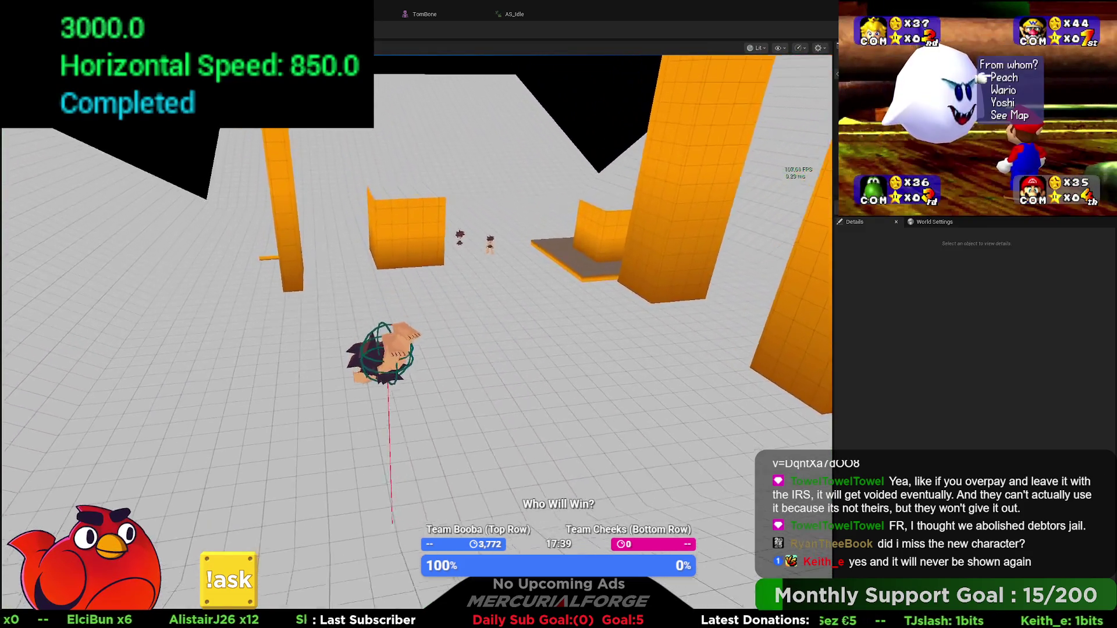
pyautogui.press('w')
pyautogui.press('shift')
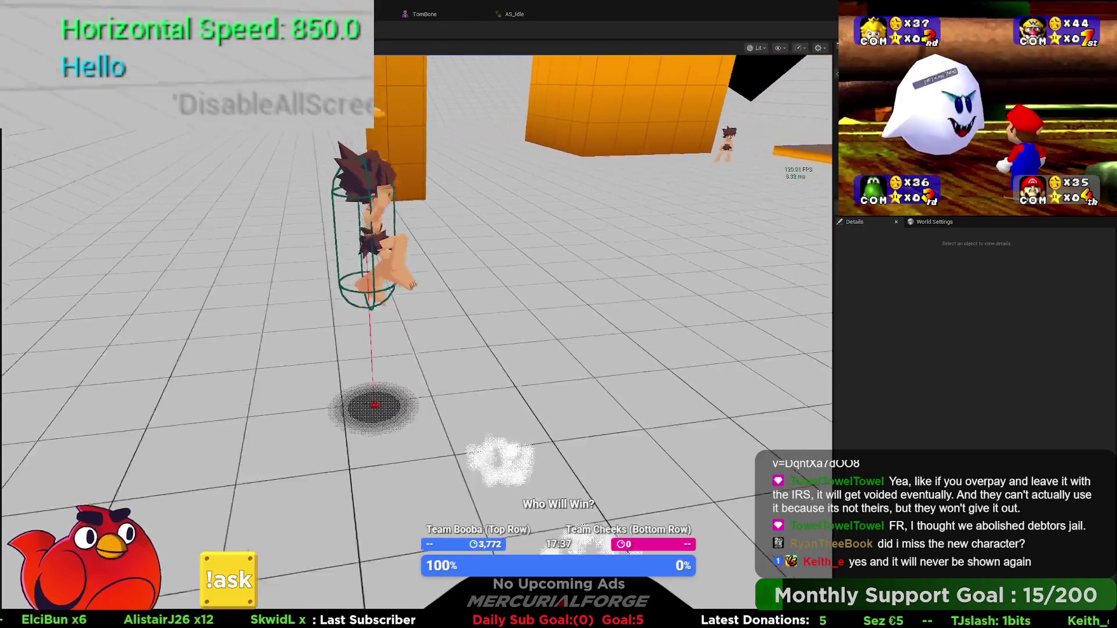
pyautogui.press('shift')
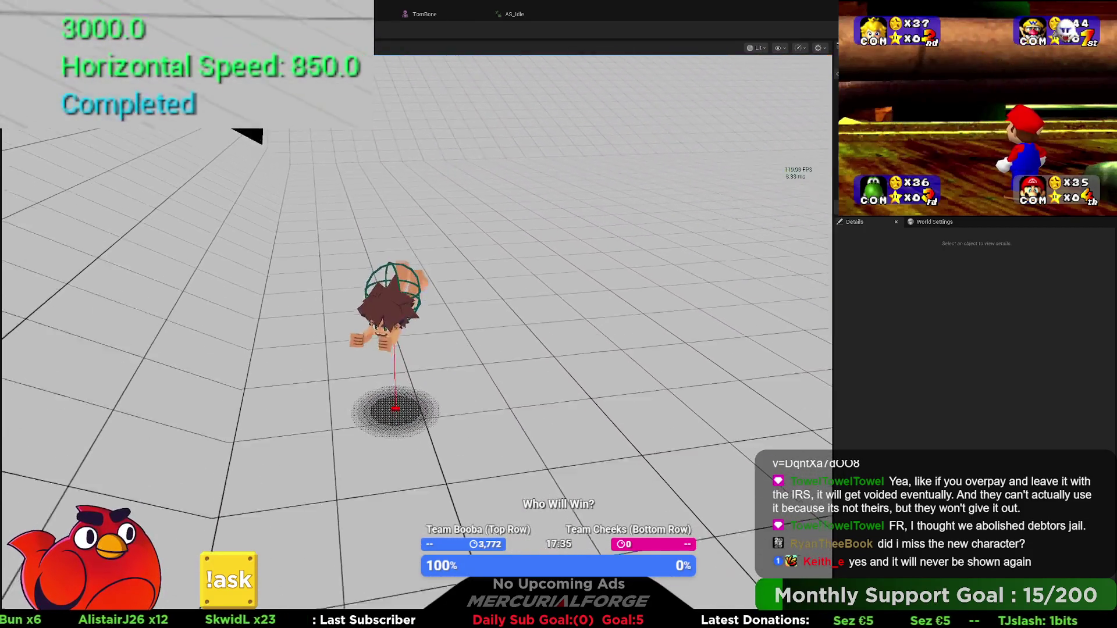
pyautogui.press('shift')
pyautogui.press('shift')
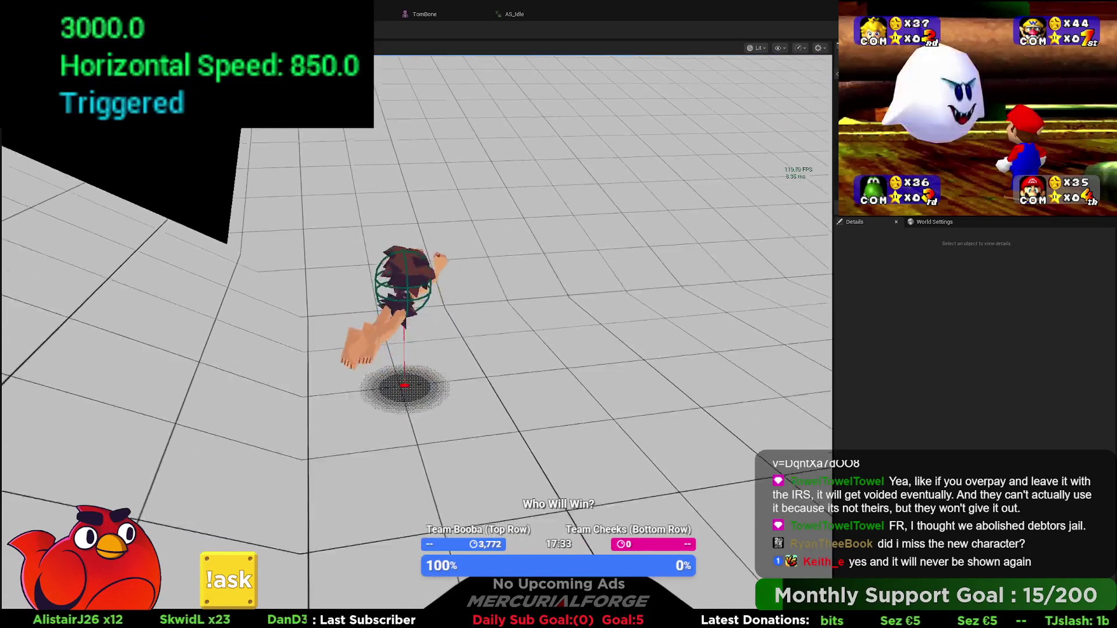
pyautogui.press('shift')
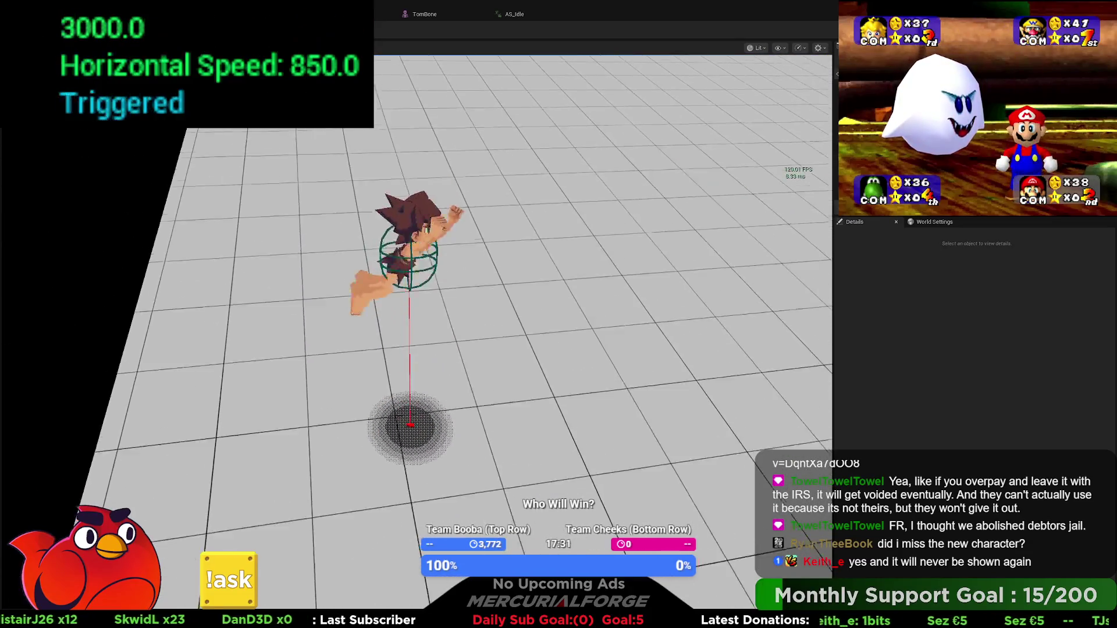
pyautogui.press('shift')
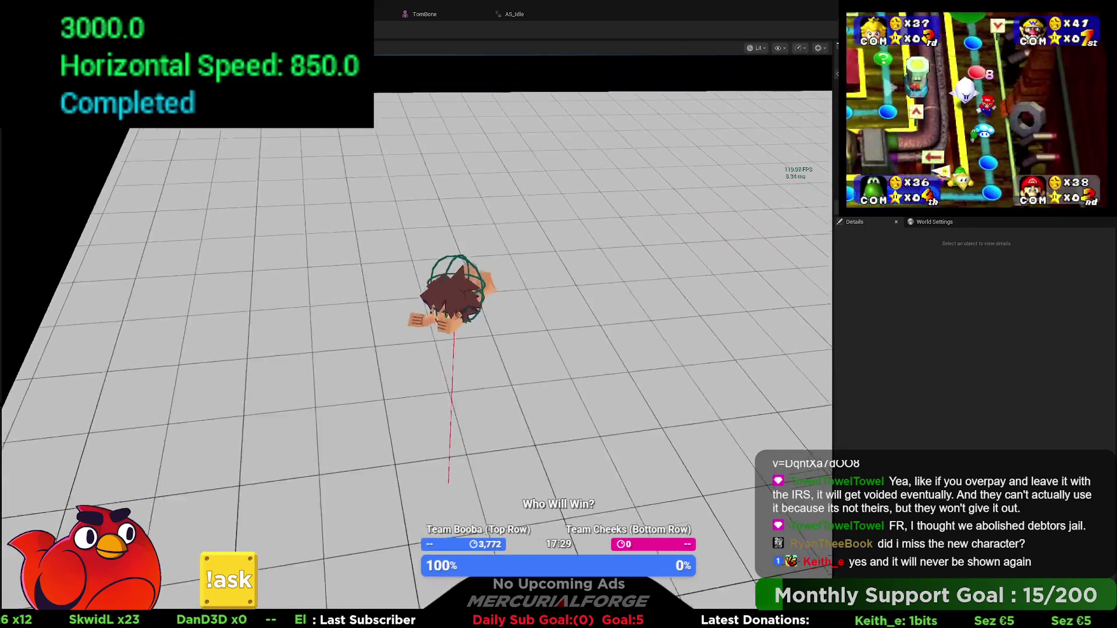
pyautogui.press('s')
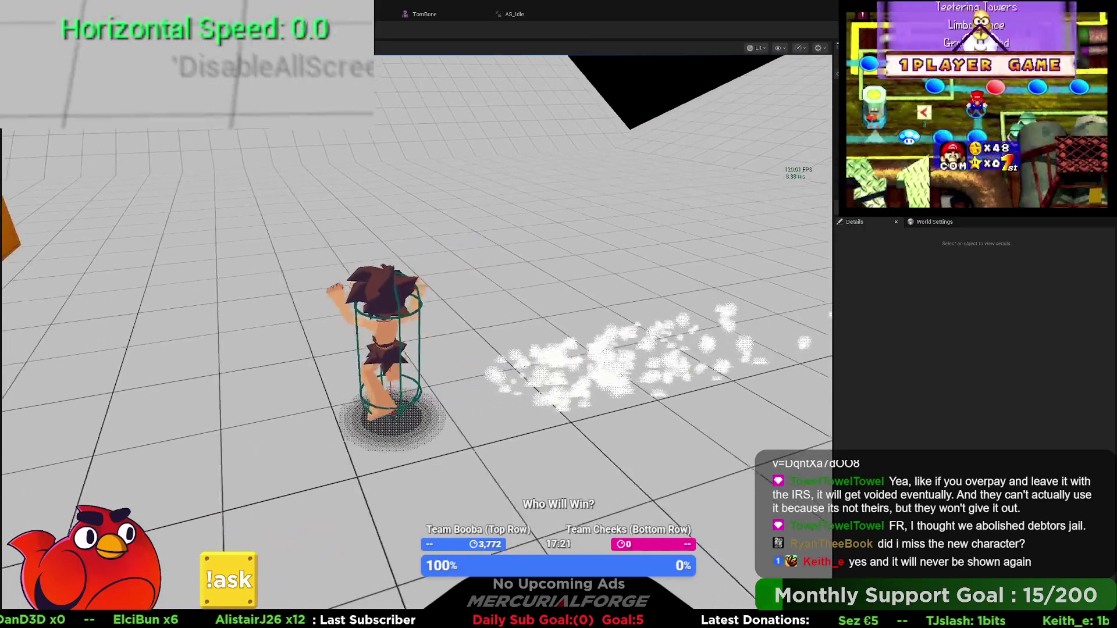
pyautogui.press('Escape')
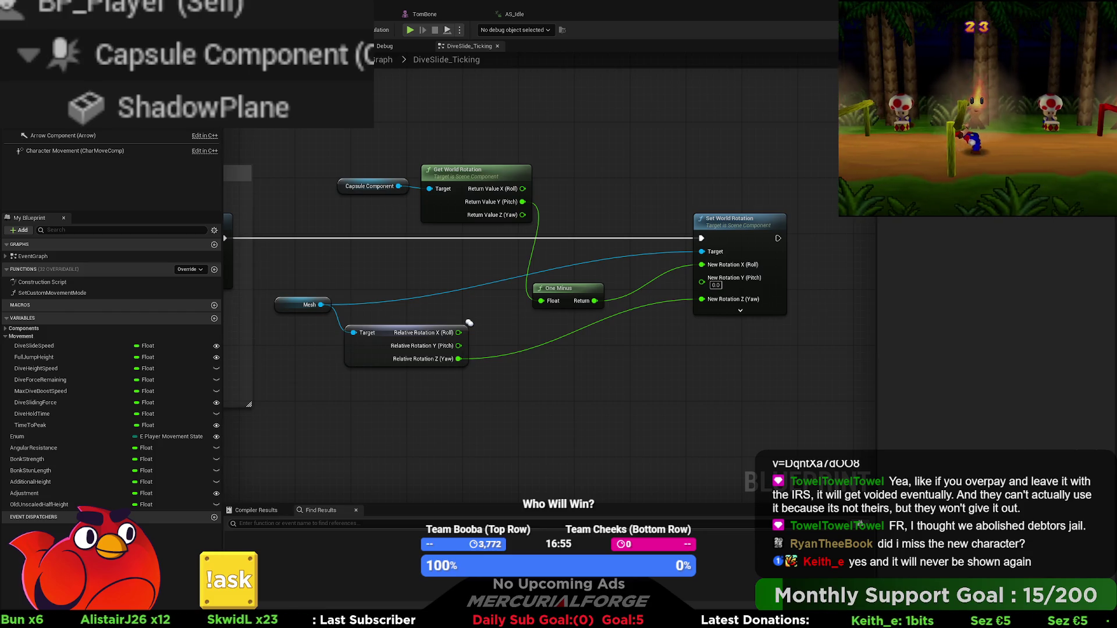
# Add then delete a trial Set Absolute Rotation node on Mesh, and view the character preview
pyautogui.hotkey('alt', 'p')
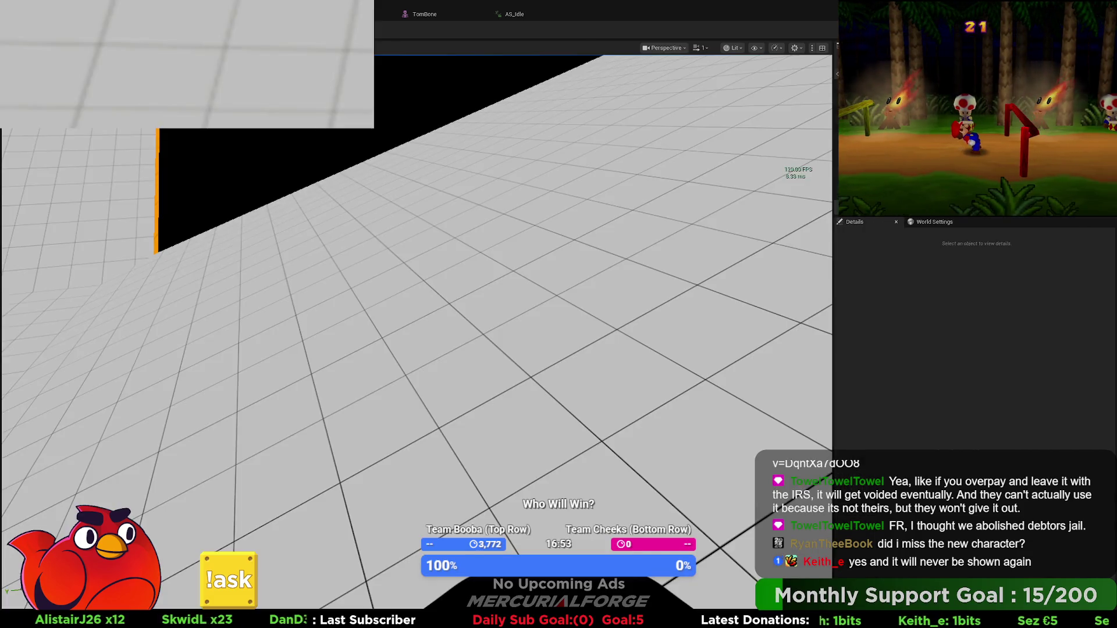
pyautogui.press('Escape')
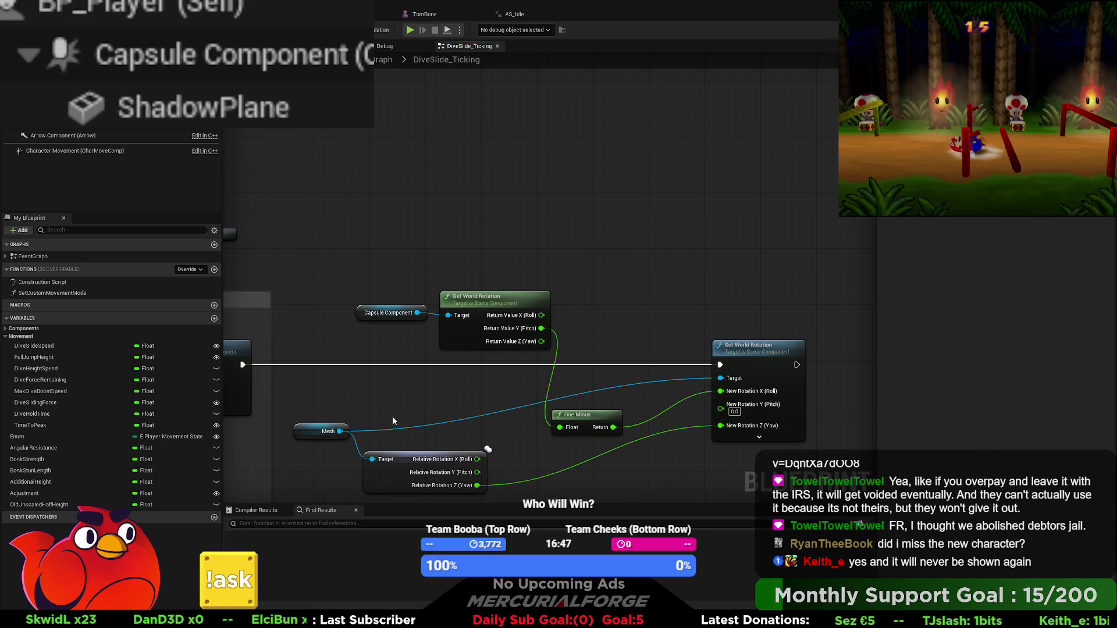
pyautogui.moveTo(341, 431); pyautogui.dragTo(545, 291)
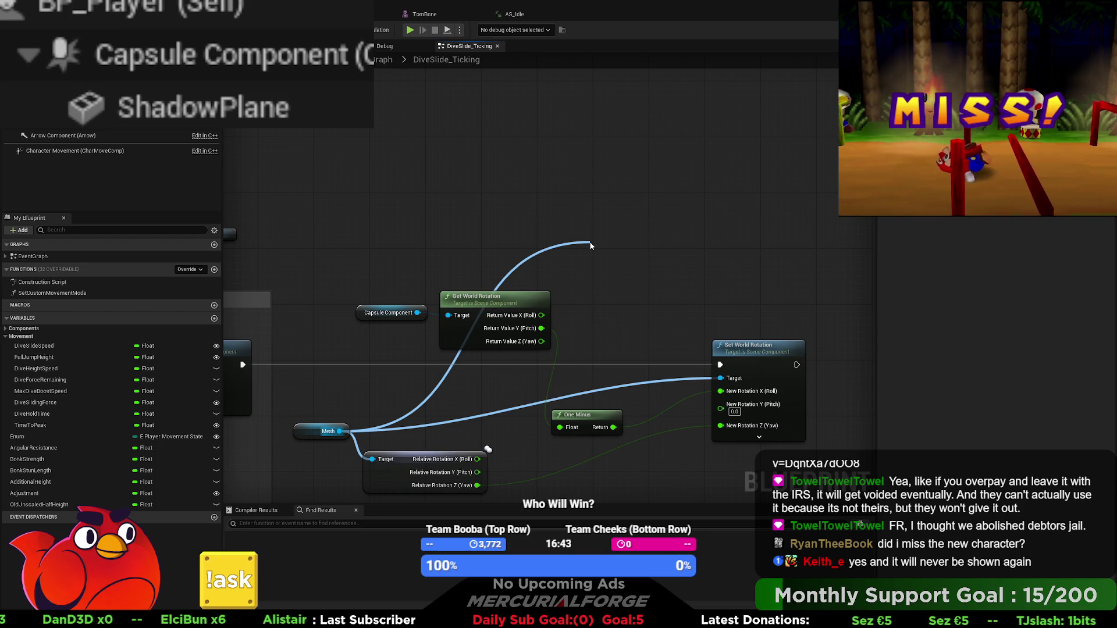
pyautogui.moveTo(590, 245); pyautogui.dragTo(590, 243)
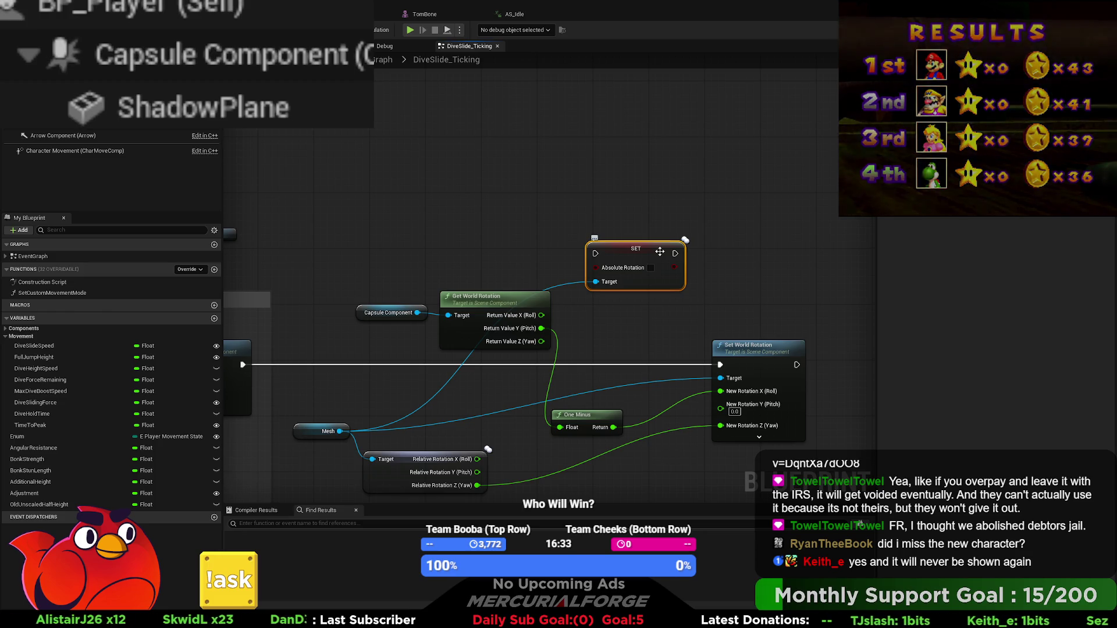
pyautogui.moveTo(615, 328)
pyautogui.mouseDown()
pyautogui.moveTo(644, 209)
pyautogui.moveTo(662, 208)
pyautogui.mouseUp()
pyautogui.press('Delete')
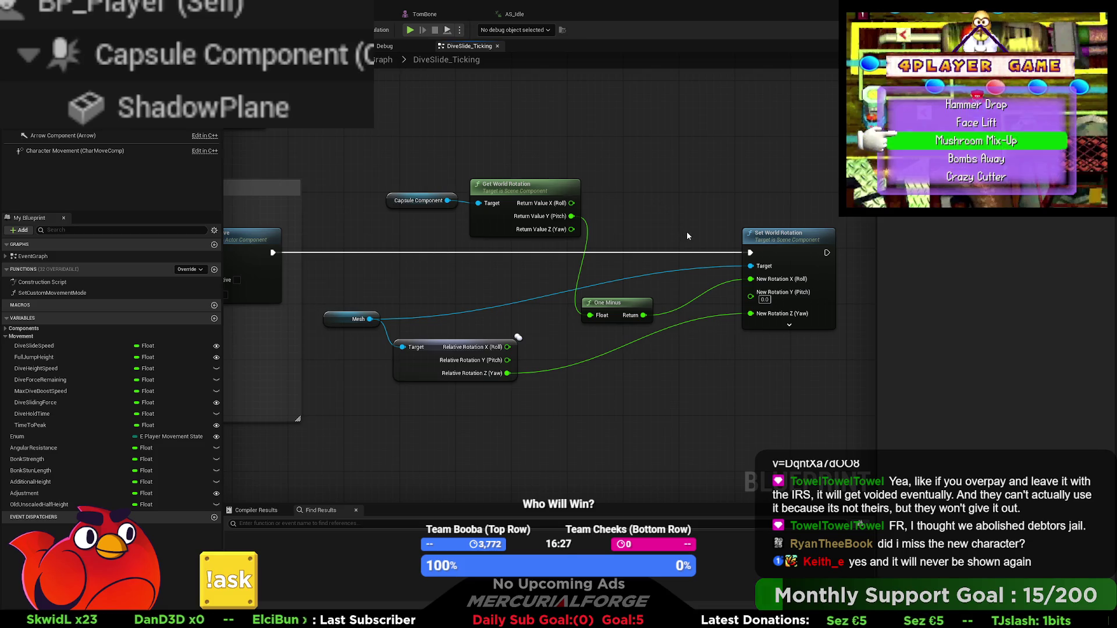
pyautogui.click(273, 46)
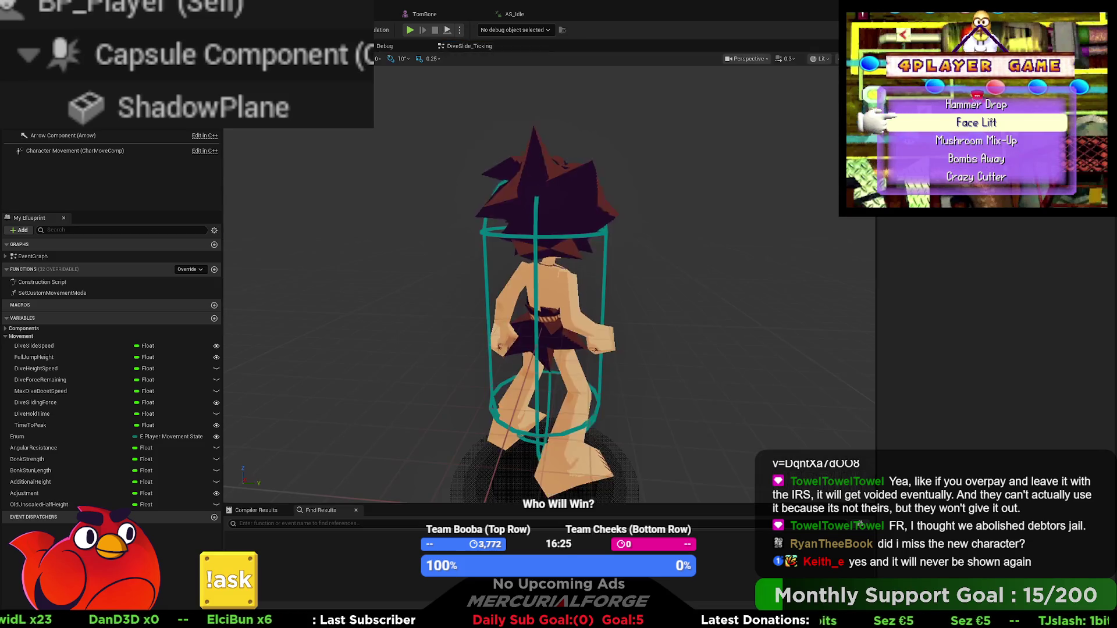
# Select the character Mesh to inspect its properties, then return to the DiveSlide_Ticking graph
pyautogui.click(546, 279)
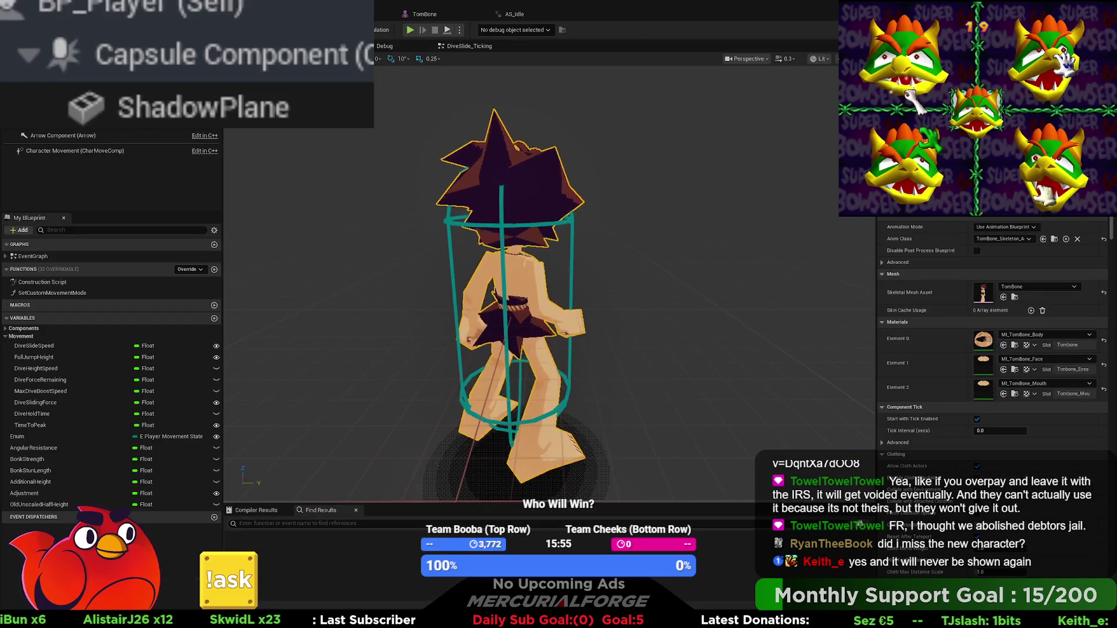
pyautogui.click(407, 46)
pyautogui.click(440, 47)
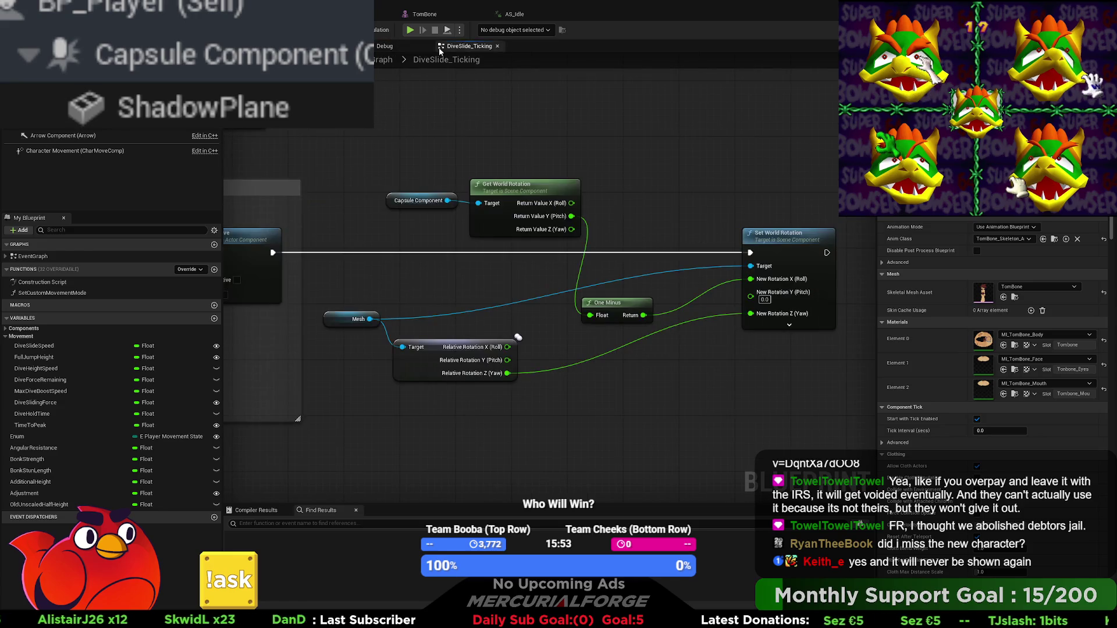
# Delete the Capsule Component, Get World Rotation and One Minus nodes from DiveSlide_Ticking
pyautogui.moveTo(476, 266)
pyautogui.mouseDown()
pyautogui.moveTo(496, 278)
pyautogui.moveTo(442, 329)
pyautogui.mouseUp()
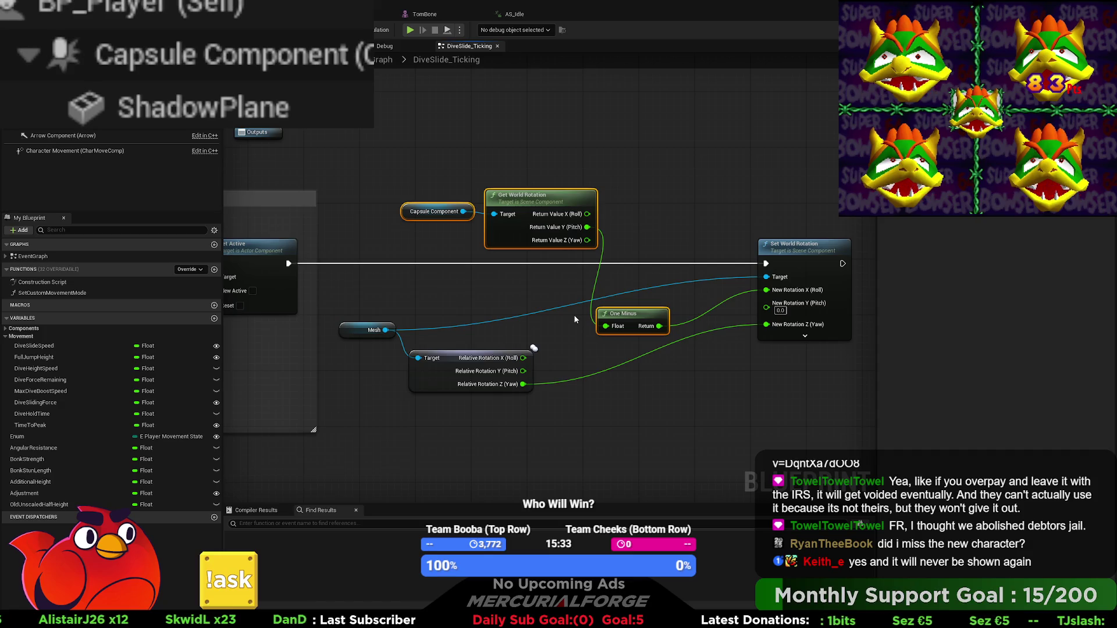
pyautogui.press('Delete')
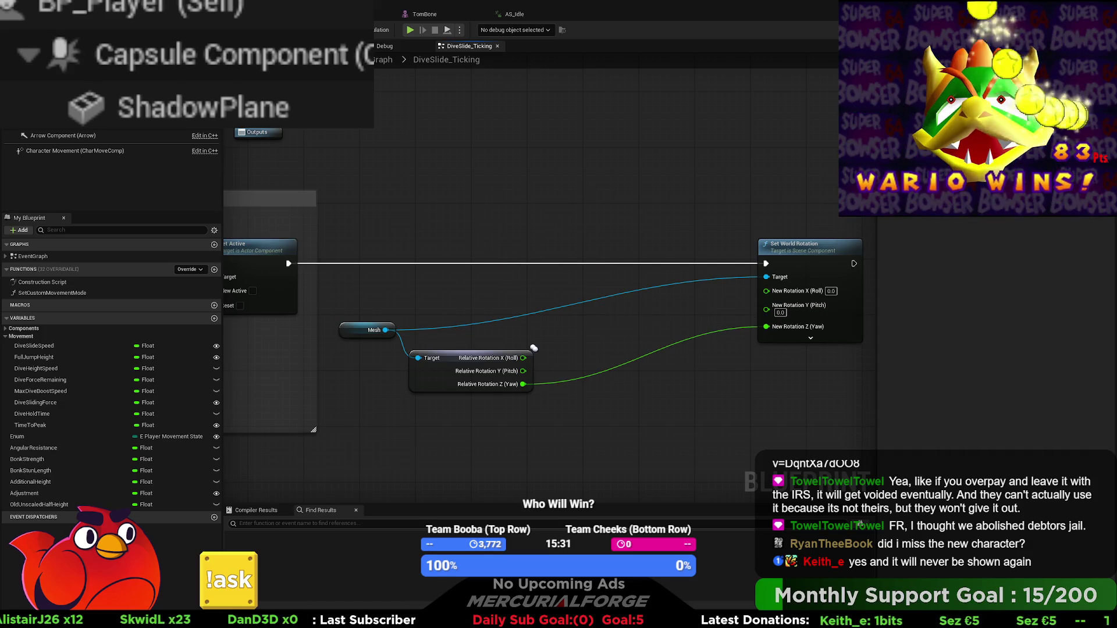
pyautogui.click(326, 46)
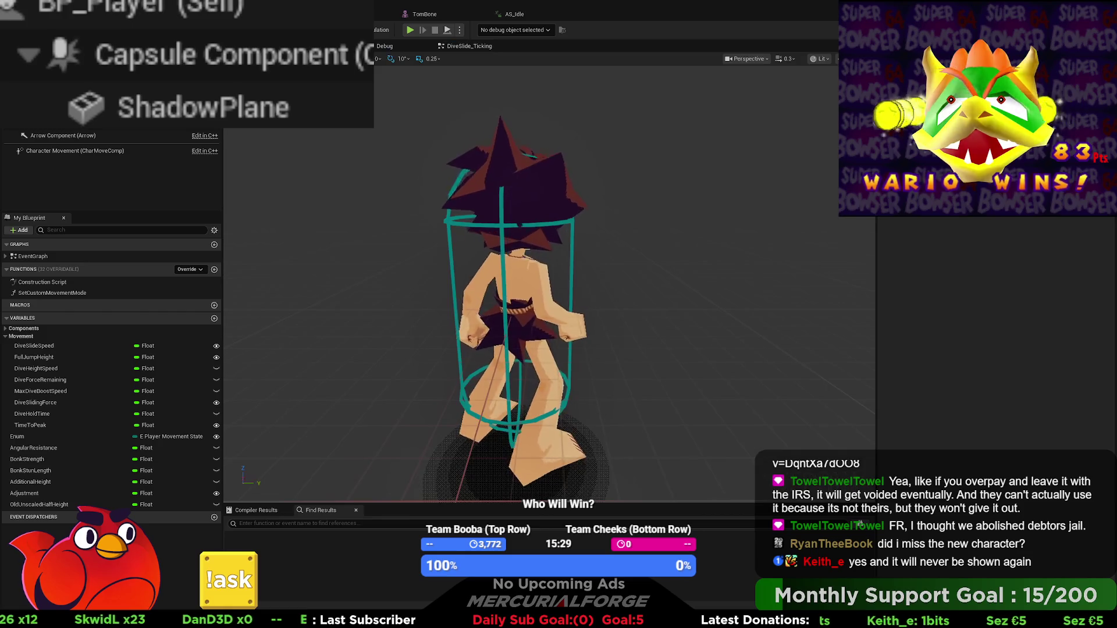
pyautogui.click(386, 46)
pyautogui.click(326, 46)
# Check the character preview, return to DiveSlide_Ticking and start a play-in-editor test
pyautogui.click(402, 48)
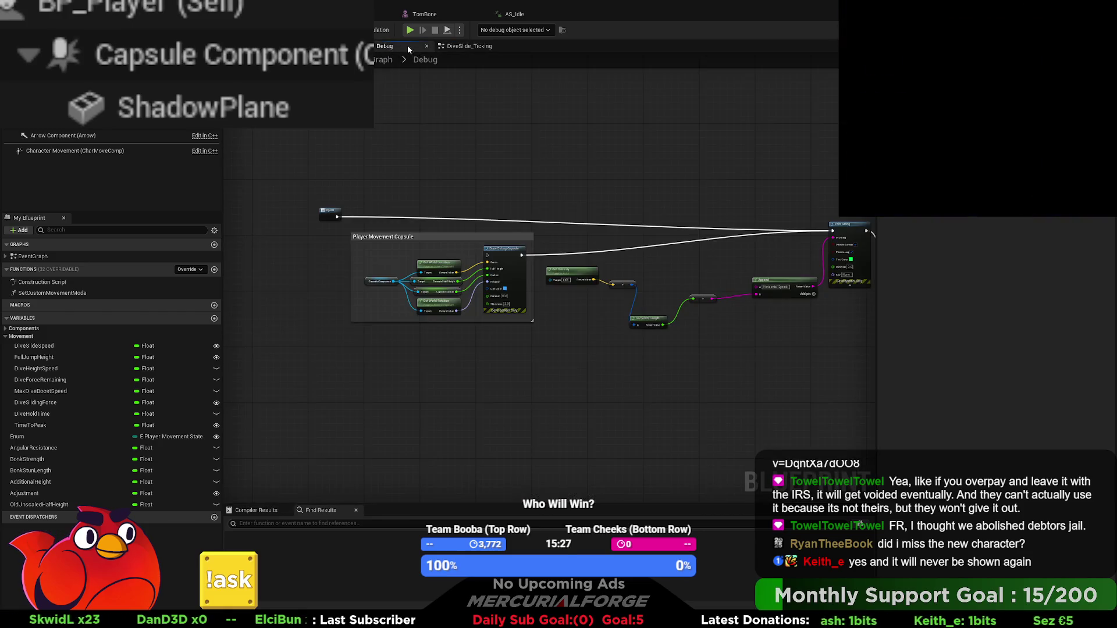
pyautogui.click(466, 46)
pyautogui.click(326, 46)
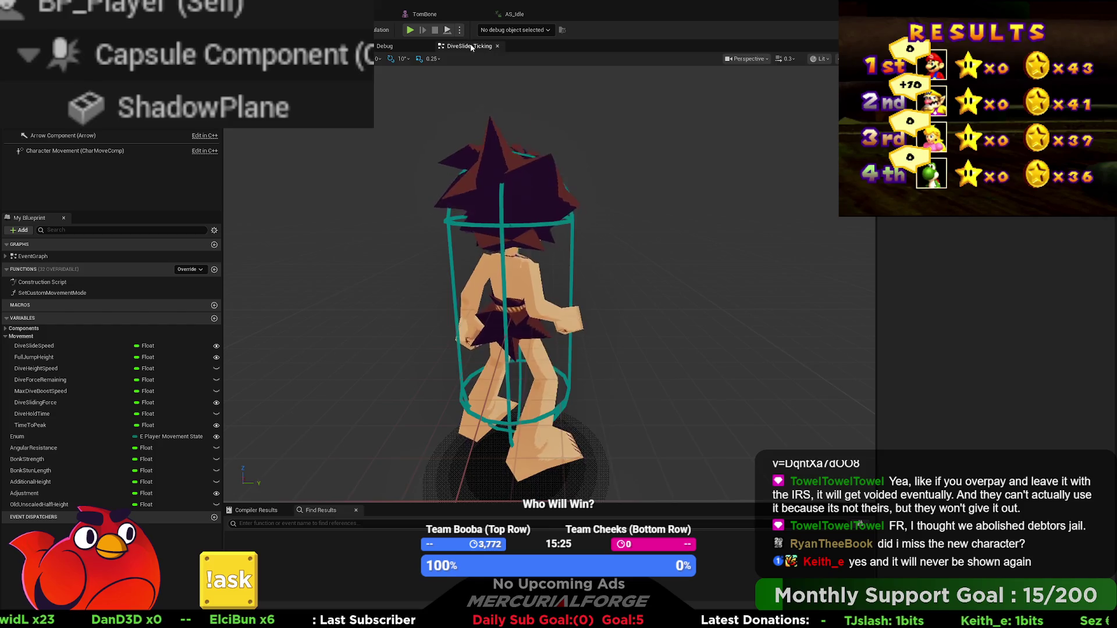
pyautogui.click(470, 47)
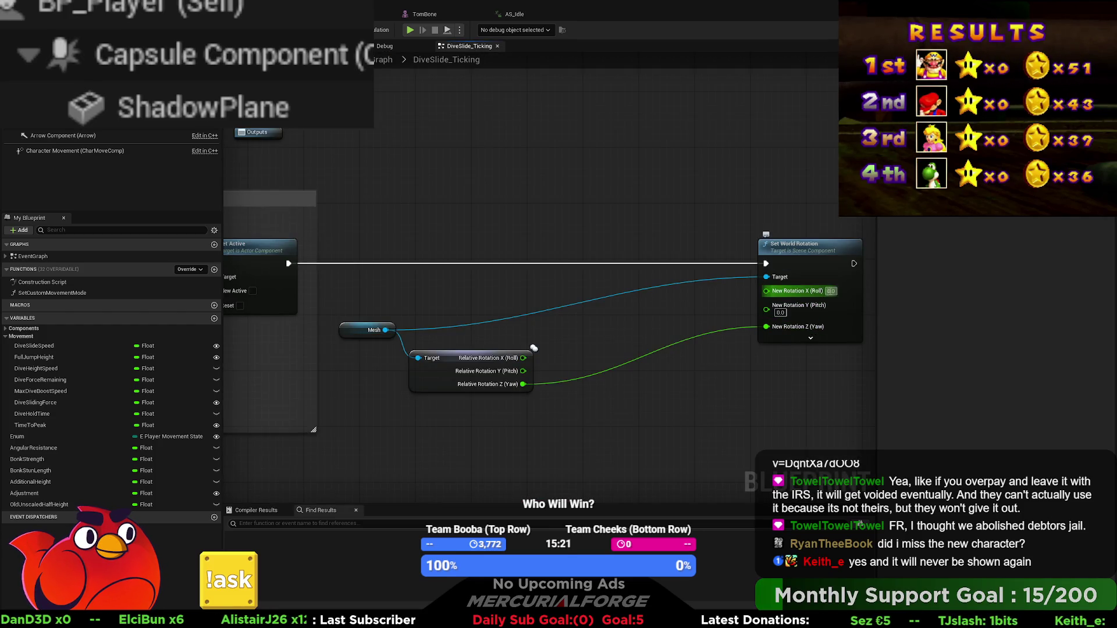
pyautogui.hotkey('alt', 'p')
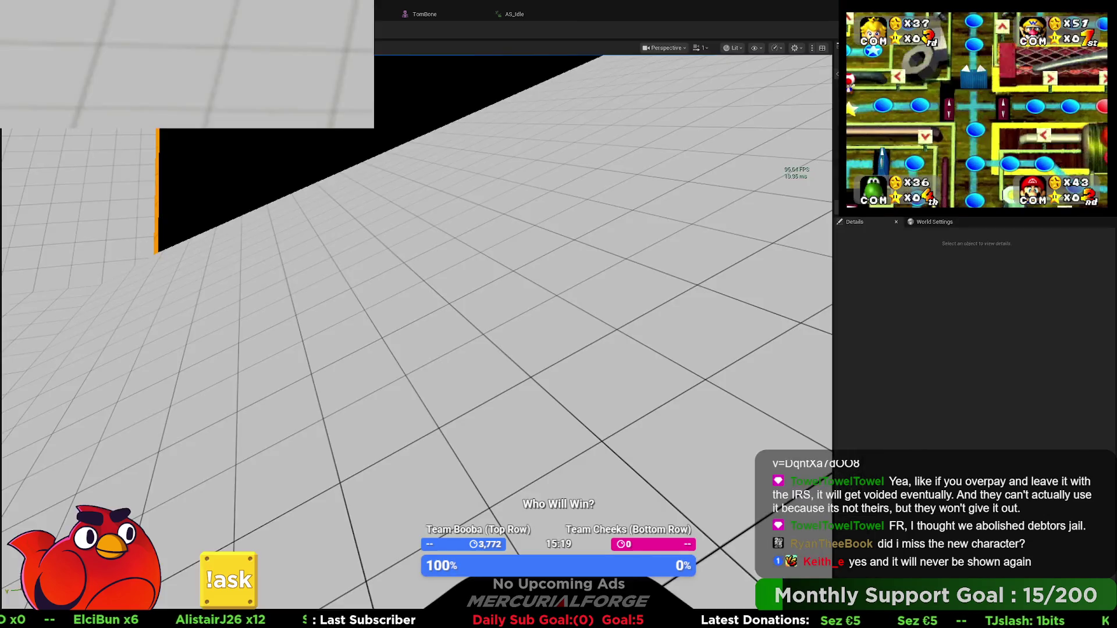
# Test-dive the character with W and Shift, reaching about 583 horizontal speed, then stop play
pyautogui.press('w')
pyautogui.press('shift')
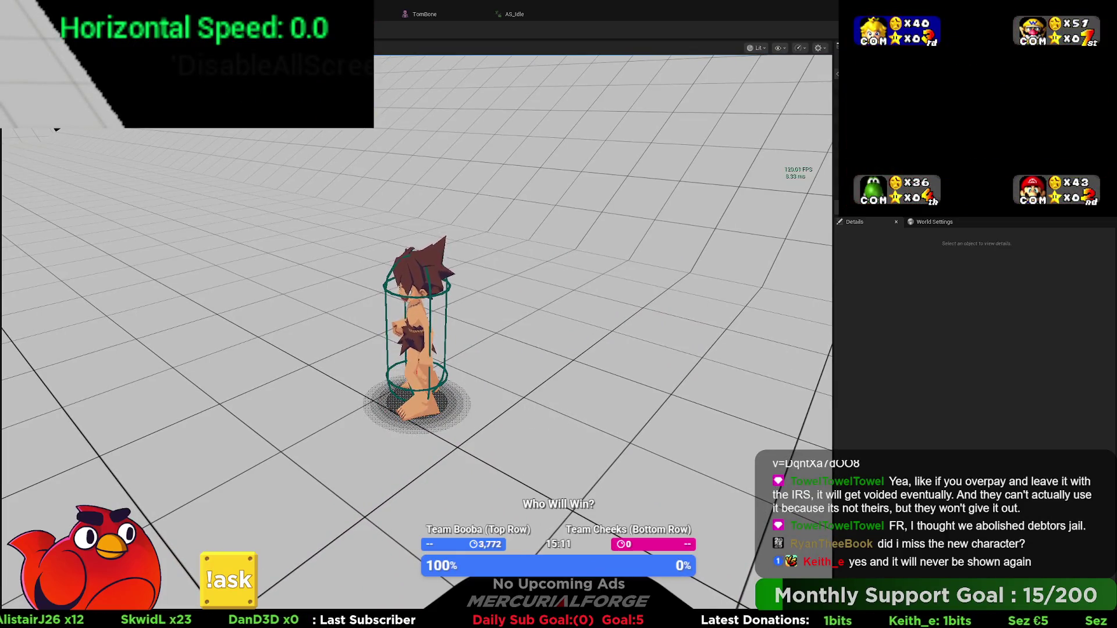
pyautogui.press('shift')
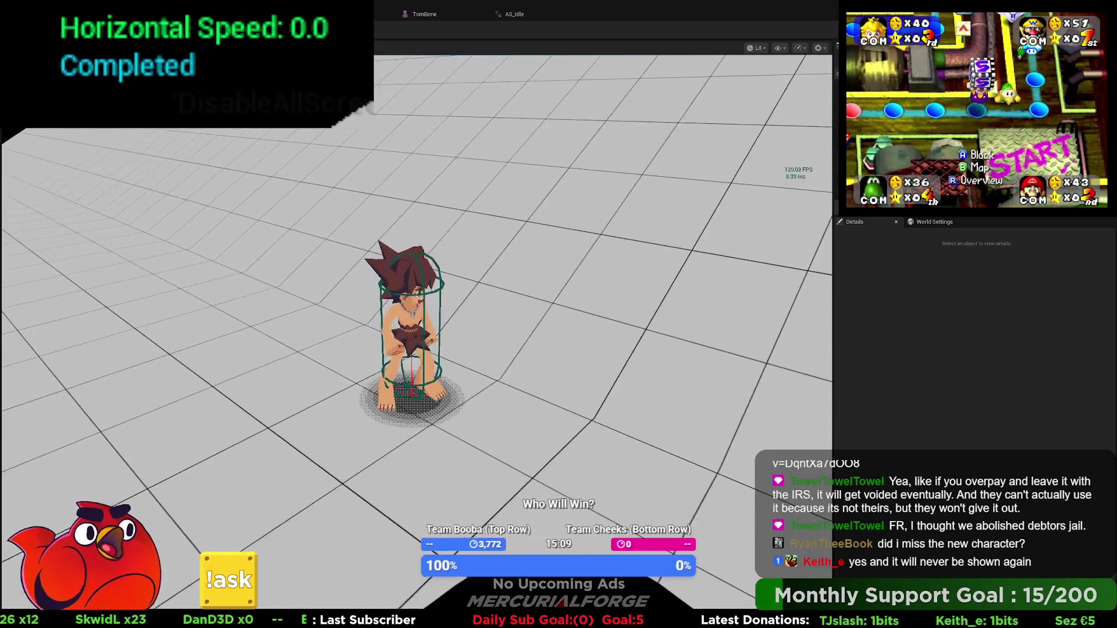
pyautogui.press('Escape')
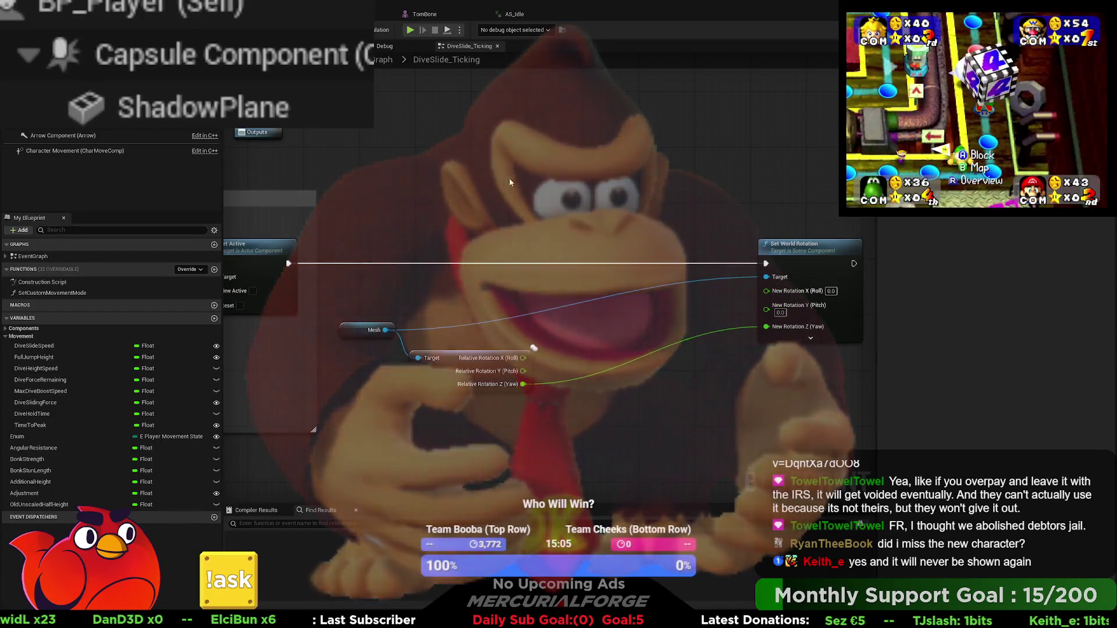
# Pan the graph to bring the Mesh and Set World Rotation nodes into view
pyautogui.moveTo(510, 182); pyautogui.dragTo(992, 170)
pyautogui.moveTo(331, 229)
pyautogui.mouseDown()
pyautogui.moveTo(440, 176)
pyautogui.moveTo(558, 160)
pyautogui.moveTo(450, 171)
pyautogui.mouseUp()
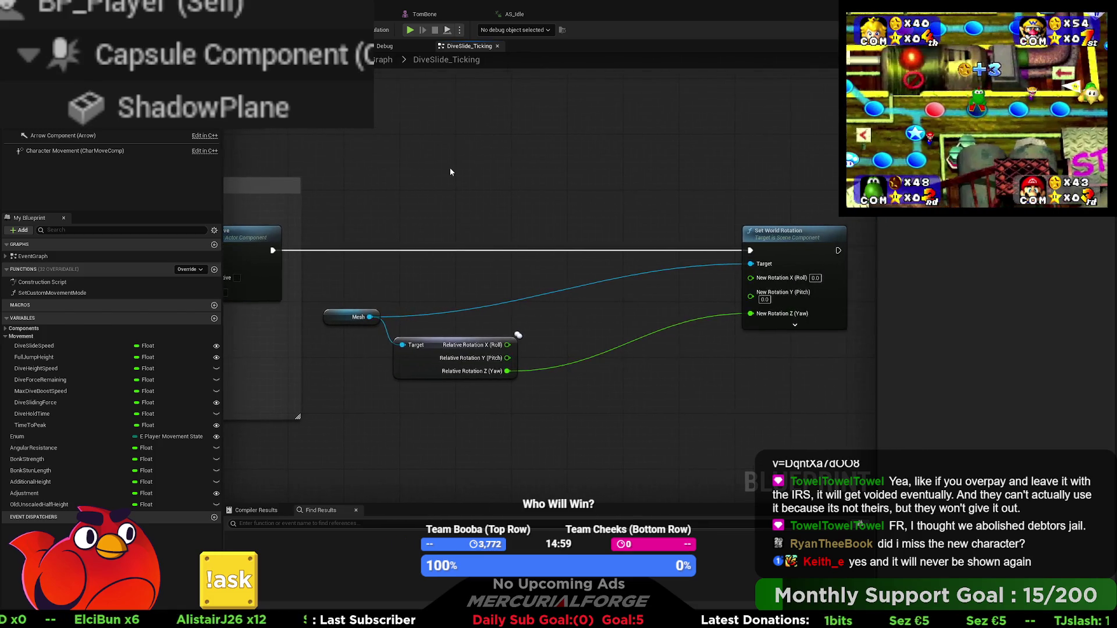
pyautogui.moveTo(546, 217); pyautogui.dragTo(487, 249)
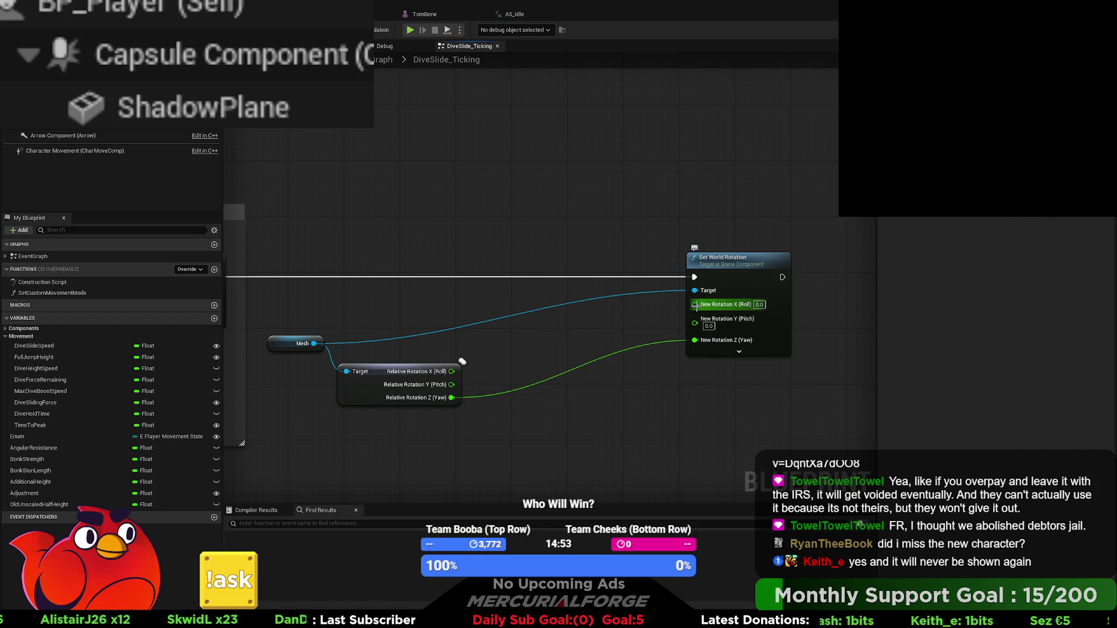
pyautogui.moveTo(510, 295); pyautogui.dragTo(511, 295)
pyautogui.moveTo(570, 299); pyautogui.dragTo(590, 300)
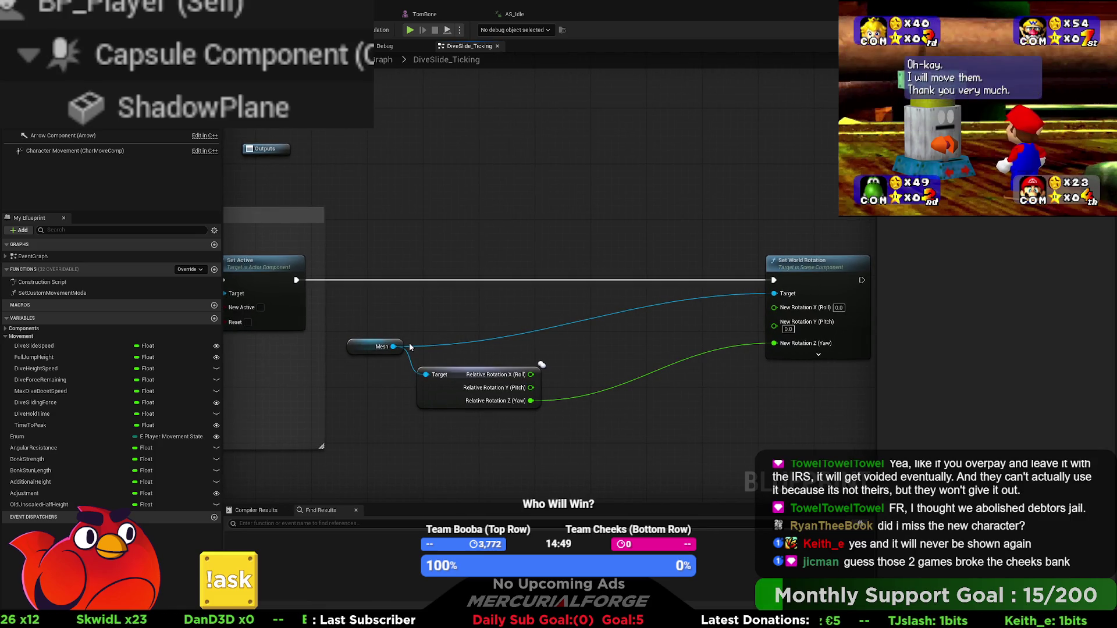
# Drag a wire off the Mesh reference and add a Reset Relative Transform node targeting Mesh
pyautogui.moveTo(395, 348)
pyautogui.mouseDown()
pyautogui.moveTo(487, 252)
pyautogui.moveTo(826, 232)
pyautogui.moveTo(774, 293)
pyautogui.mouseUp()
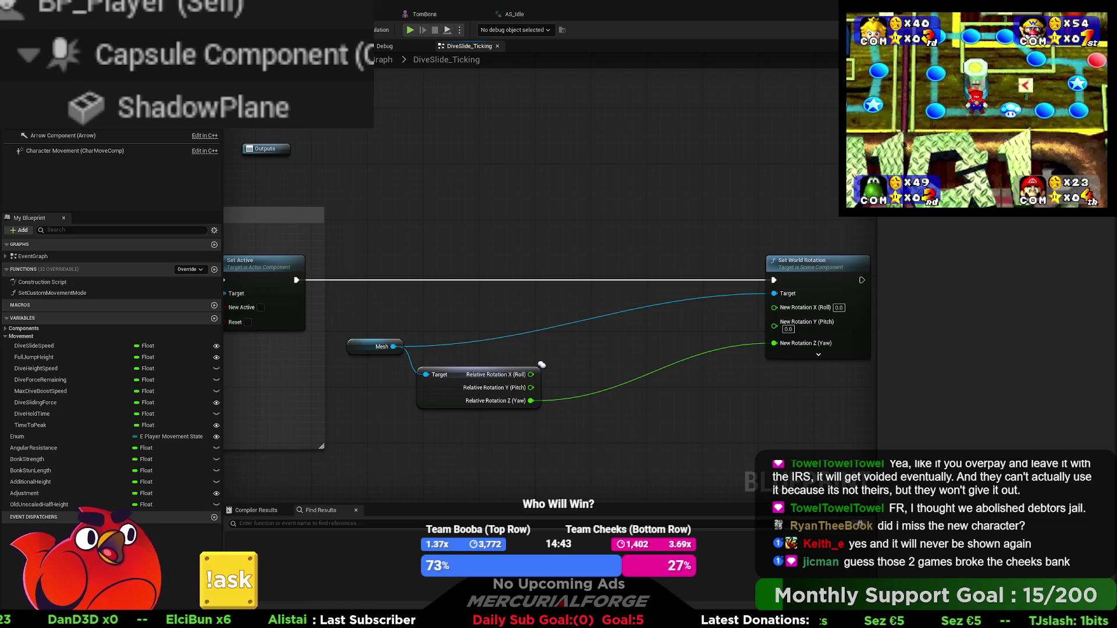
pyautogui.moveTo(395, 346); pyautogui.dragTo(396, 346)
pyautogui.moveTo(512, 214); pyautogui.dragTo(512, 214)
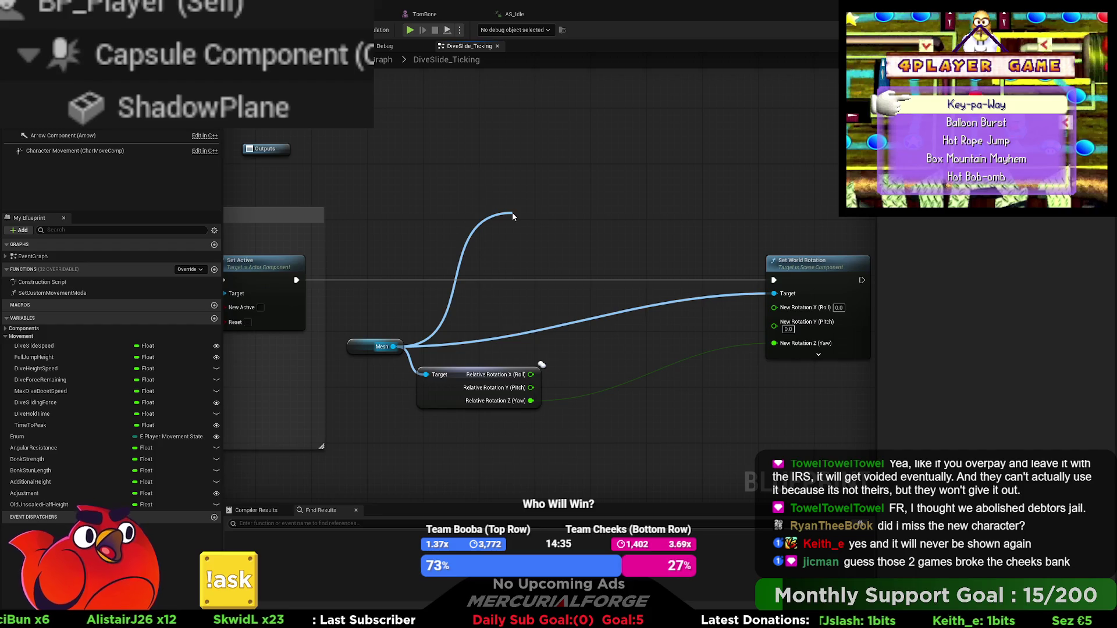
pyautogui.moveTo(512, 213); pyautogui.dragTo(512, 214)
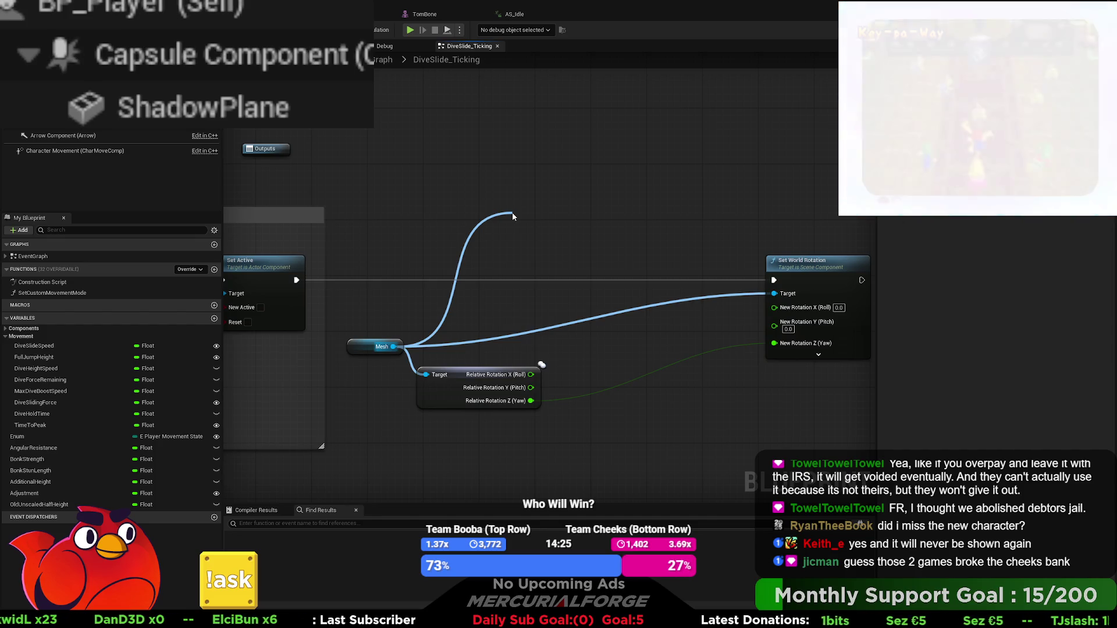
pyautogui.moveTo(513, 214); pyautogui.dragTo(512, 213)
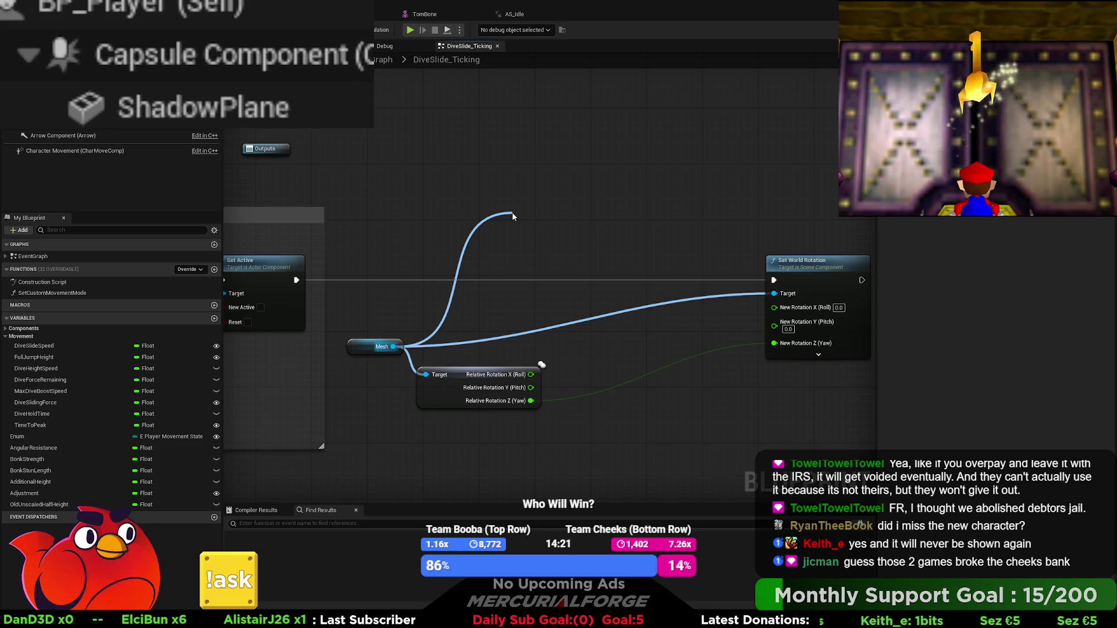
pyautogui.moveTo(512, 213); pyautogui.dragTo(513, 213)
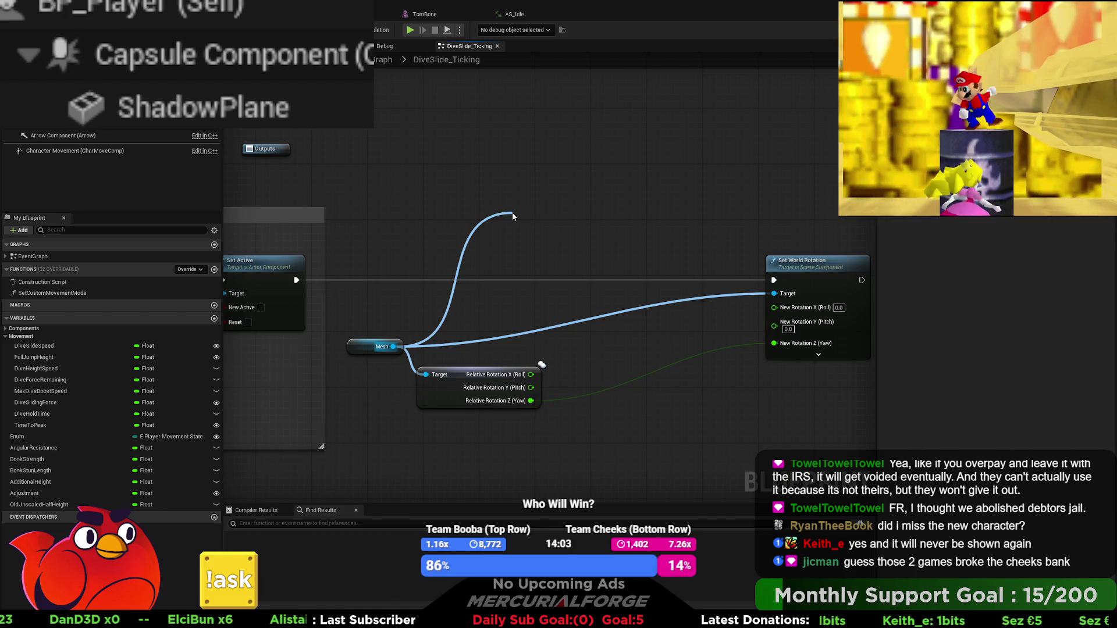
pyautogui.moveTo(512, 213); pyautogui.dragTo(511, 213)
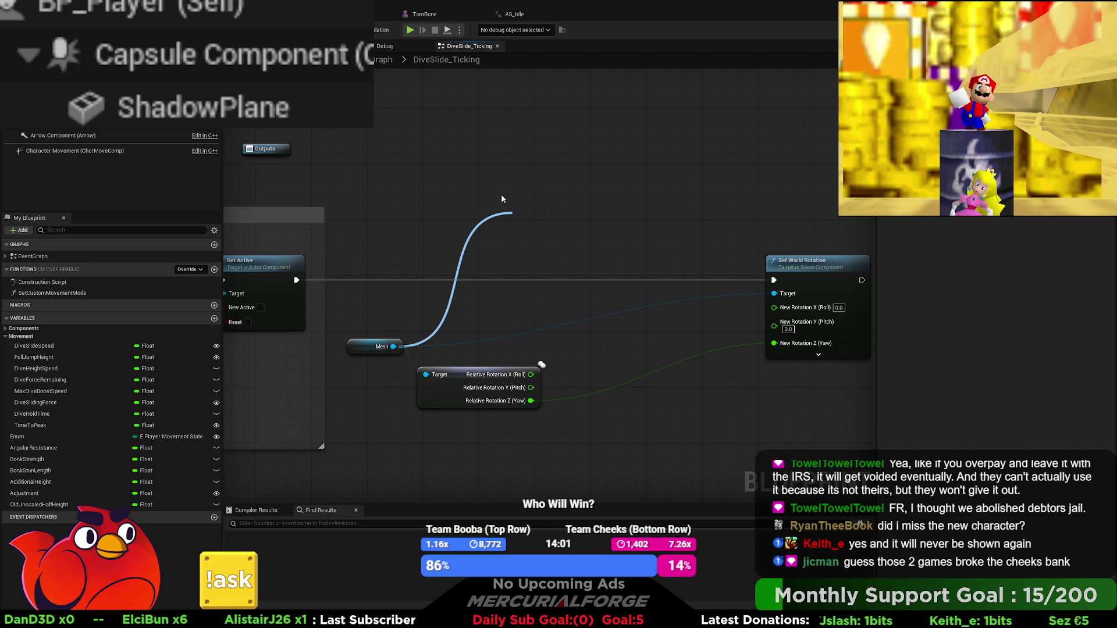
pyautogui.click(524, 196)
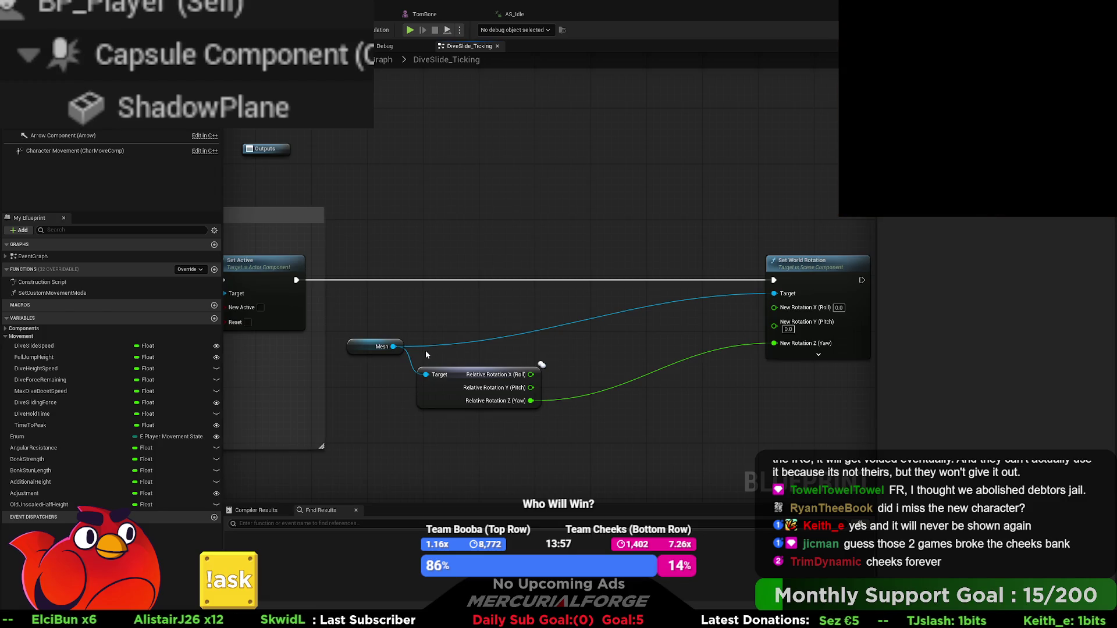
pyautogui.moveTo(395, 347); pyautogui.dragTo(459, 276)
pyautogui.moveTo(489, 227); pyautogui.dragTo(506, 217)
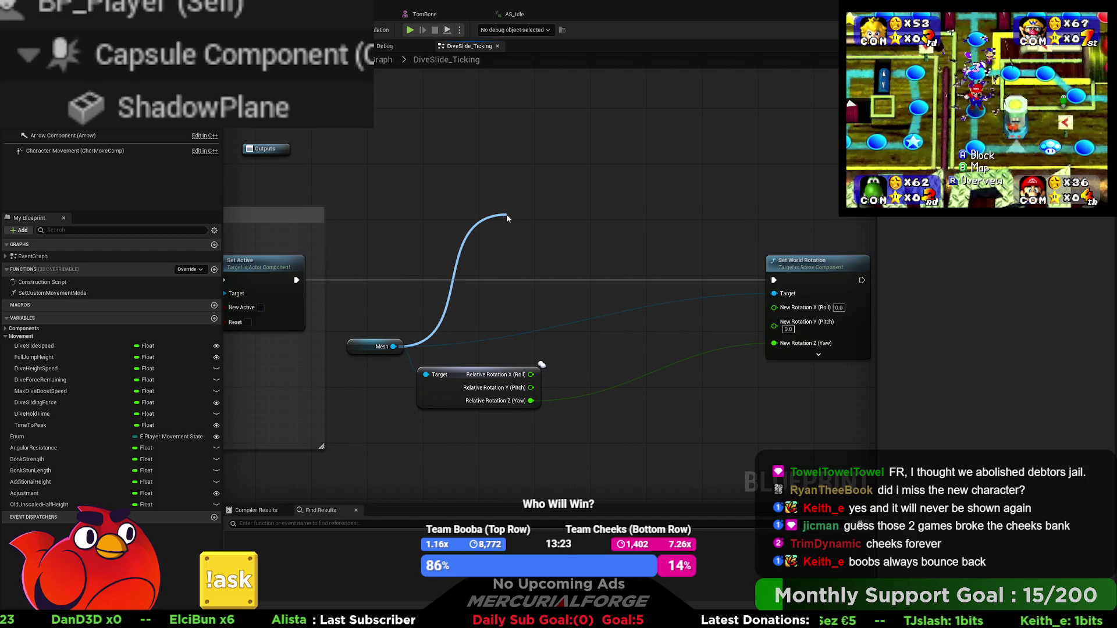
pyautogui.click(556, 307)
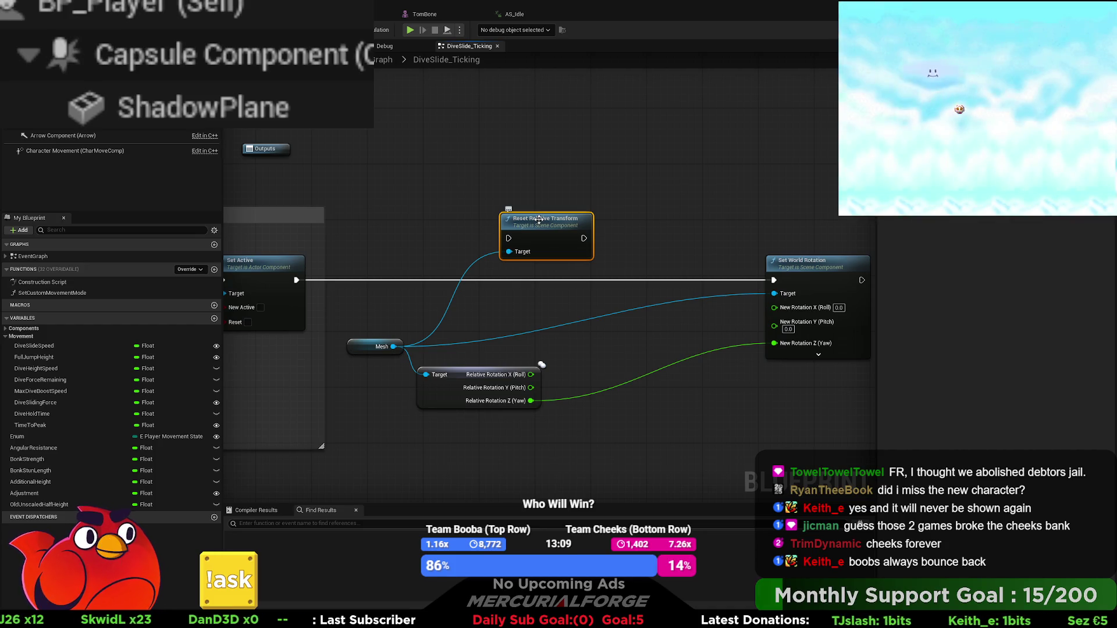
# Place Reset Relative Transform on the exec line so it runs before Set World Rotation
pyautogui.moveTo(394, 347)
pyautogui.mouseDown()
pyautogui.moveTo(483, 196)
pyautogui.moveTo(528, 153)
pyautogui.mouseUp()
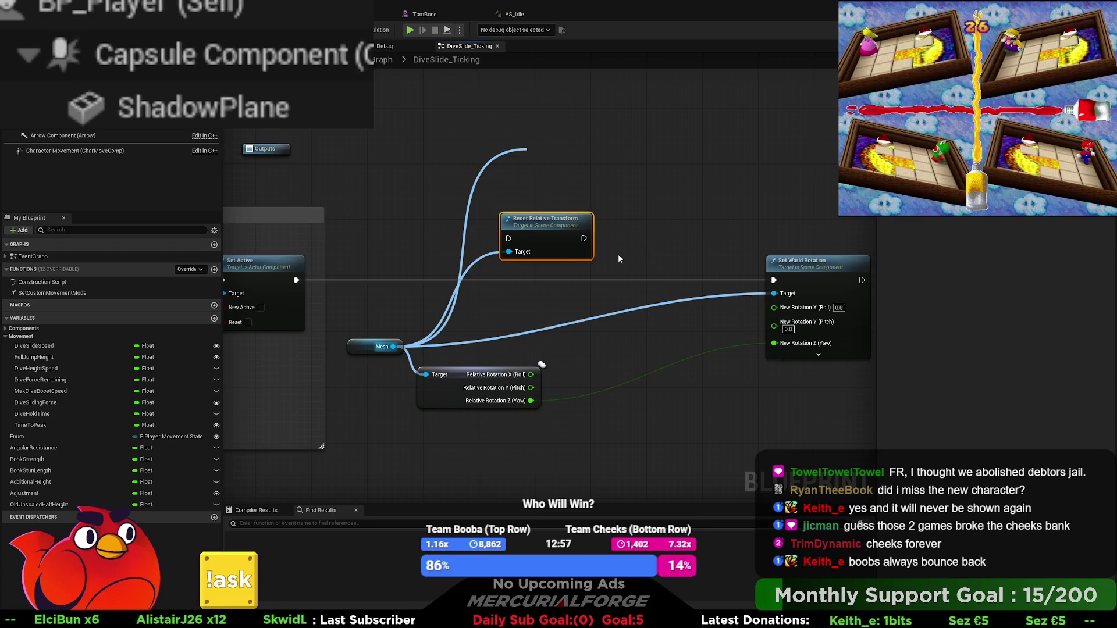
pyautogui.moveTo(539, 223)
pyautogui.mouseDown()
pyautogui.moveTo(518, 273)
pyautogui.moveTo(508, 262)
pyautogui.moveTo(296, 280)
pyautogui.mouseUp()
pyautogui.moveTo(562, 282); pyautogui.dragTo(773, 280)
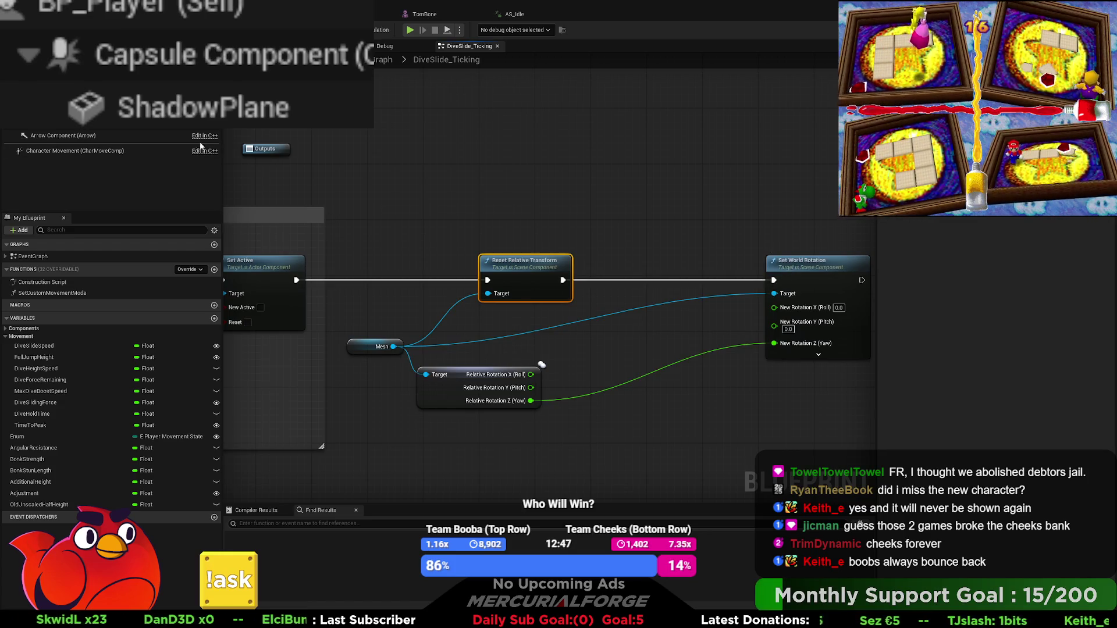
# Delete the Get Relative Rotation node and set Set World Rotation's Yaw to 90
pyautogui.moveTo(549, 417); pyautogui.dragTo(535, 402)
pyautogui.press('Delete')
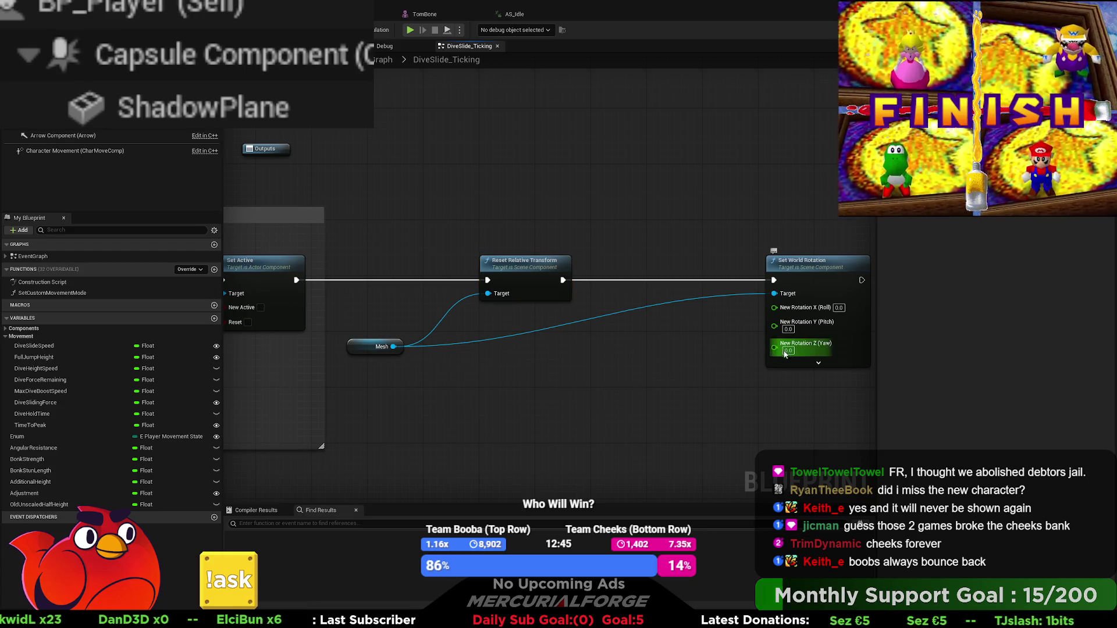
pyautogui.write('-')
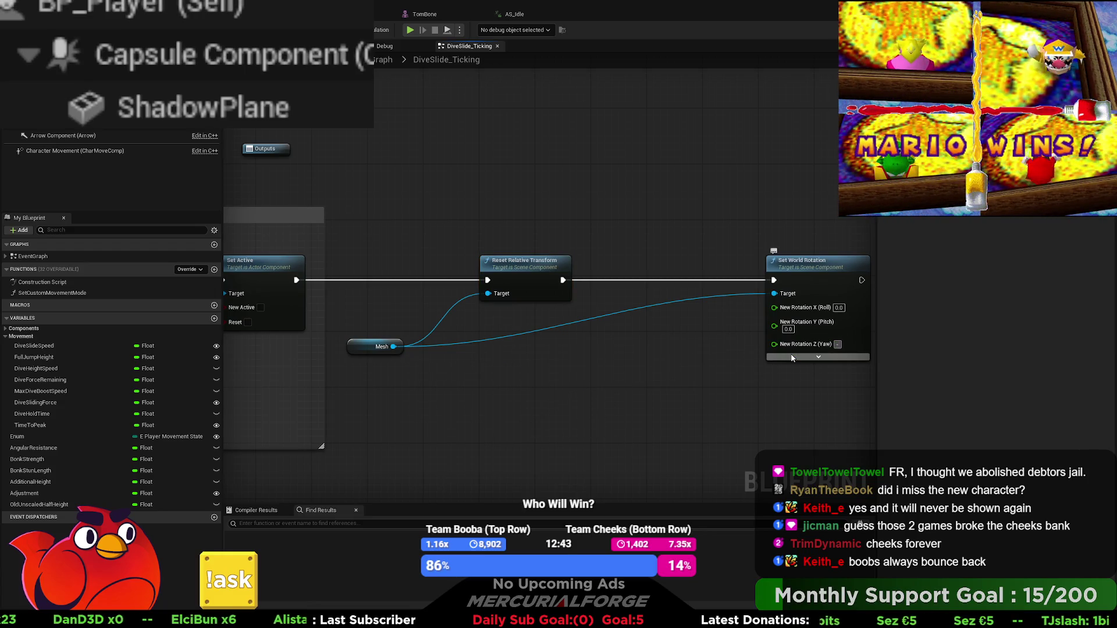
pyautogui.press('Return')
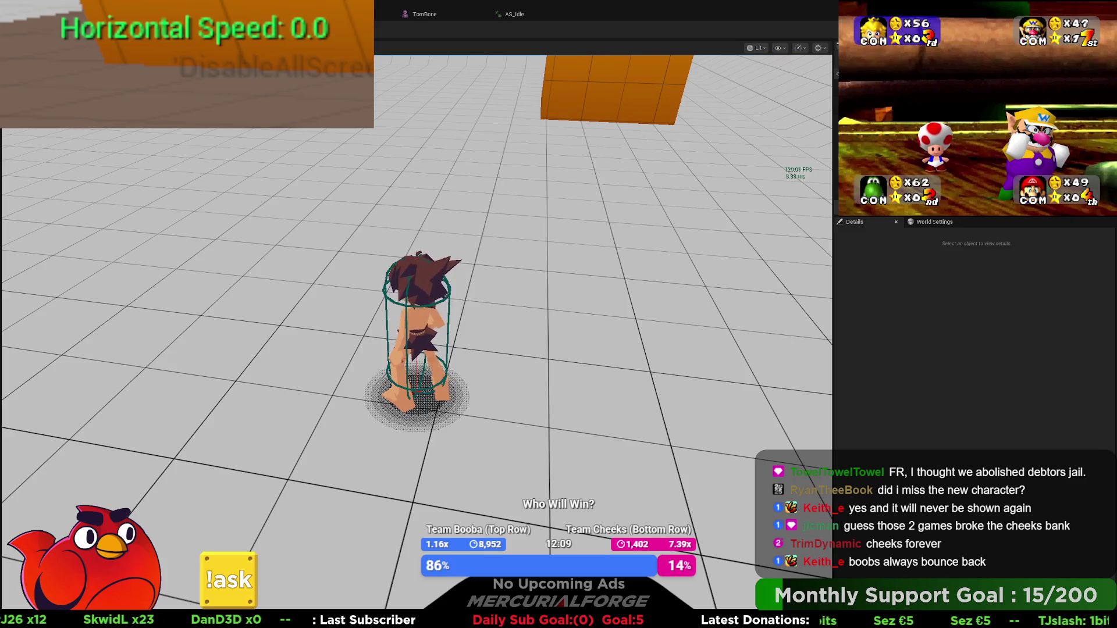
# Stop play and delete the Mesh, Reset Relative Transform and Set World Rotation nodes
pyautogui.press('Escape')
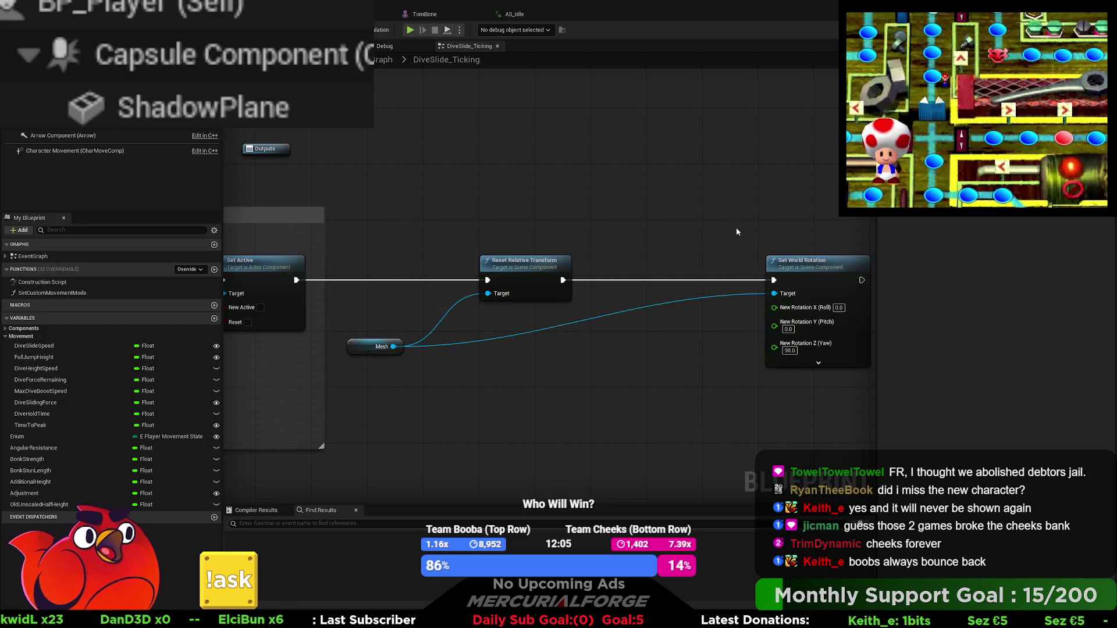
pyautogui.scroll(-2, 804, 239)
pyautogui.moveTo(820, 217)
pyautogui.mouseDown()
pyautogui.moveTo(574, 369)
pyautogui.moveTo(528, 376)
pyautogui.moveTo(518, 364)
pyautogui.mouseUp()
pyautogui.press('Delete')
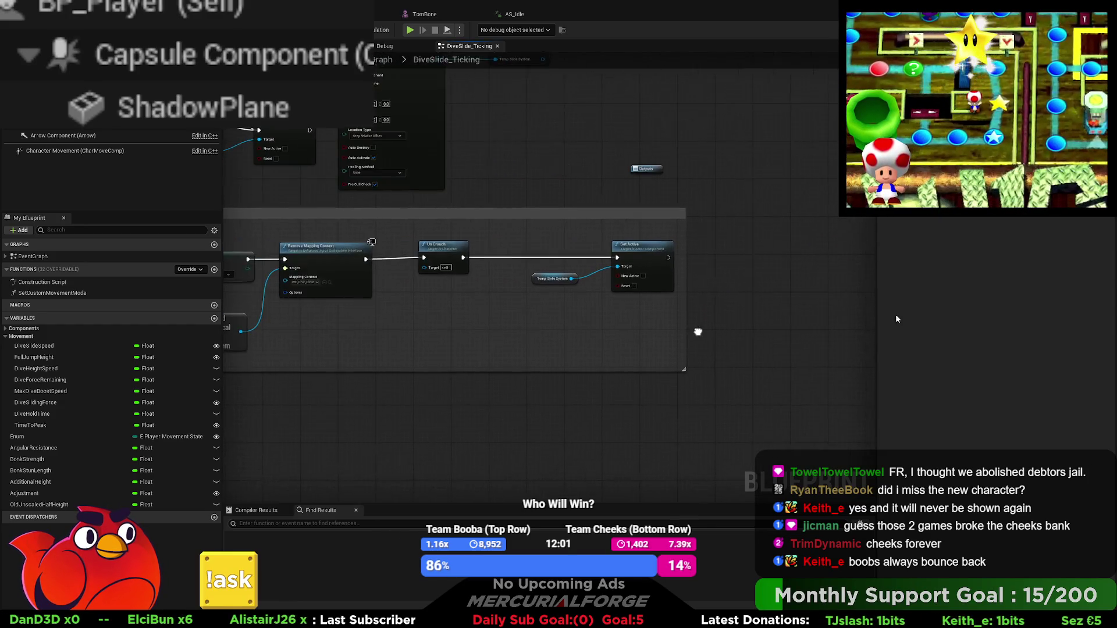
# Play-test the dive repeatedly using W, C and Ctrl, then end the session
pyautogui.hotkey('alt', 'p')
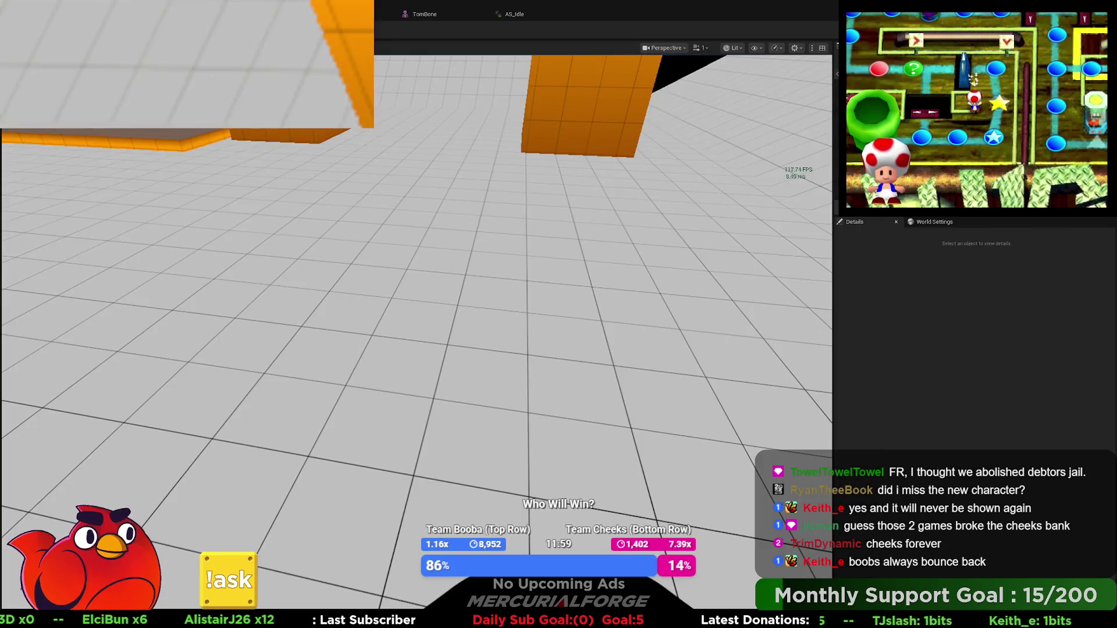
pyautogui.press('w')
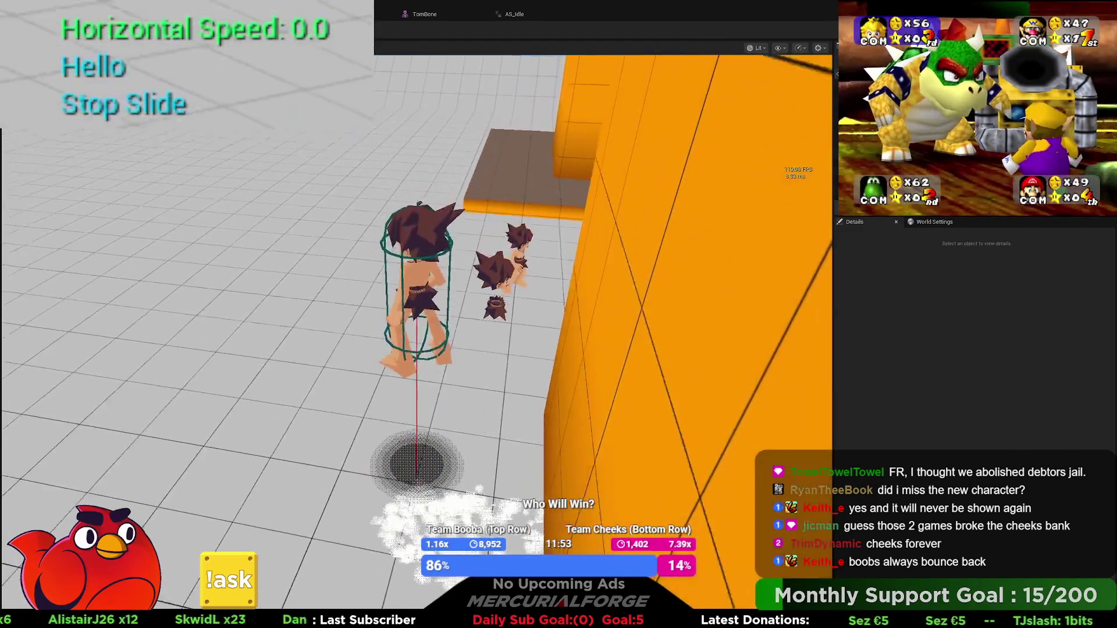
pyautogui.press('w')
pyautogui.press('c')
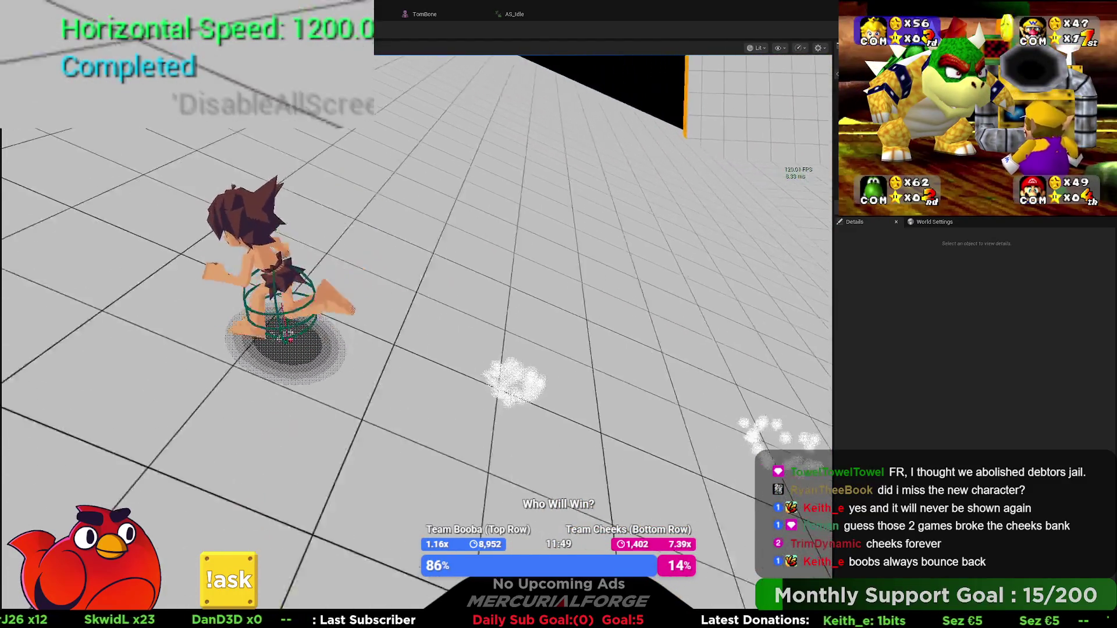
pyautogui.press('c')
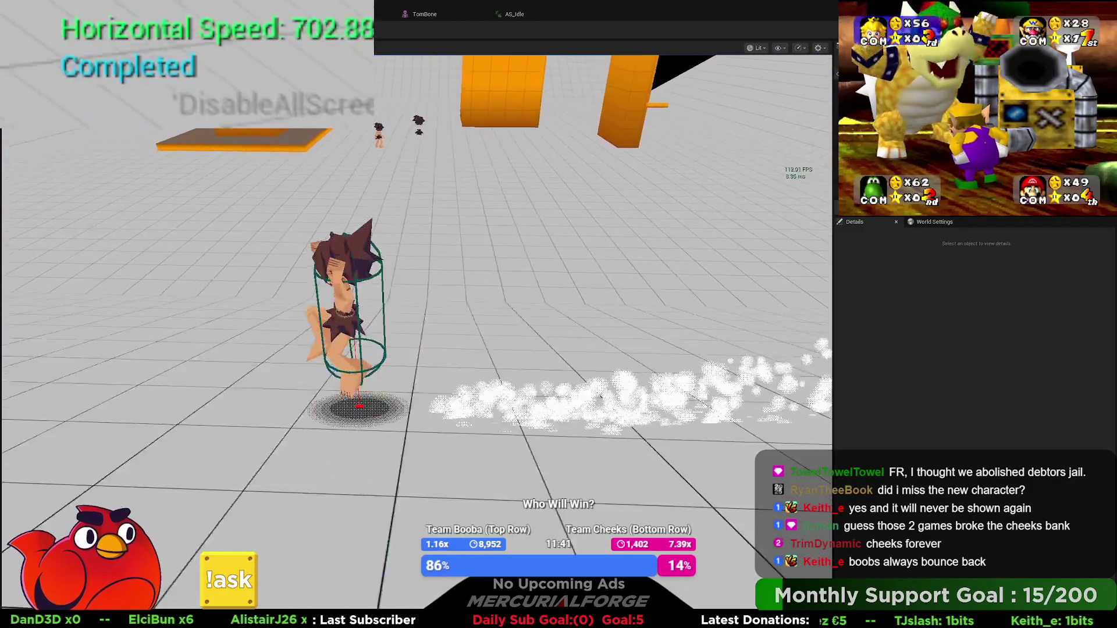
pyautogui.press('c')
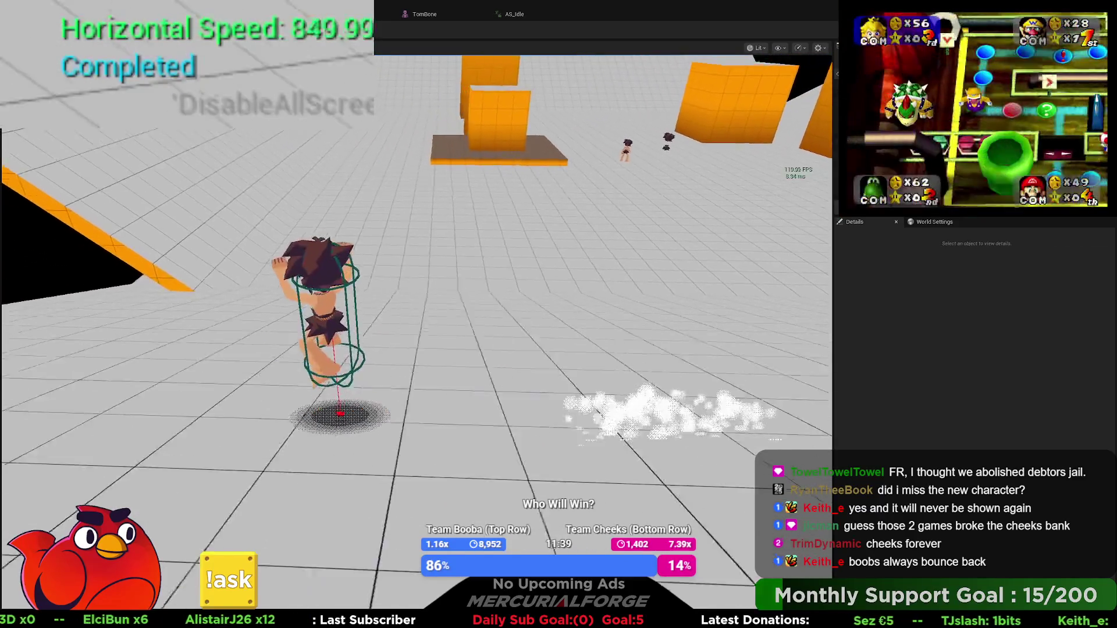
pyautogui.press('c')
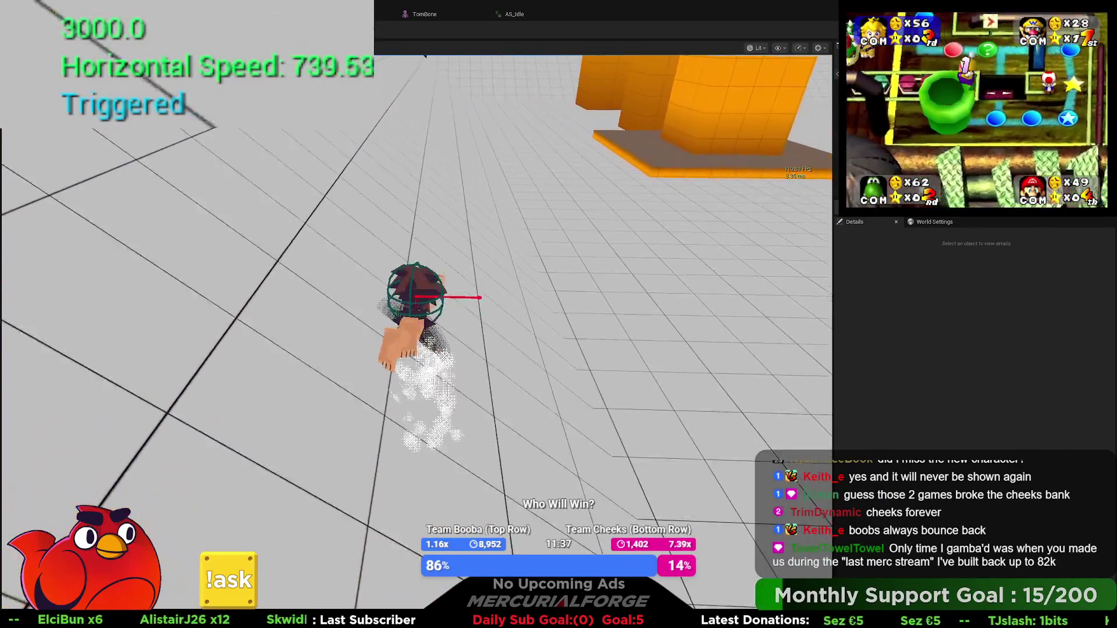
pyautogui.press('c')
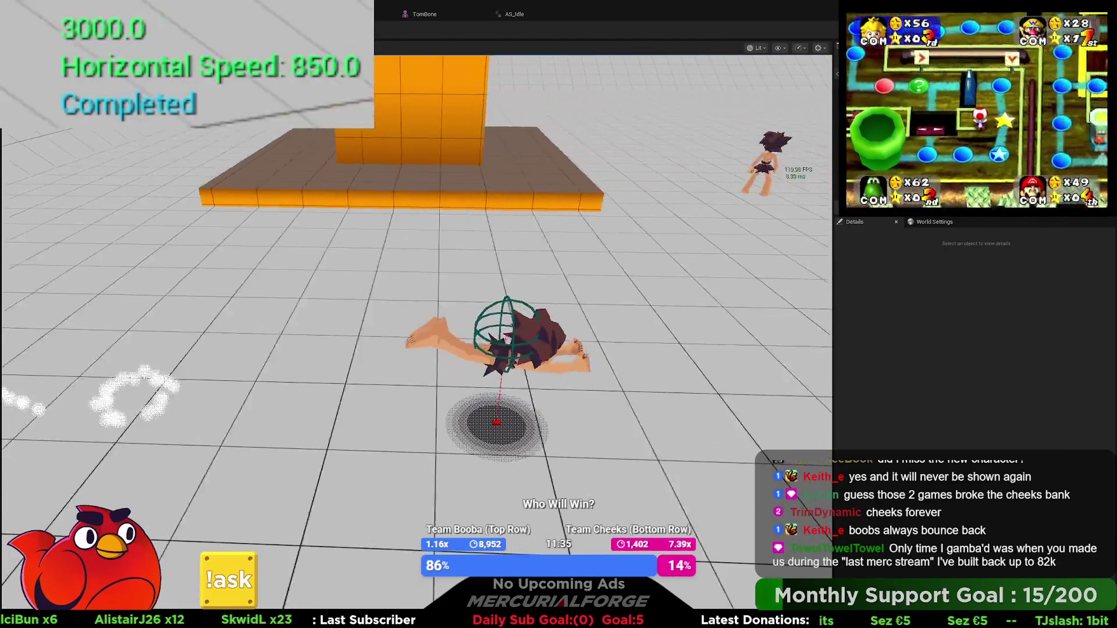
pyautogui.press('c')
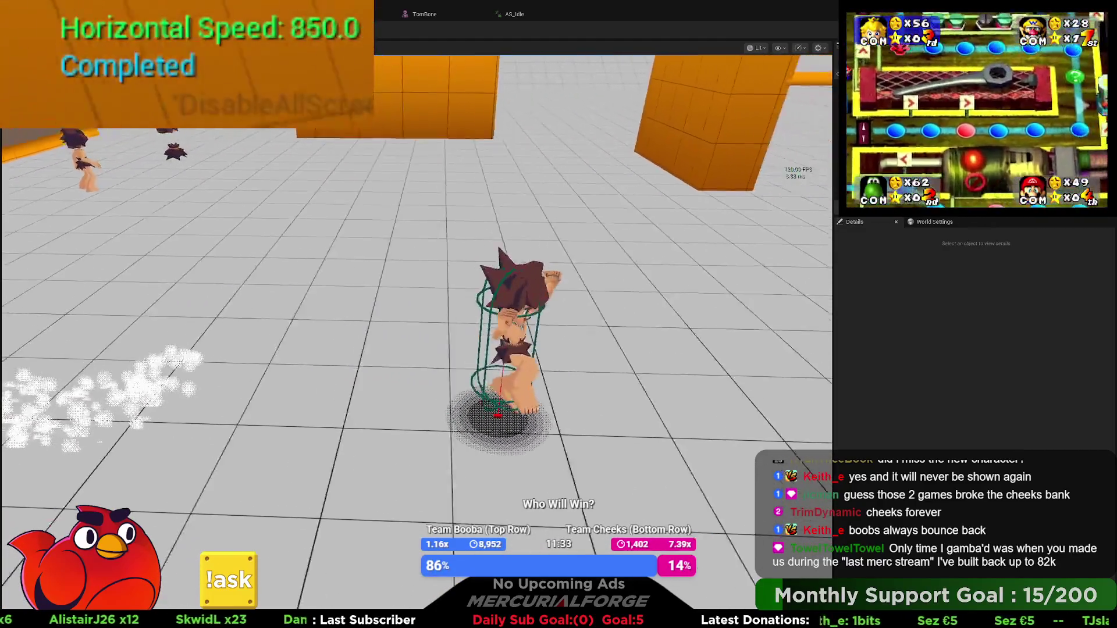
pyautogui.press('w')
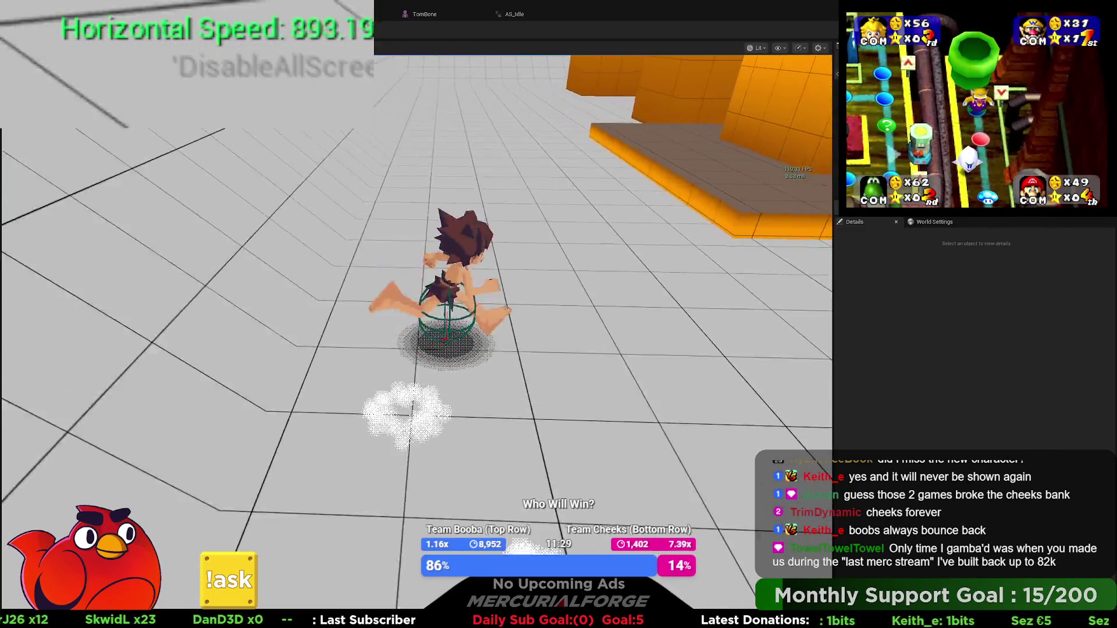
pyautogui.press('ctrl')
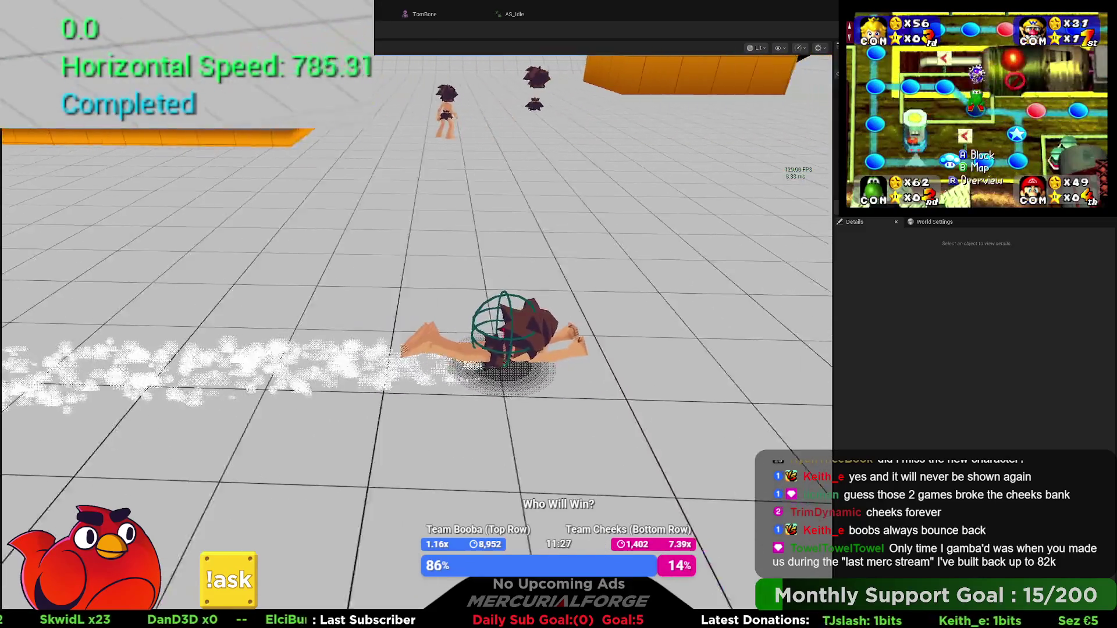
pyautogui.press('w')
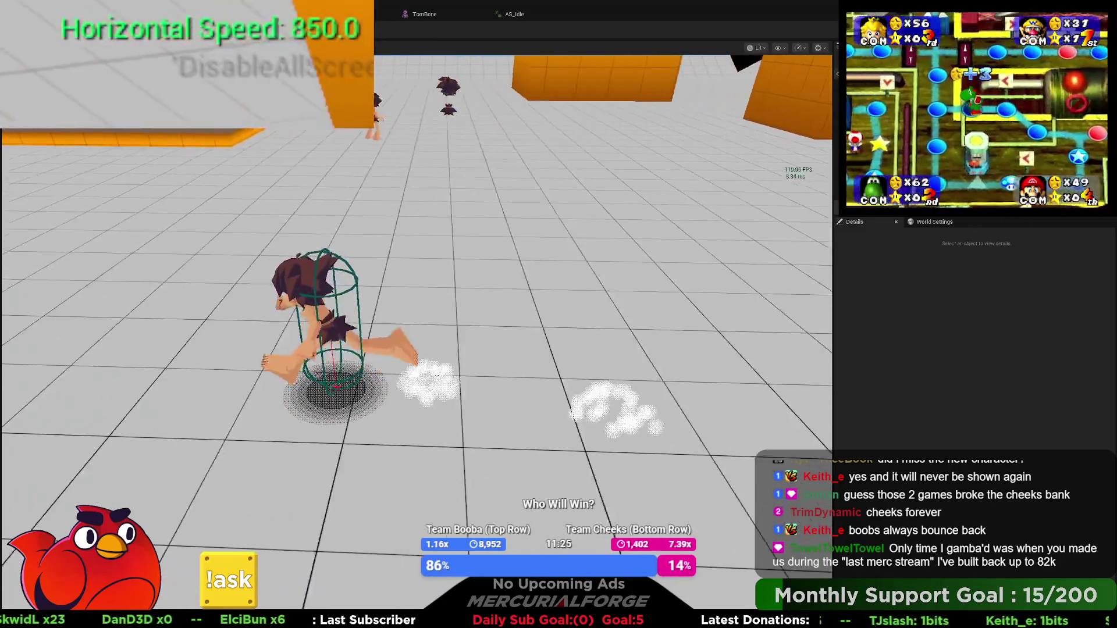
pyautogui.press('ctrl')
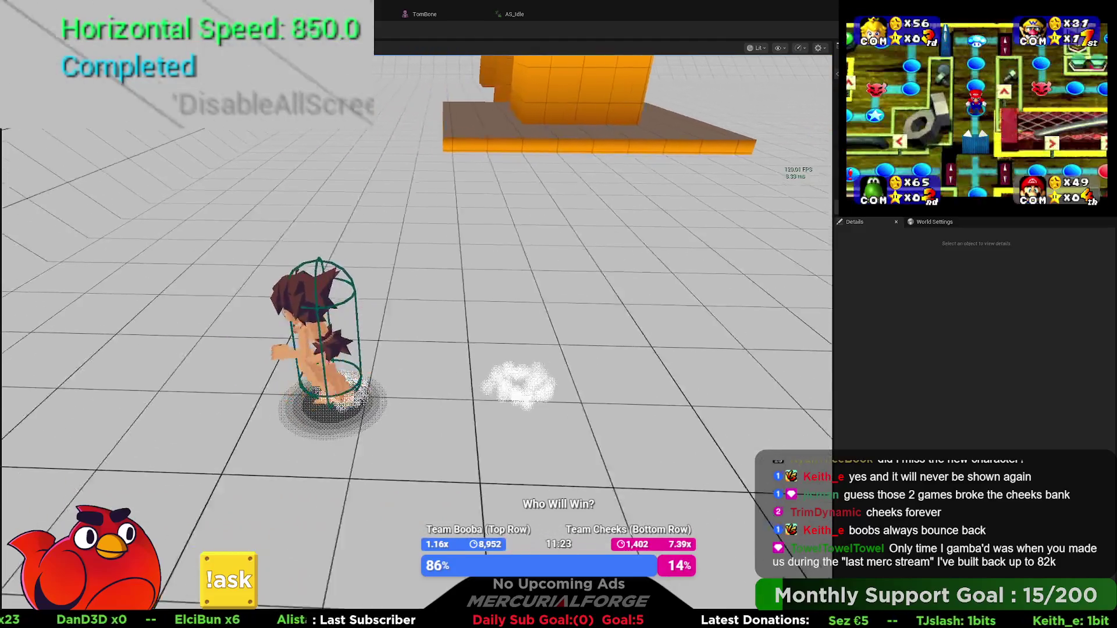
pyautogui.press('ctrl')
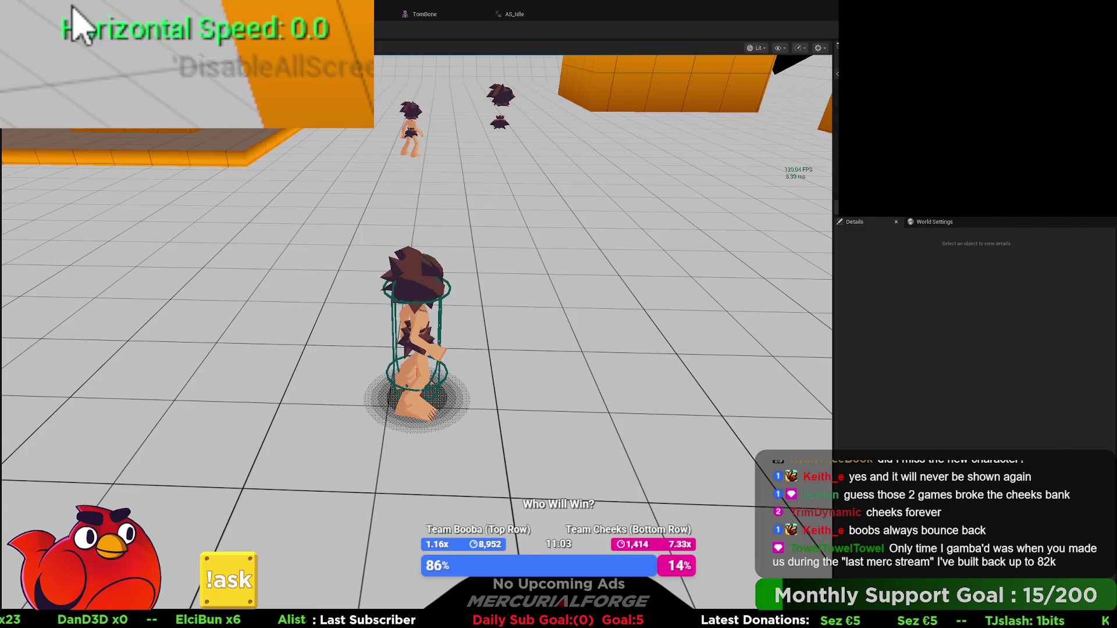
pyautogui.press('Escape')
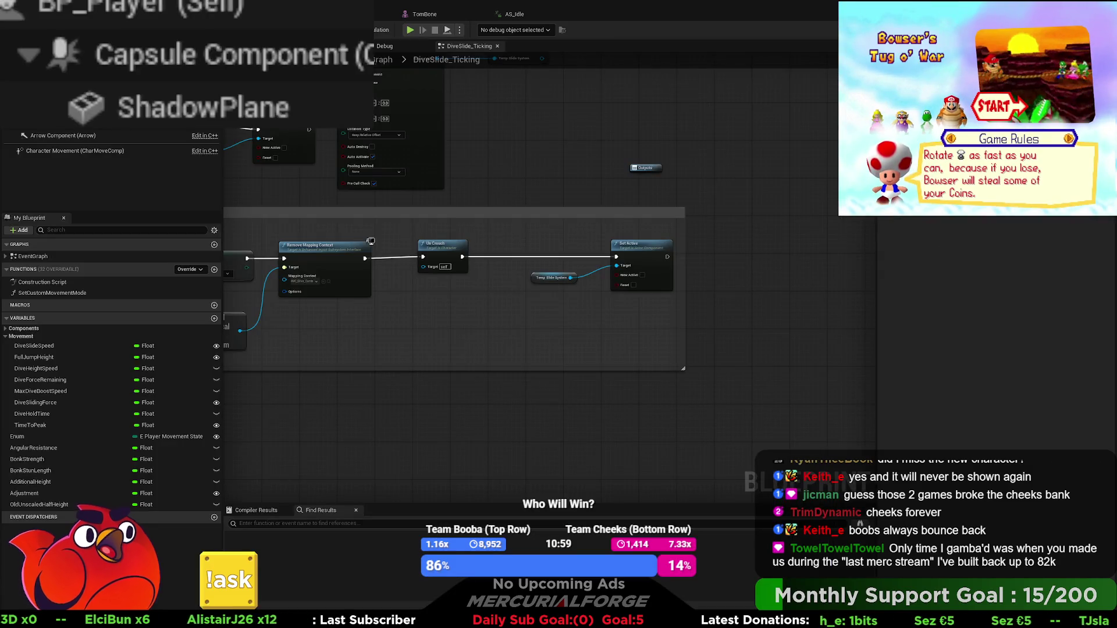
# Pan across DiveSlide_Ticking to review the Lowering Friction, Sequence and Branch nodes
pyautogui.moveTo(371, 241)
pyautogui.mouseDown()
pyautogui.moveTo(1091, 251)
pyautogui.moveTo(817, 275)
pyautogui.moveTo(737, 338)
pyautogui.moveTo(841, 357)
pyautogui.mouseUp()
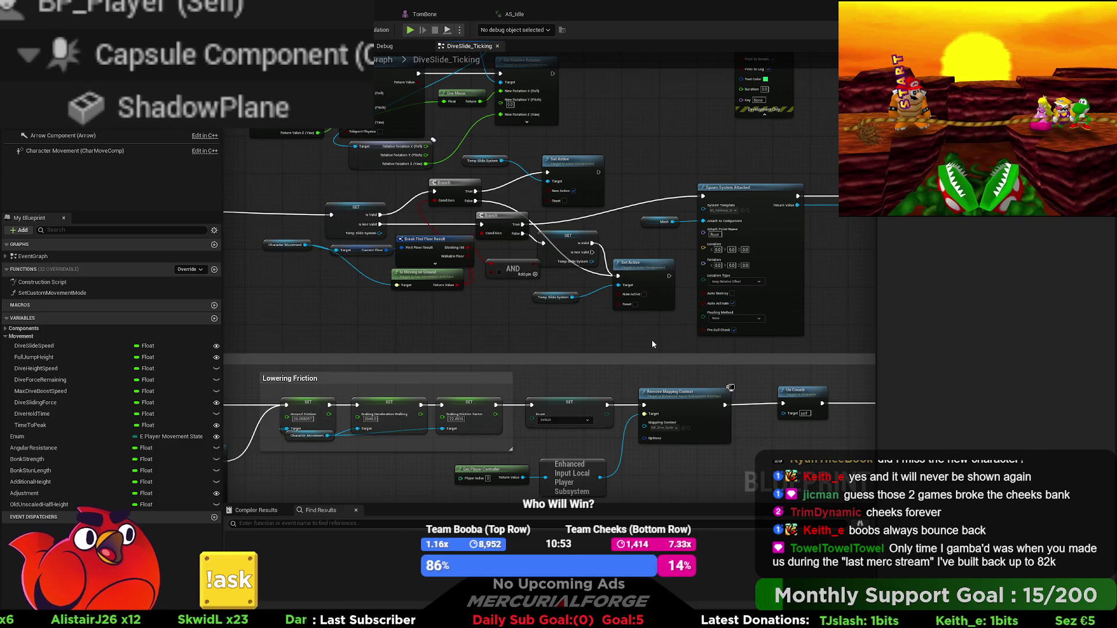
pyautogui.moveTo(688, 340); pyautogui.dragTo(779, 309)
pyautogui.moveTo(556, 348)
pyautogui.mouseDown()
pyautogui.moveTo(669, 332)
pyautogui.moveTo(553, 349)
pyautogui.moveTo(508, 284)
pyautogui.mouseUp()
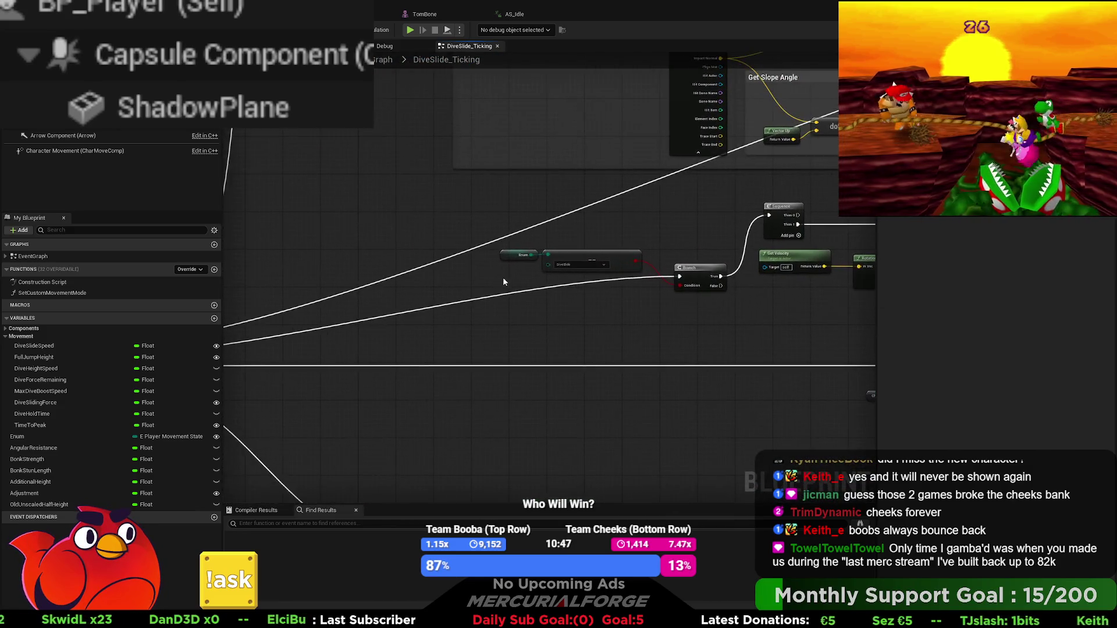
pyautogui.moveTo(381, 187)
pyautogui.mouseDown()
pyautogui.moveTo(547, 193)
pyautogui.moveTo(501, 116)
pyautogui.mouseUp()
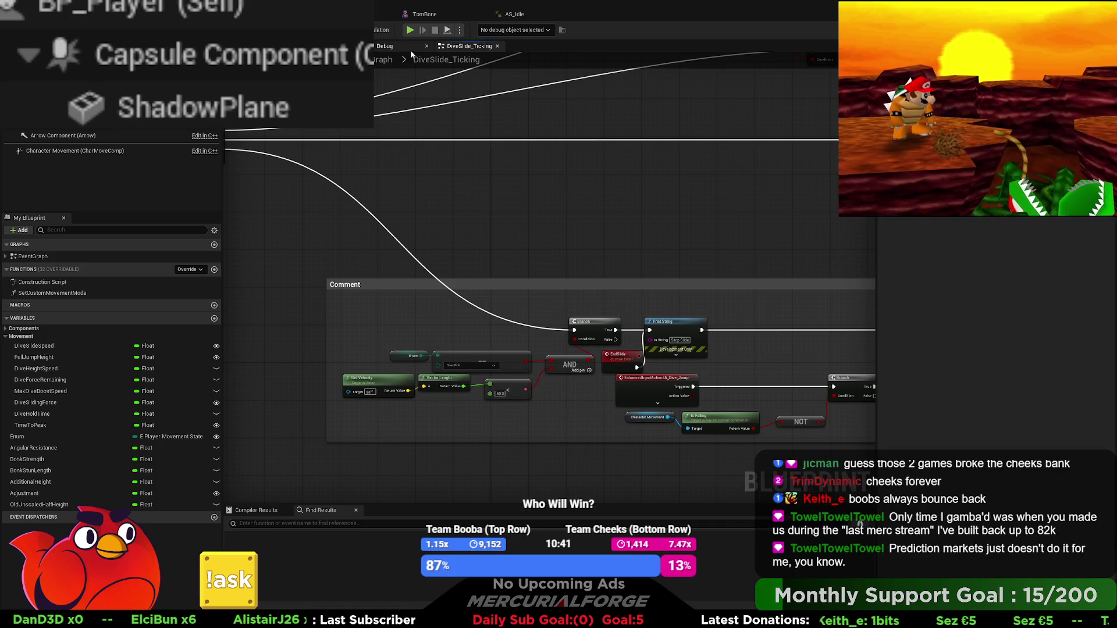
# Go to the EventGraph's dive velocity SET nodes and select DiveHeightSpeed (default 277.169834)
pyautogui.hotkey('alt', 'Left')
pyautogui.scroll(5, 452, 374)
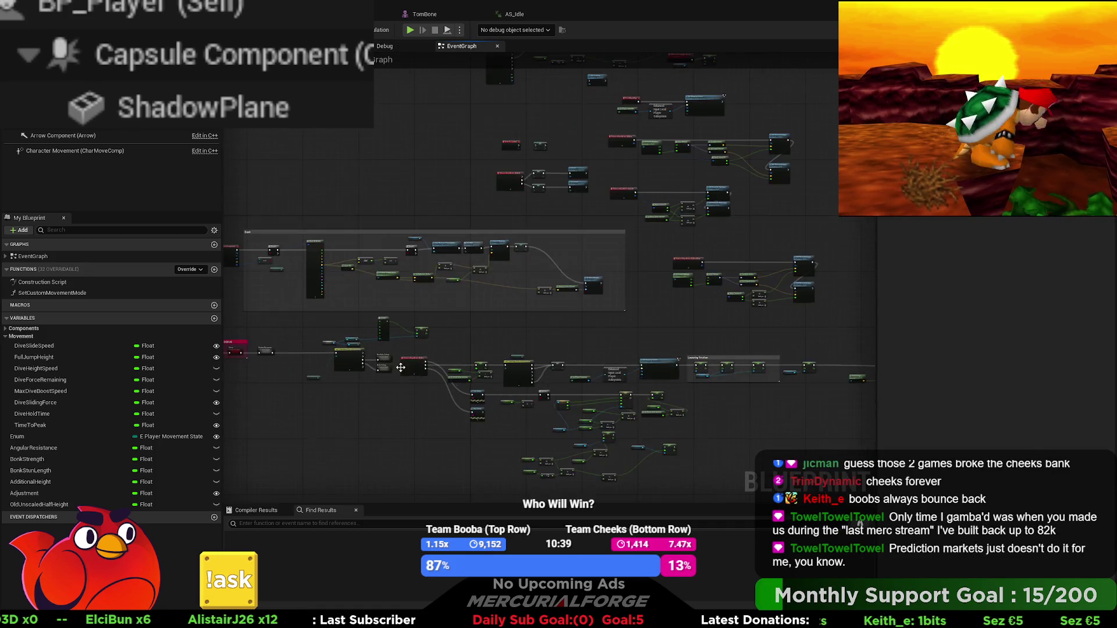
pyautogui.moveTo(436, 389)
pyautogui.mouseDown()
pyautogui.moveTo(431, 323)
pyautogui.moveTo(294, 261)
pyautogui.moveTo(283, 227)
pyautogui.mouseUp()
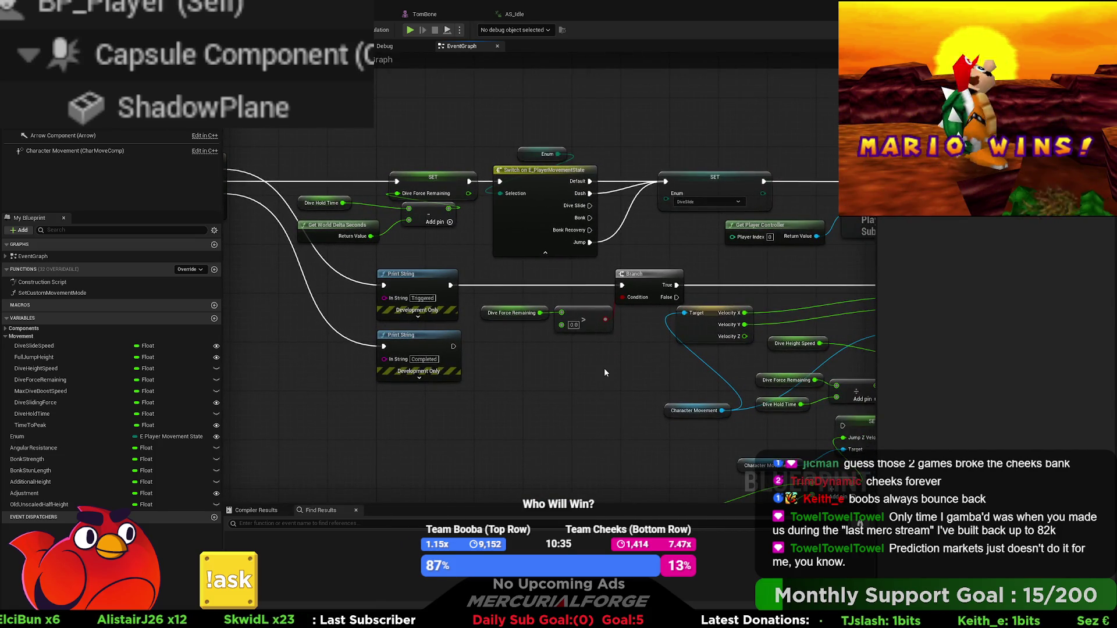
pyautogui.moveTo(633, 358); pyautogui.dragTo(302, 356)
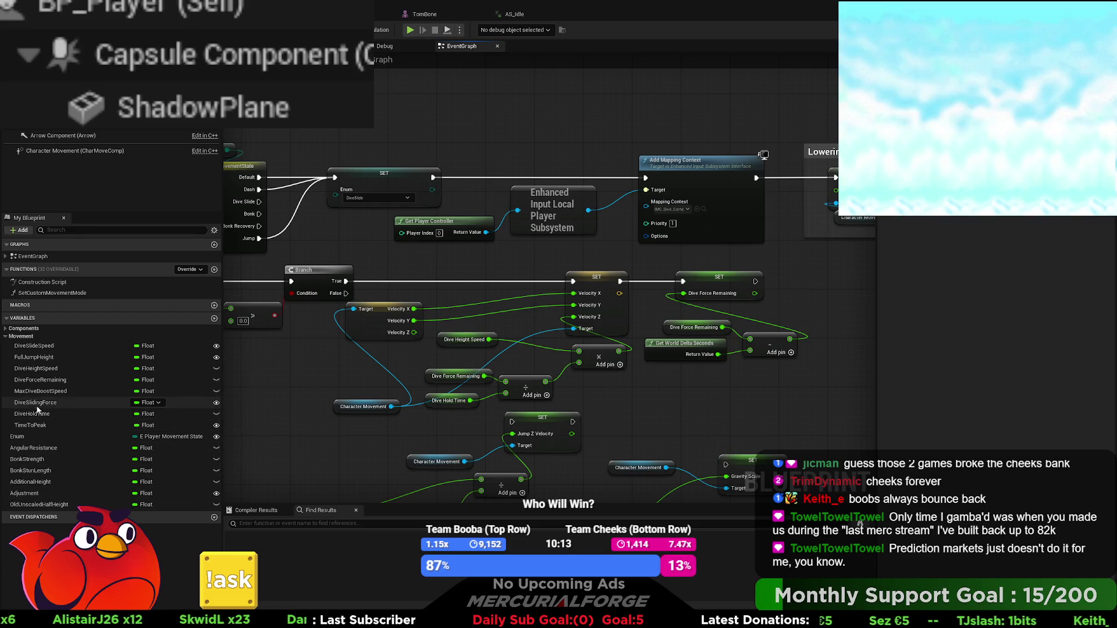
pyautogui.click(43, 369)
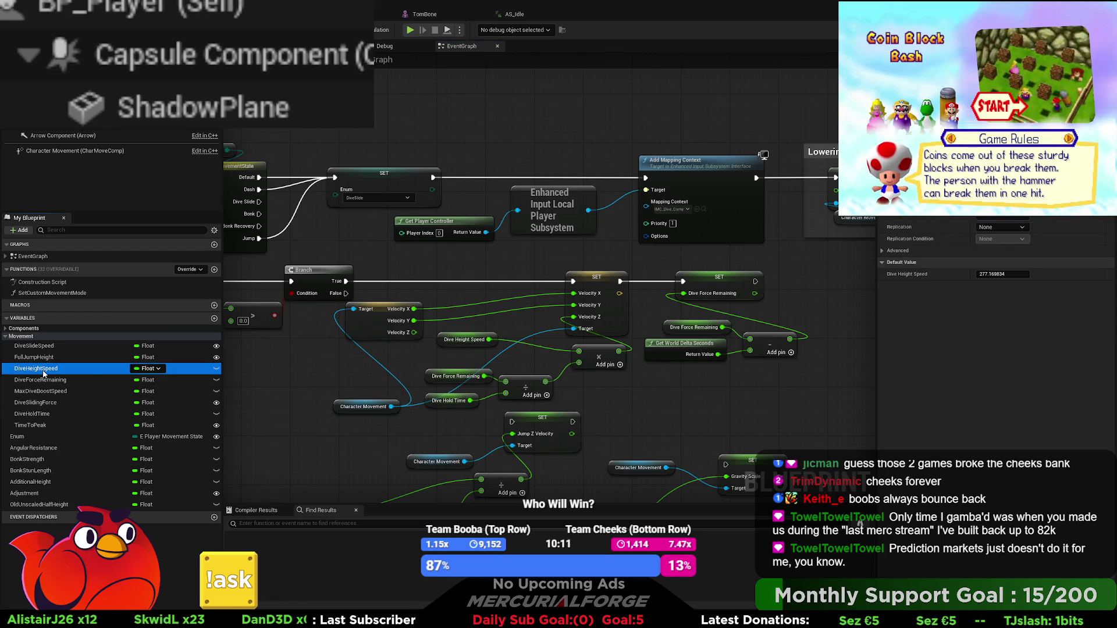
# Change Dive Height Speed's default to 500.0 and start a play-in-editor test
pyautogui.click(996, 274)
pyautogui.write('500')
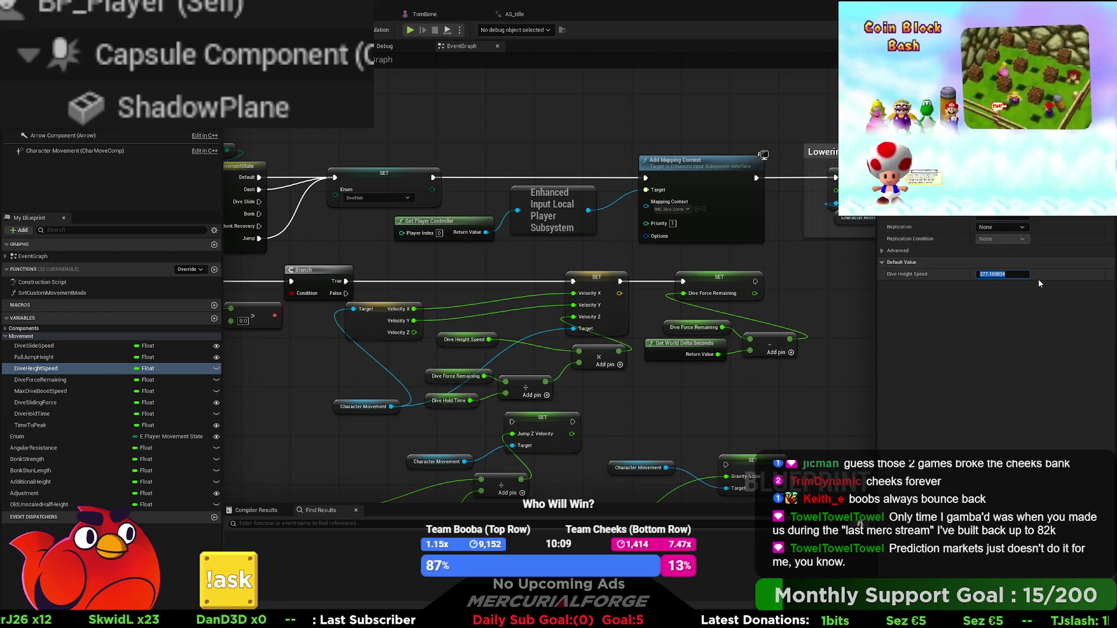
pyautogui.press('Return')
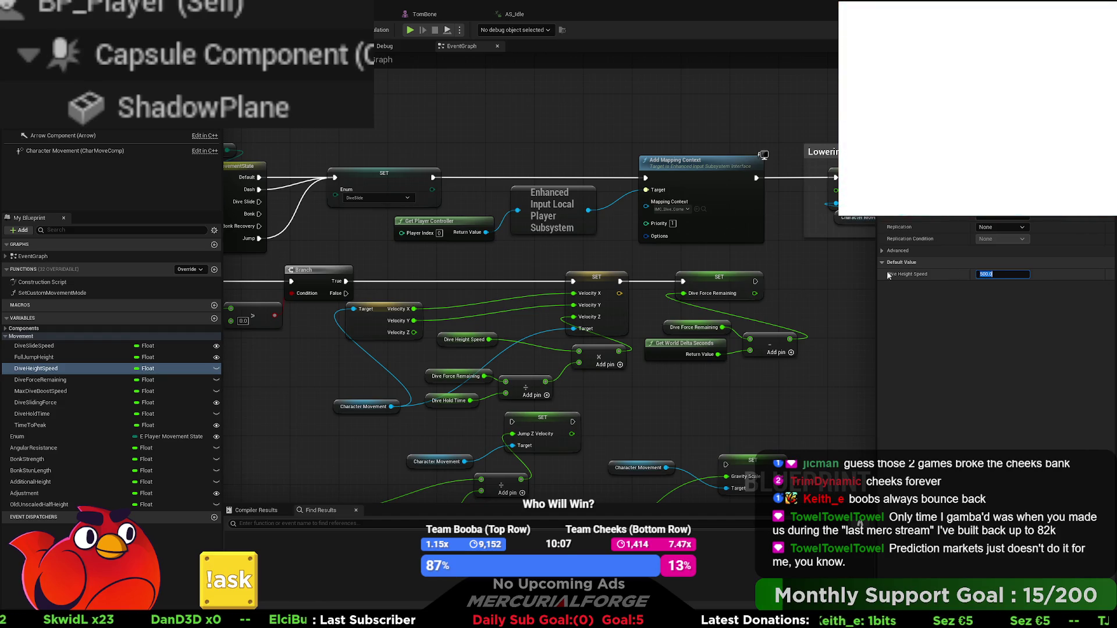
pyautogui.click(448, 147)
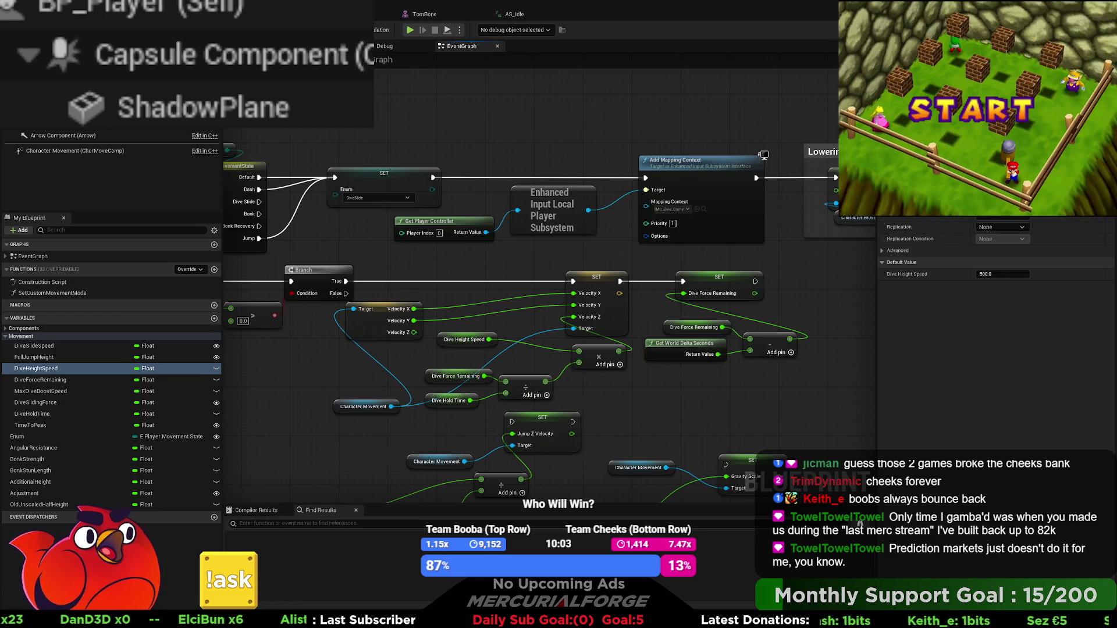
pyautogui.click(326, 14)
pyautogui.hotkey('alt', 'p')
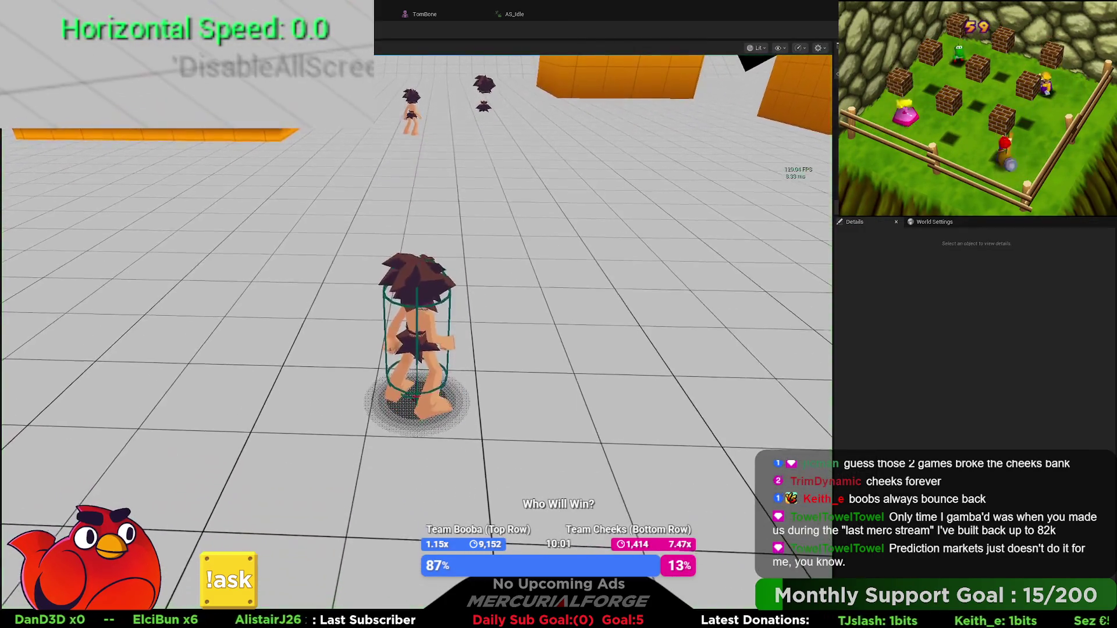
# Run the character around with the 500.0 dive height, then stop the play session
pyautogui.press('w')
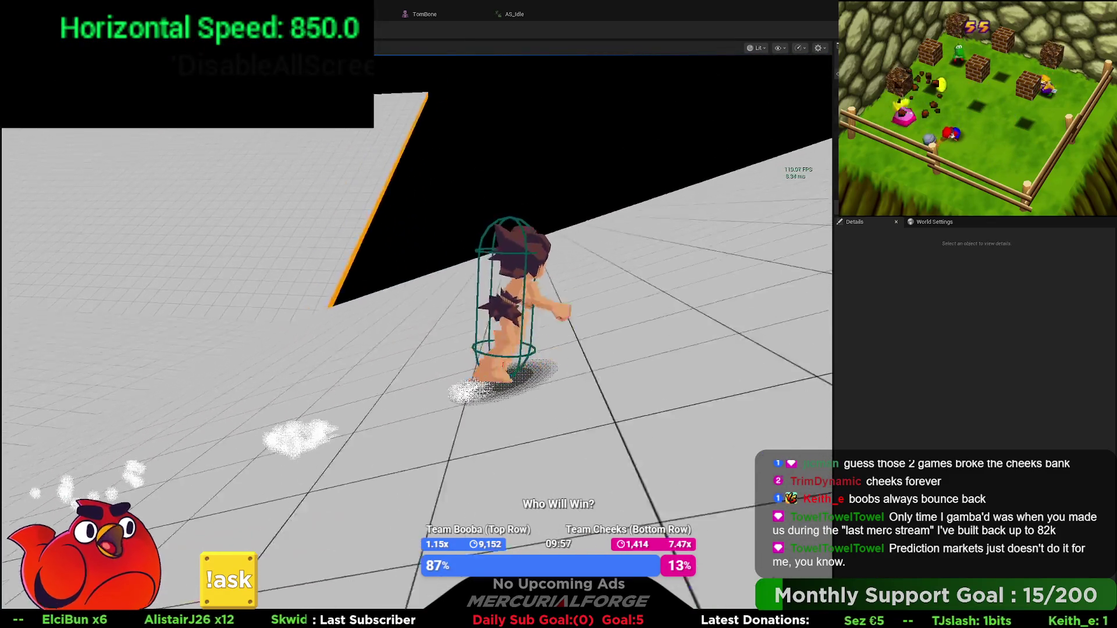
pyautogui.press('w')
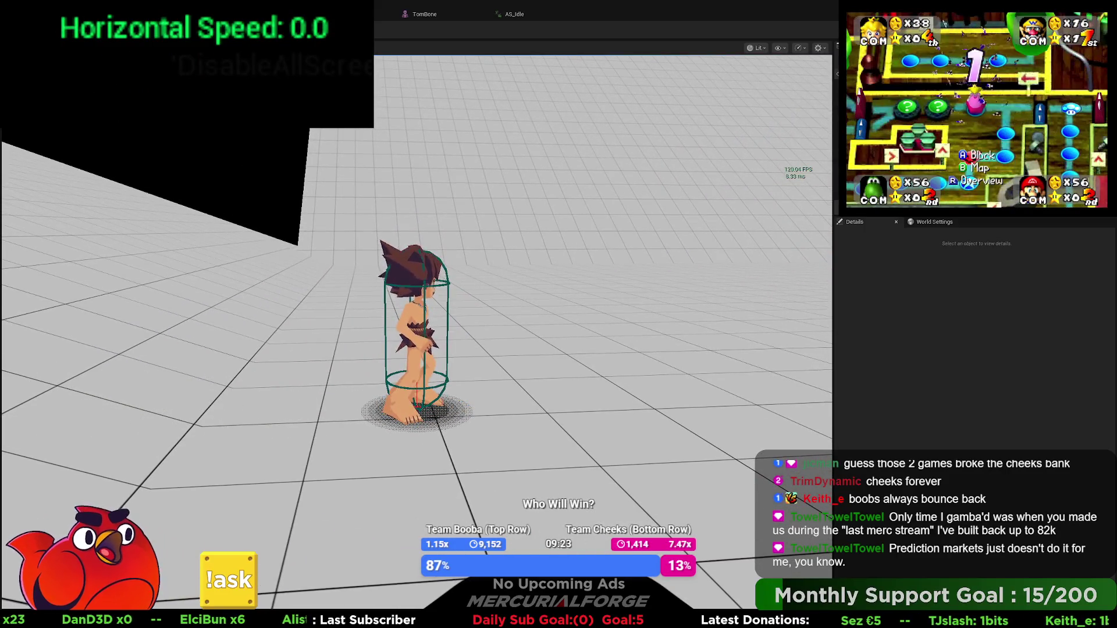
pyautogui.press('Escape')
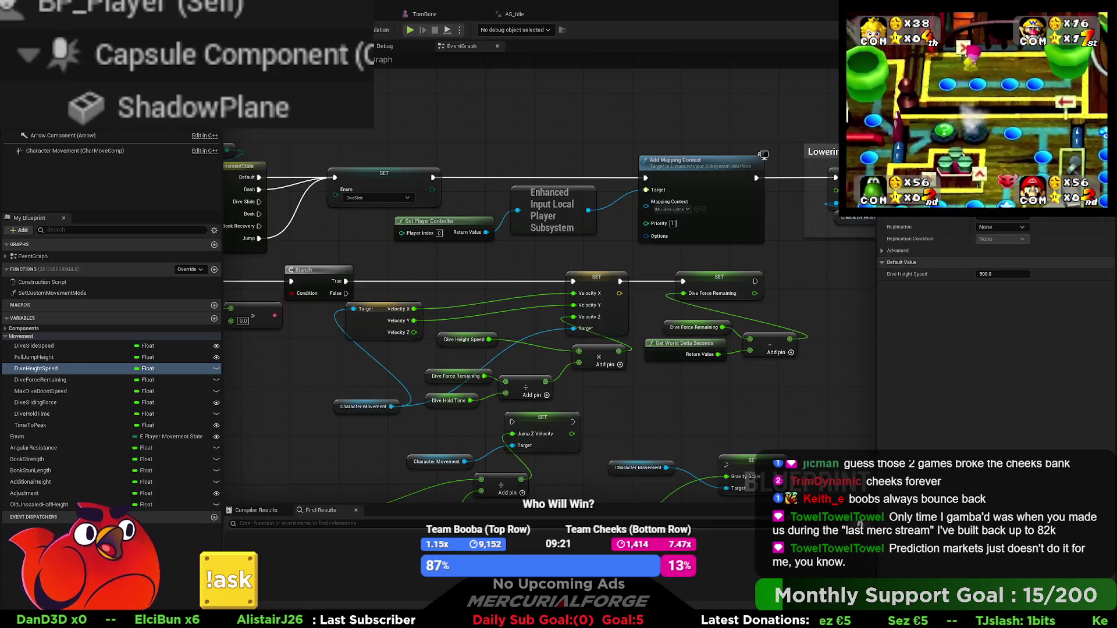
pyautogui.scroll(-3, 327, 267)
pyautogui.moveTo(358, 257); pyautogui.dragTo(638, 248)
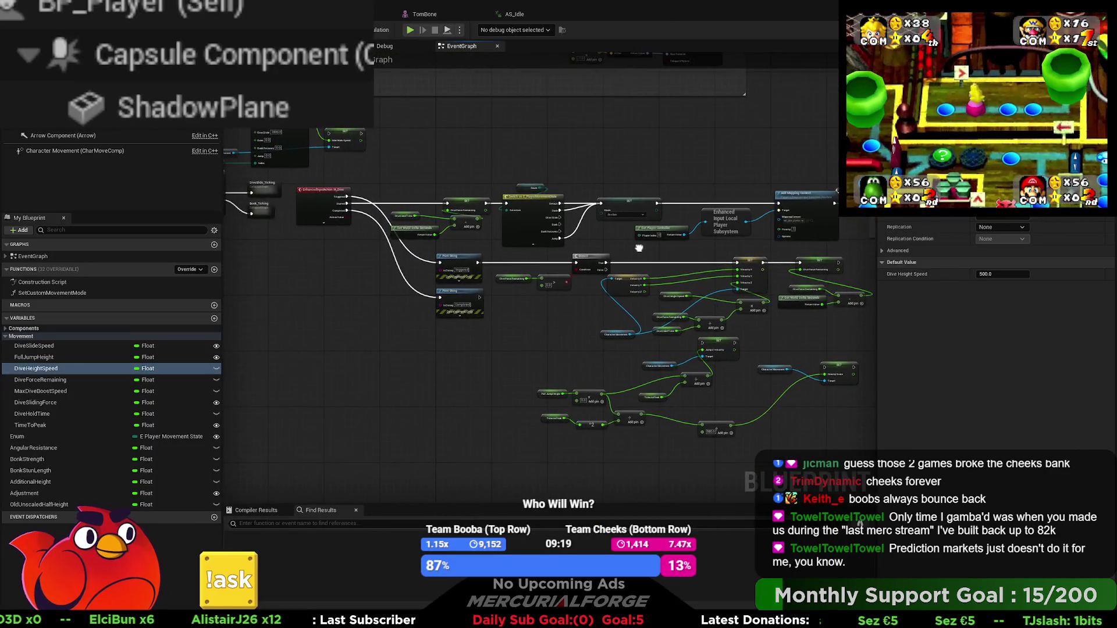
pyautogui.scroll(2, 379, 227)
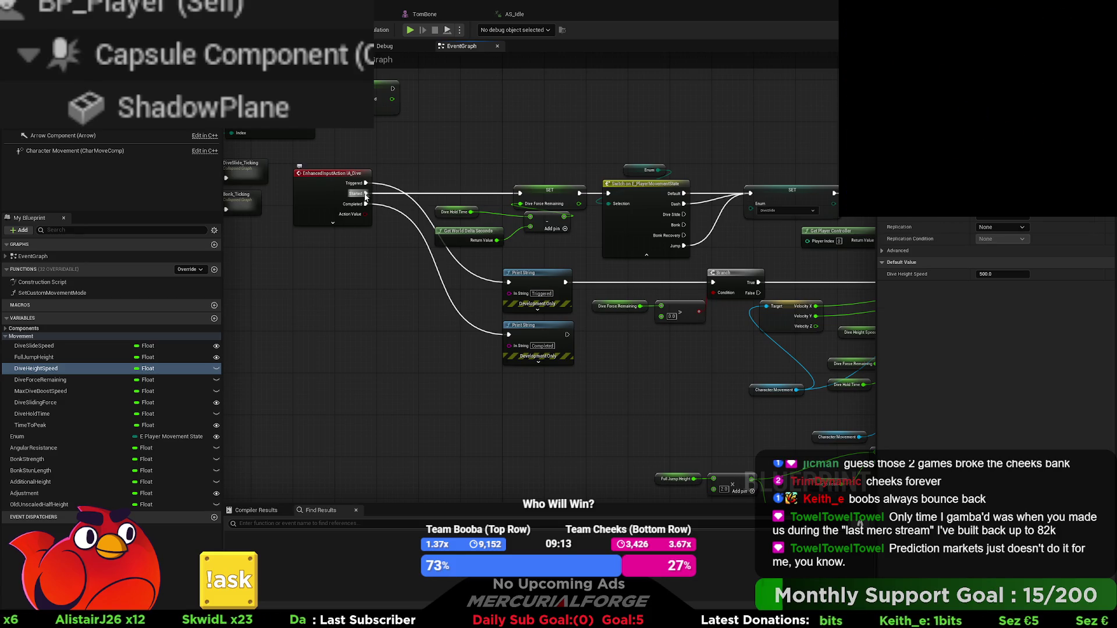
pyautogui.scroll(-5, 474, 261)
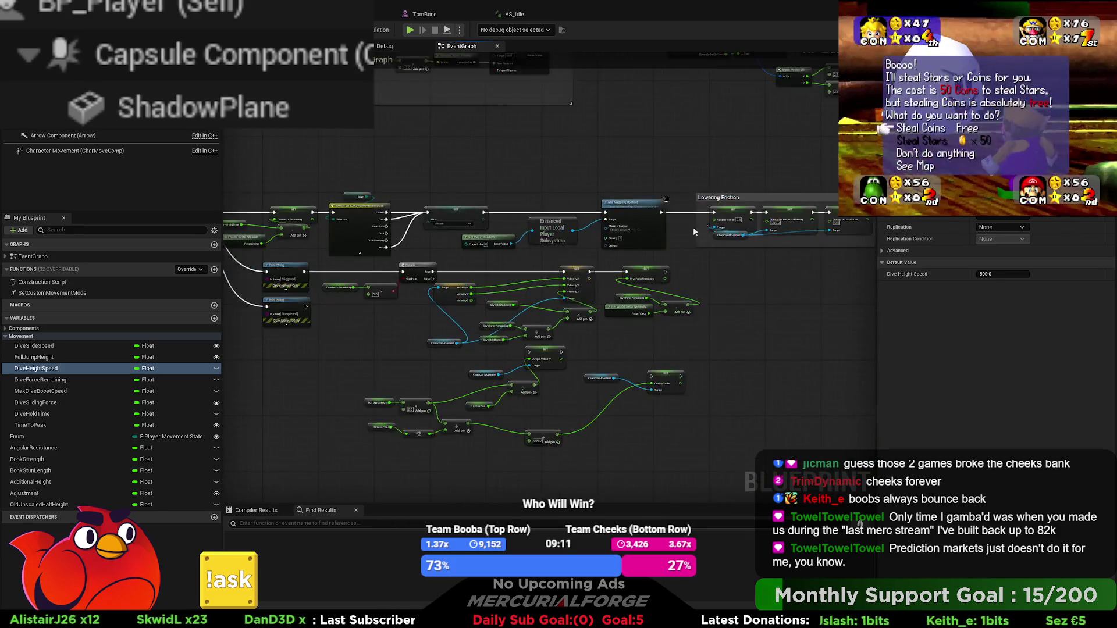
pyautogui.scroll(5, 601, 233)
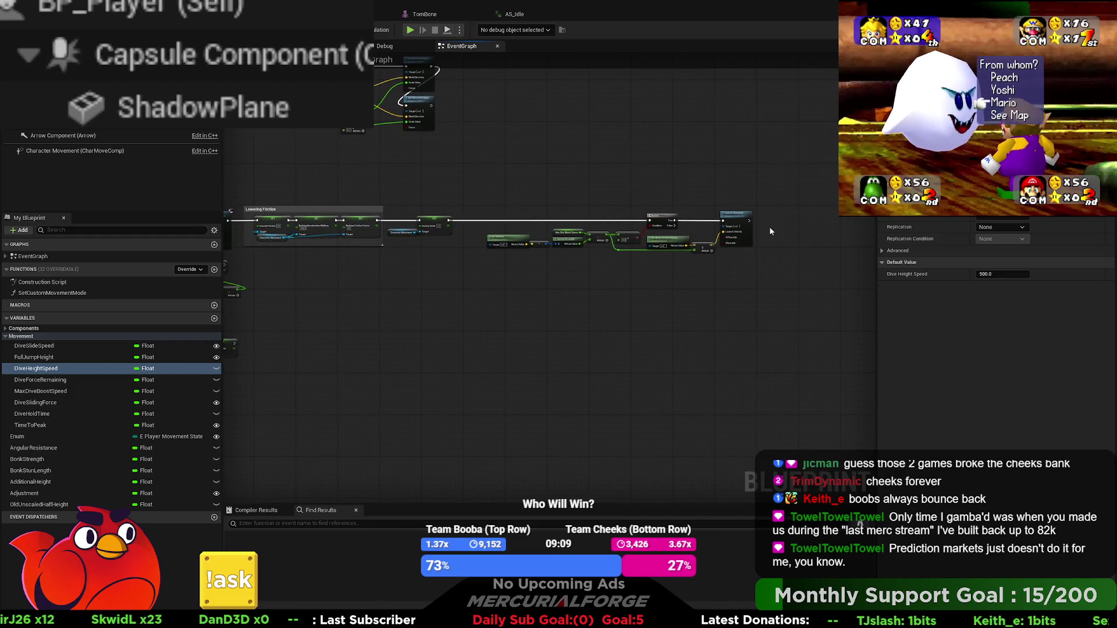
pyautogui.scroll(5, 329, 257)
pyautogui.moveTo(329, 258); pyautogui.dragTo(416, 267)
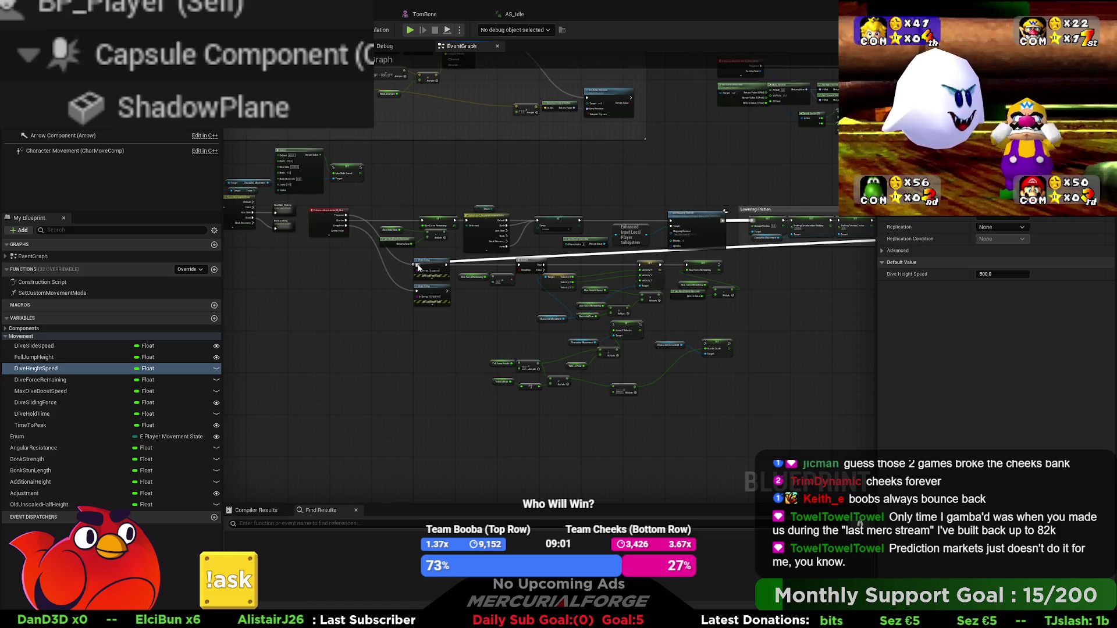
pyautogui.scroll(4, 538, 291)
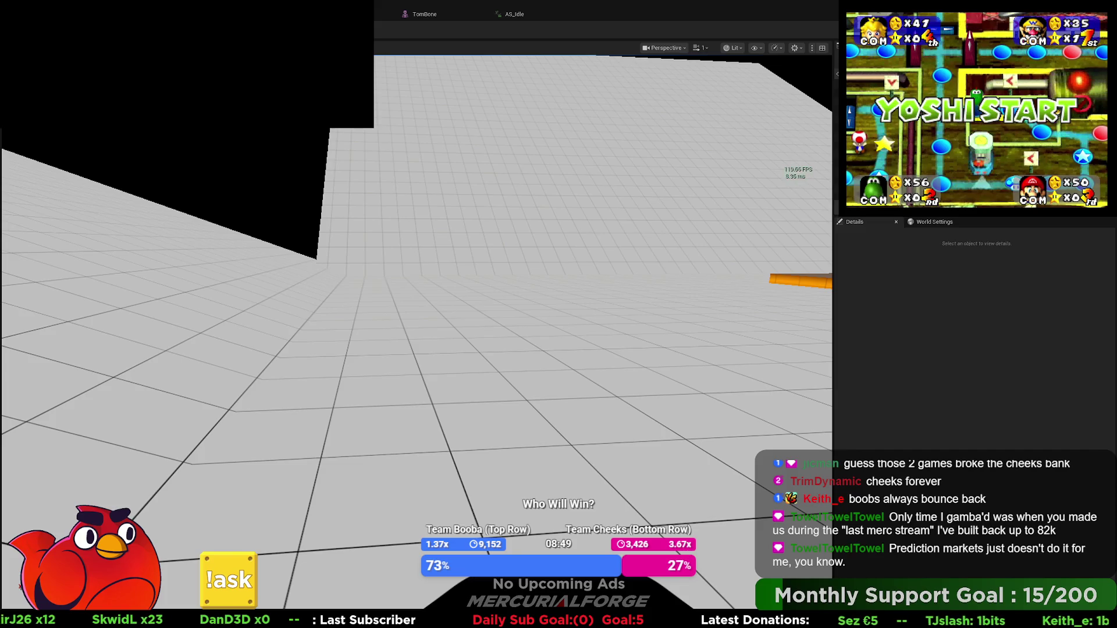
# Play-test diving with Space several times, reaching 850 horizontal speed, then stop play
pyautogui.press('a')
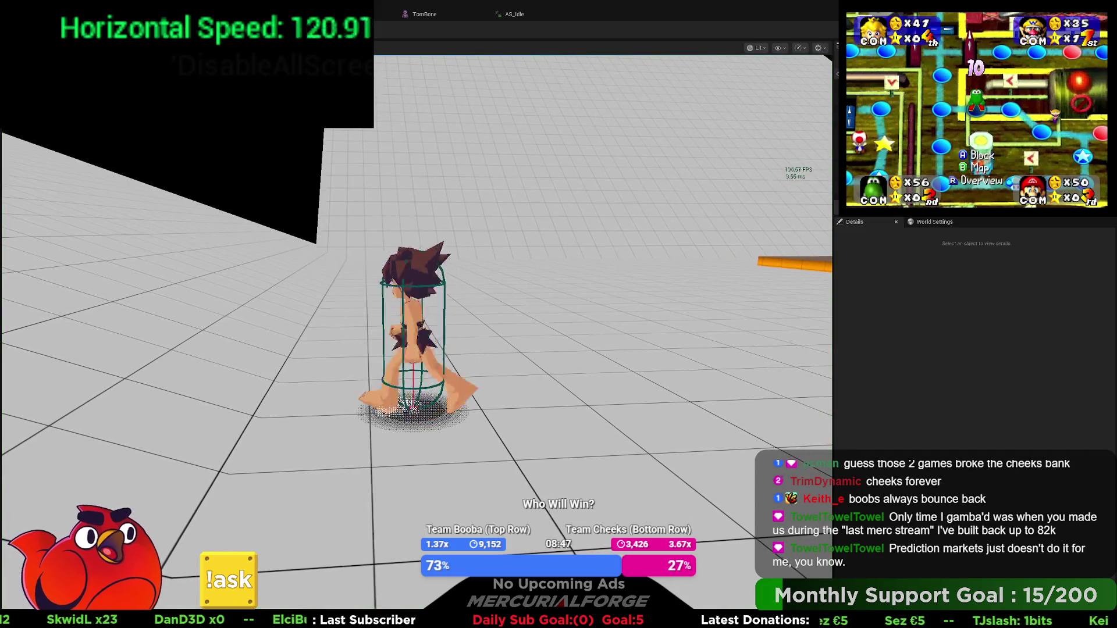
pyautogui.press('space')
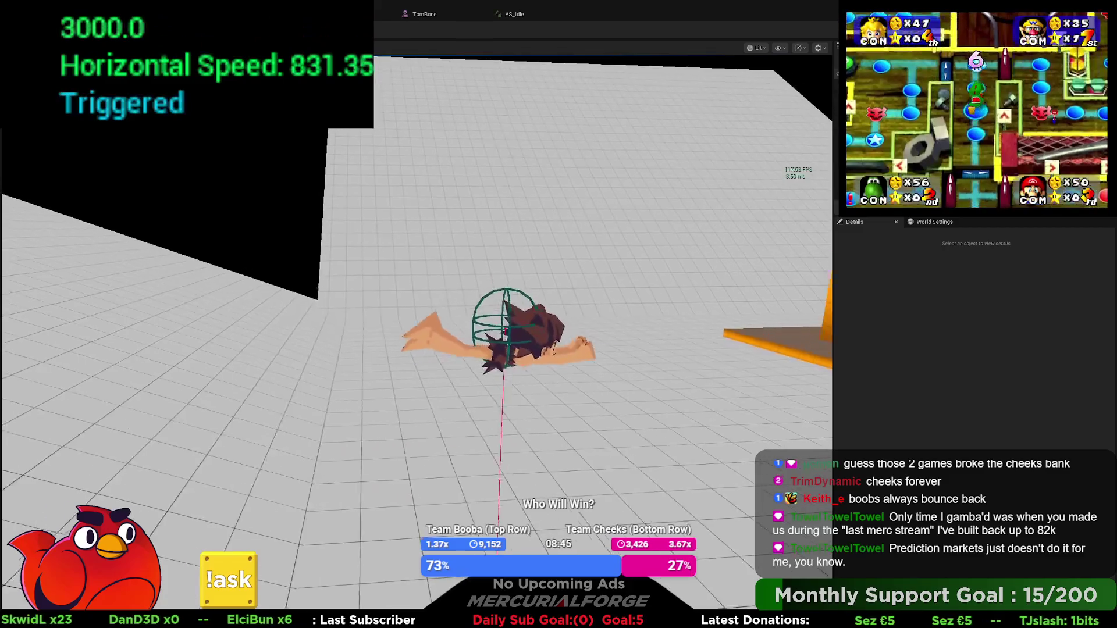
pyautogui.press('space')
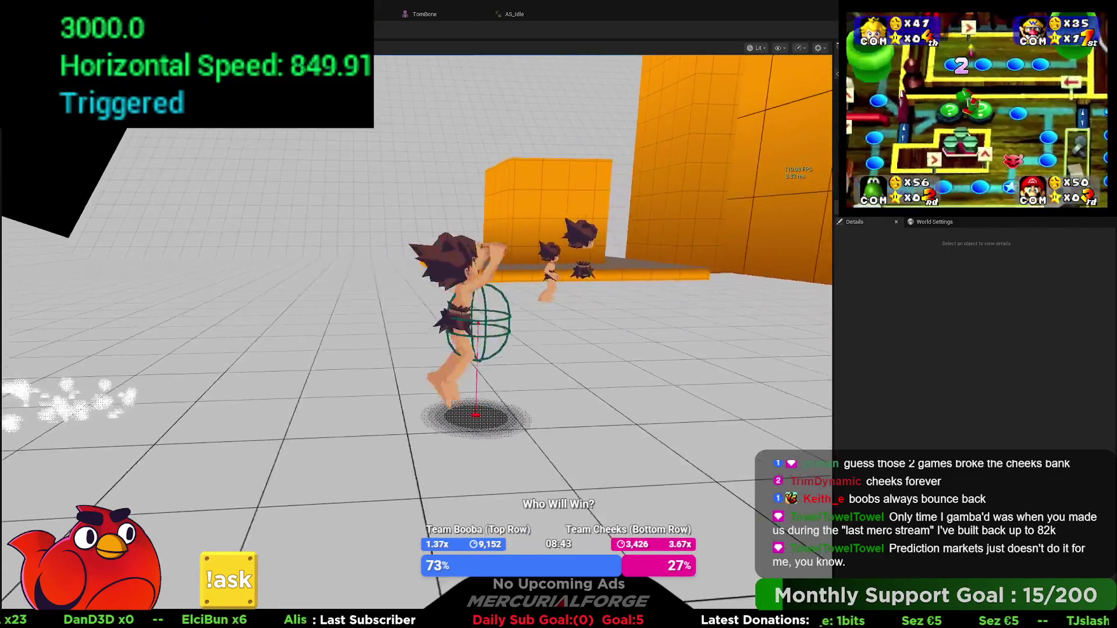
pyautogui.press('space')
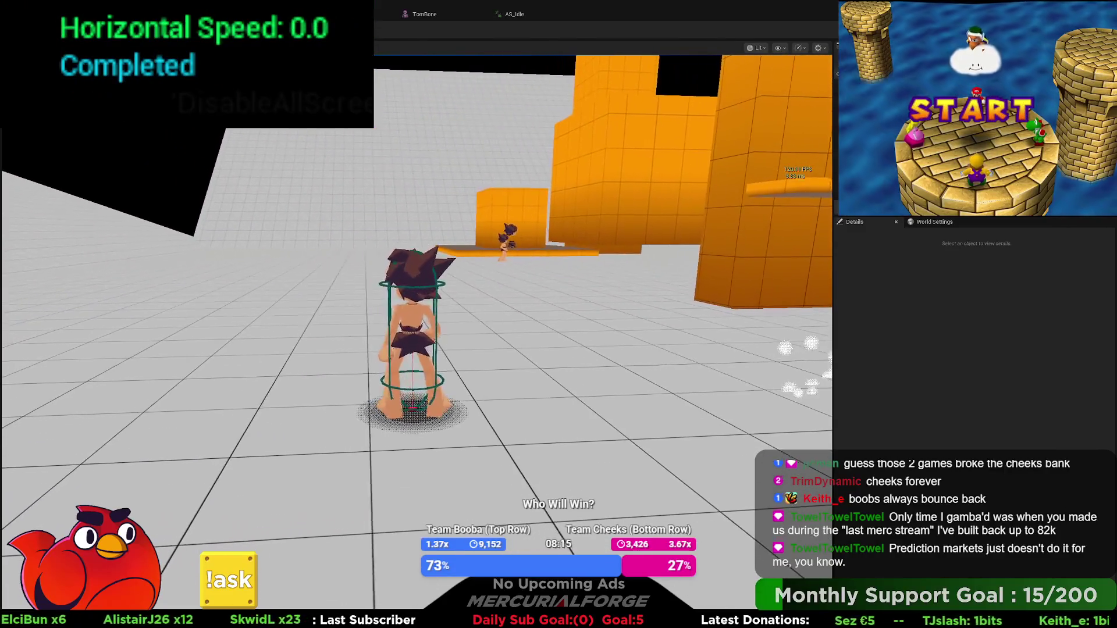
pyautogui.press('Escape')
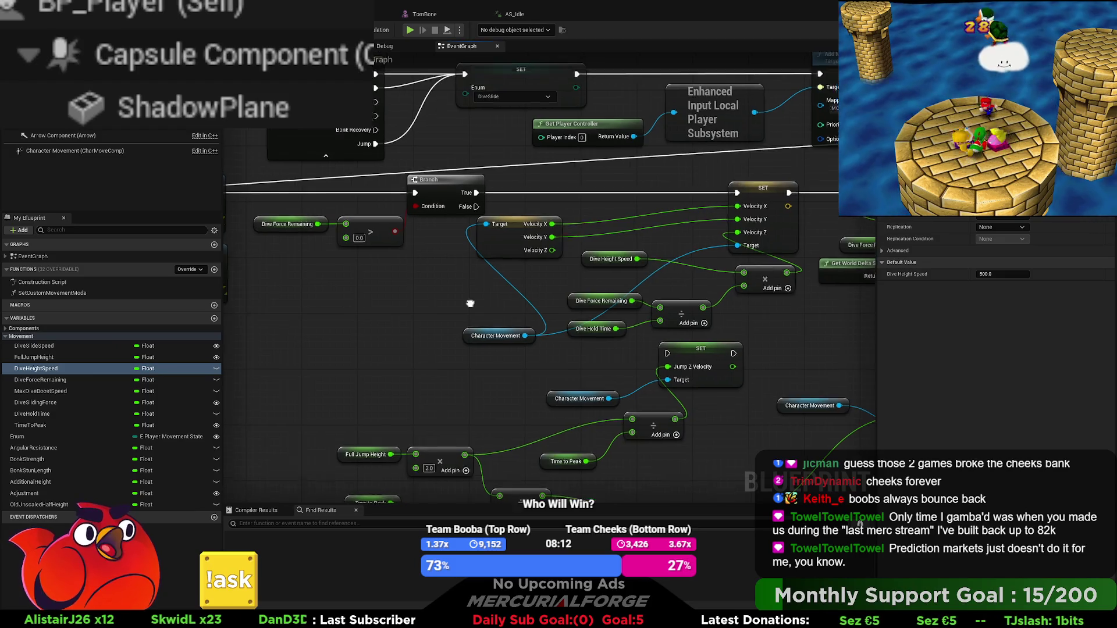
# Insert a vector Add node between the scaled forward vector and Launch Character's Launch Velocity
pyautogui.scroll(-8, 550, 278)
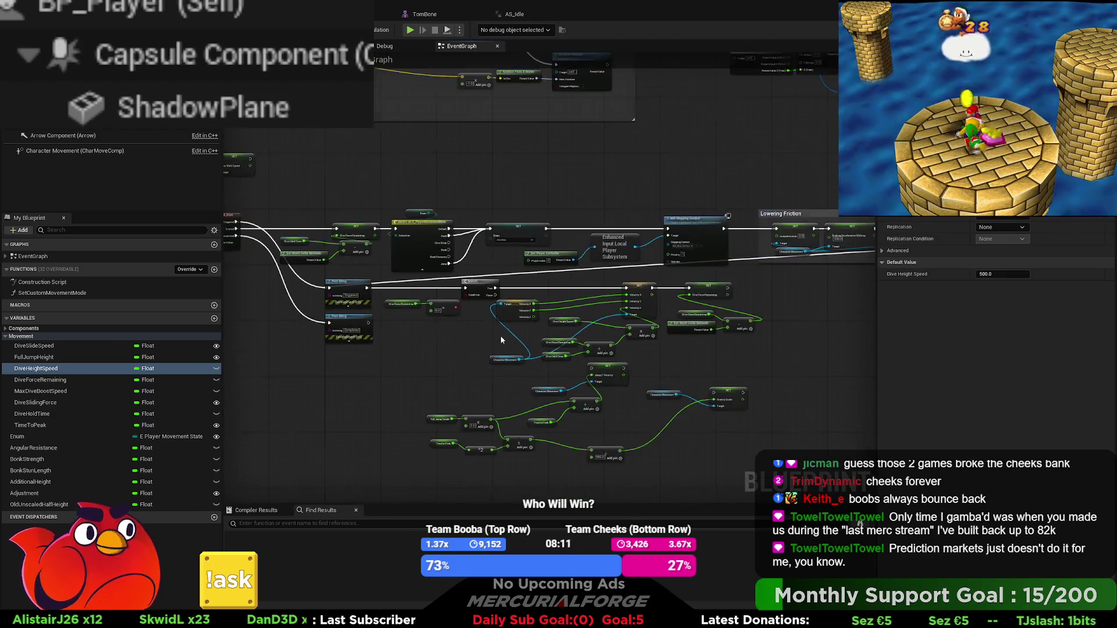
pyautogui.scroll(3, 551, 278)
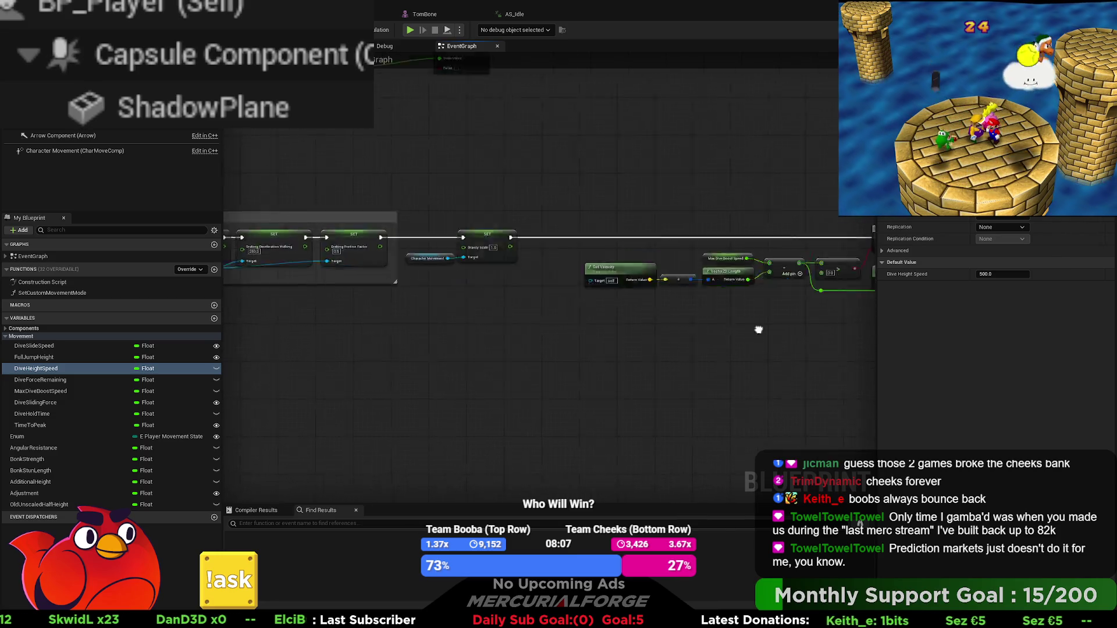
pyautogui.moveTo(662, 286); pyautogui.dragTo(877, 306)
pyautogui.moveTo(508, 319)
pyautogui.mouseDown()
pyautogui.moveTo(542, 316)
pyautogui.moveTo(648, 254)
pyautogui.moveTo(567, 260)
pyautogui.moveTo(586, 305)
pyautogui.moveTo(543, 296)
pyautogui.mouseUp()
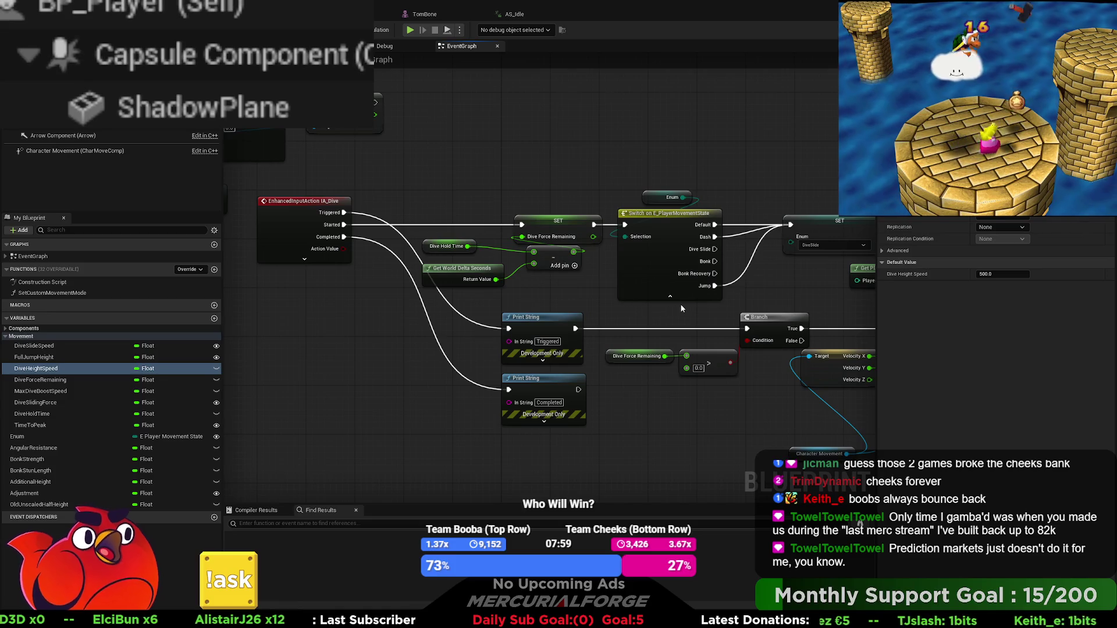
pyautogui.moveTo(678, 306); pyautogui.dragTo(261, 307)
pyautogui.moveTo(646, 301)
pyautogui.mouseDown()
pyautogui.moveTo(160, 301)
pyautogui.moveTo(611, 299)
pyautogui.moveTo(543, 288)
pyautogui.moveTo(450, 321)
pyautogui.mouseUp()
pyautogui.scroll(1, 653, 331)
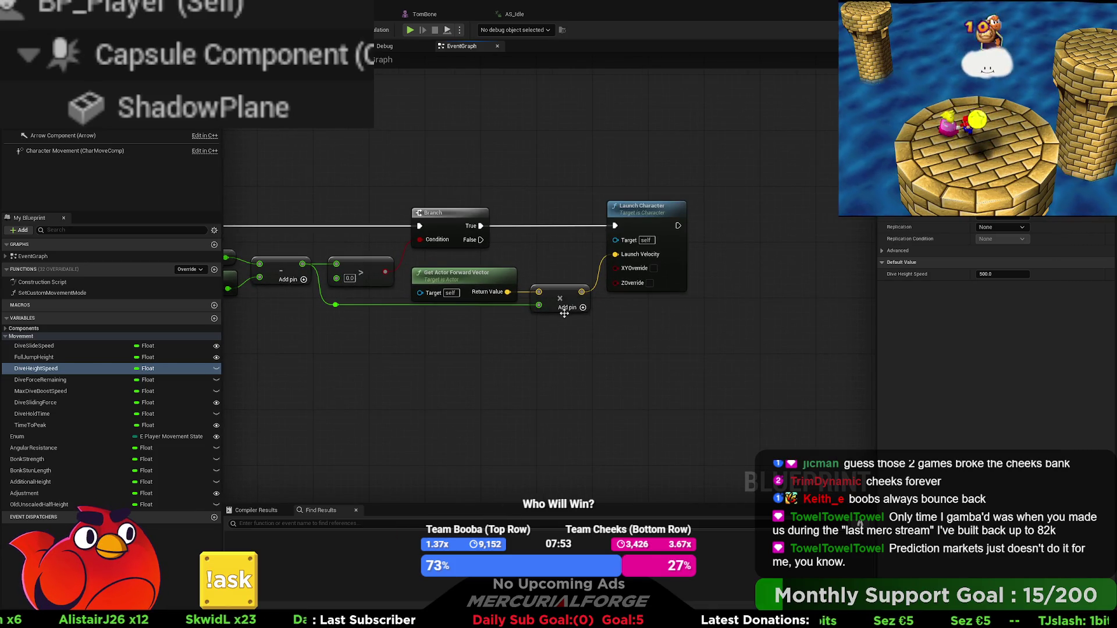
pyautogui.moveTo(636, 209); pyautogui.dragTo(861, 217)
pyautogui.moveTo(580, 292); pyautogui.dragTo(654, 297)
pyautogui.moveTo(754, 301)
pyautogui.mouseDown()
pyautogui.moveTo(839, 254)
pyautogui.moveTo(691, 291)
pyautogui.mouseUp()
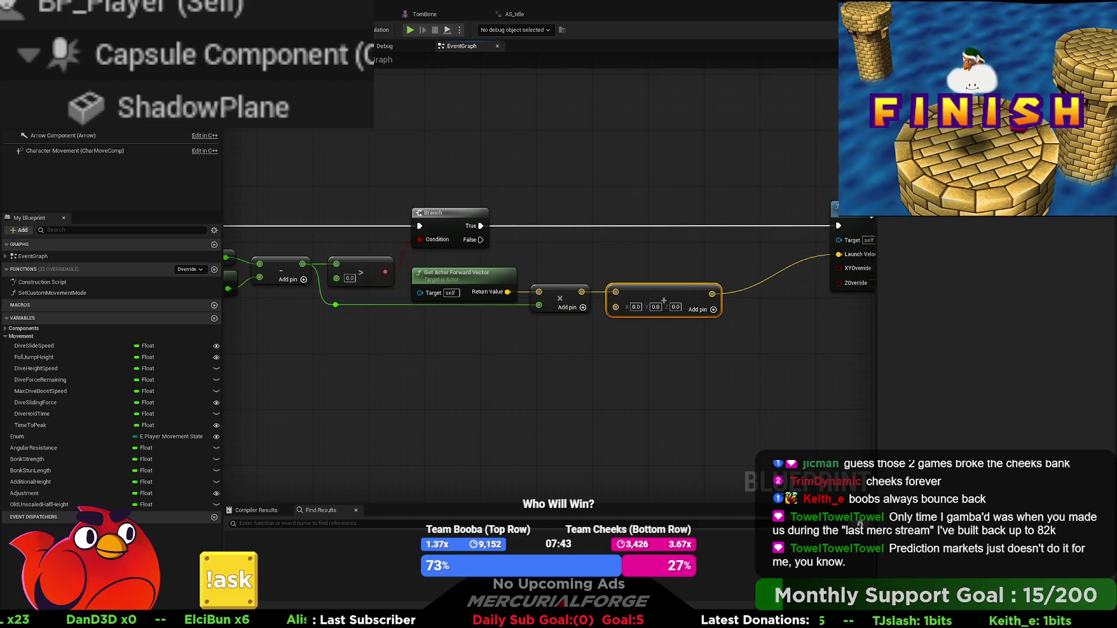
pyautogui.moveTo(849, 207); pyautogui.dragTo(758, 208)
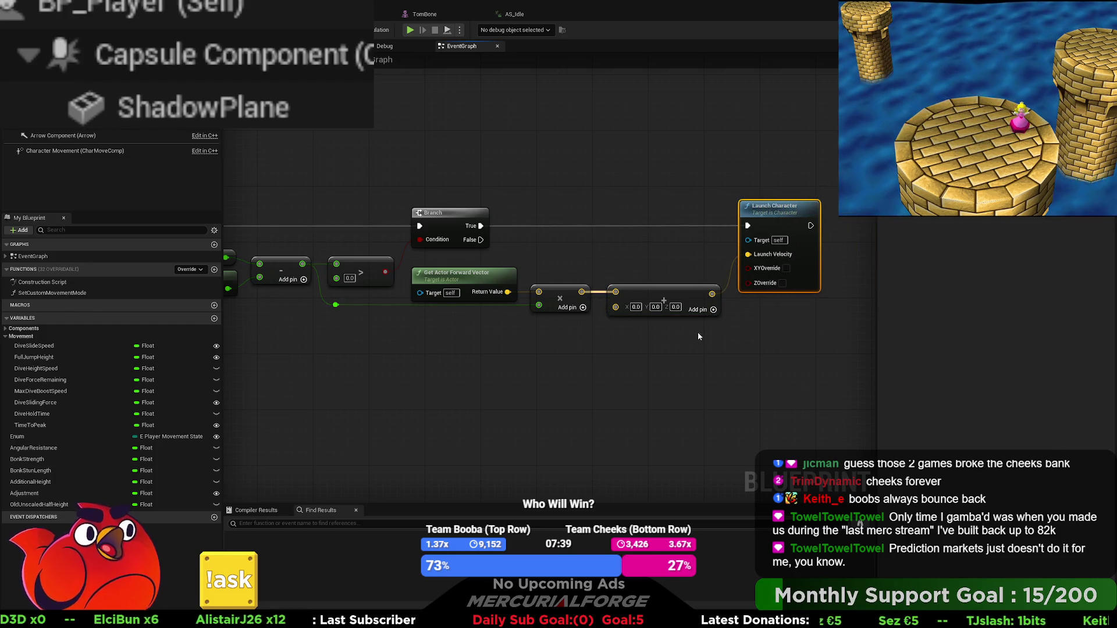
# Set the Add node's second vector to 0.0, 0.0, 25.0
pyautogui.click(676, 307)
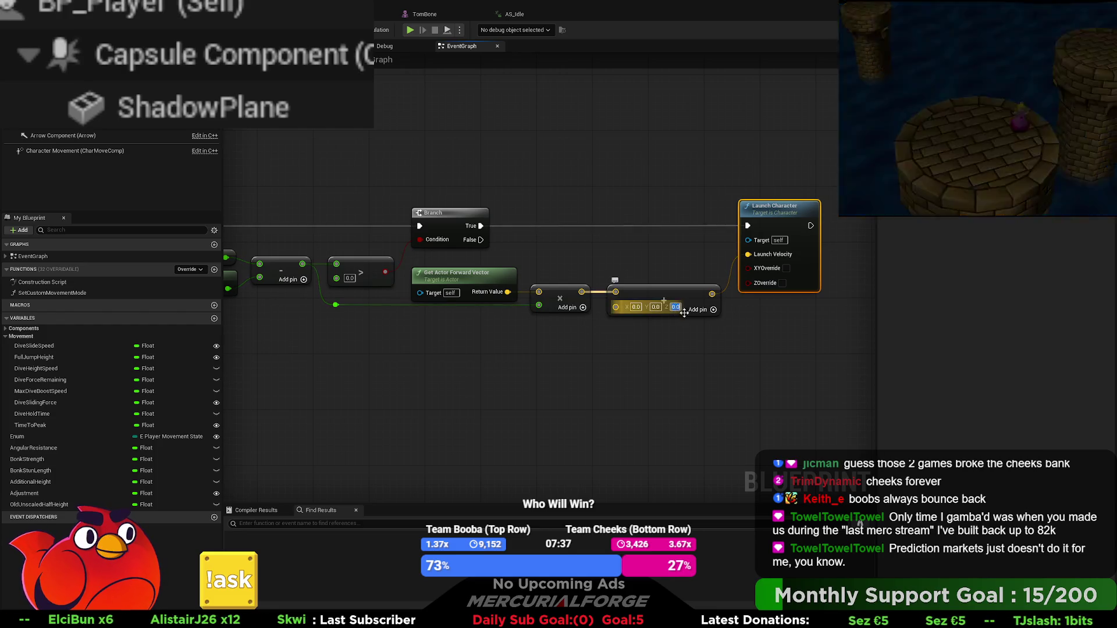
pyautogui.write('25')
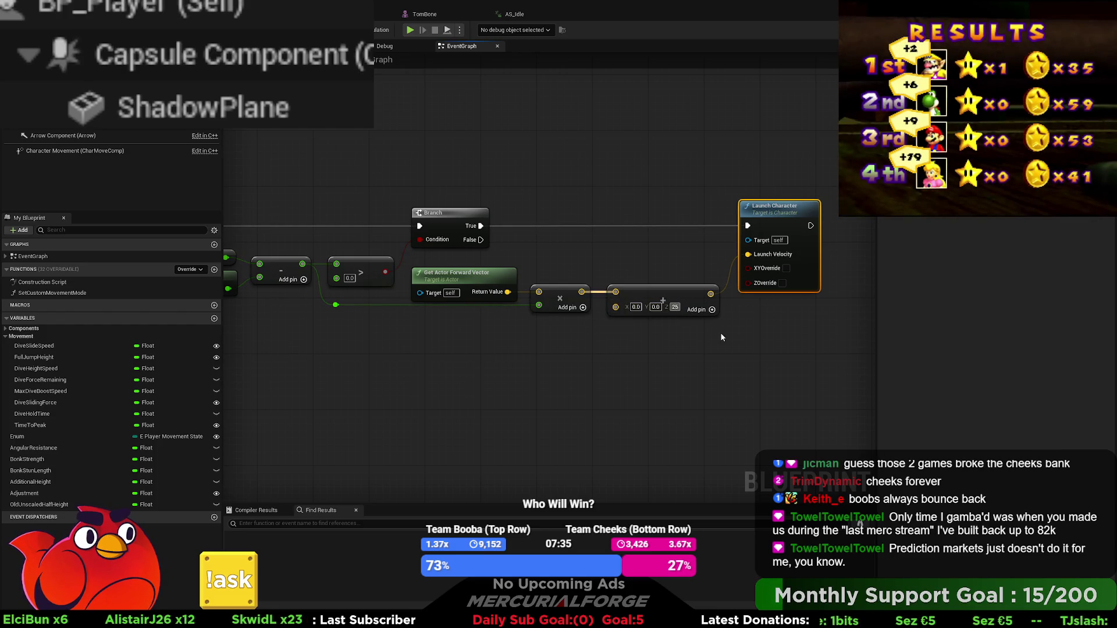
pyautogui.press('Return')
pyautogui.click(722, 344)
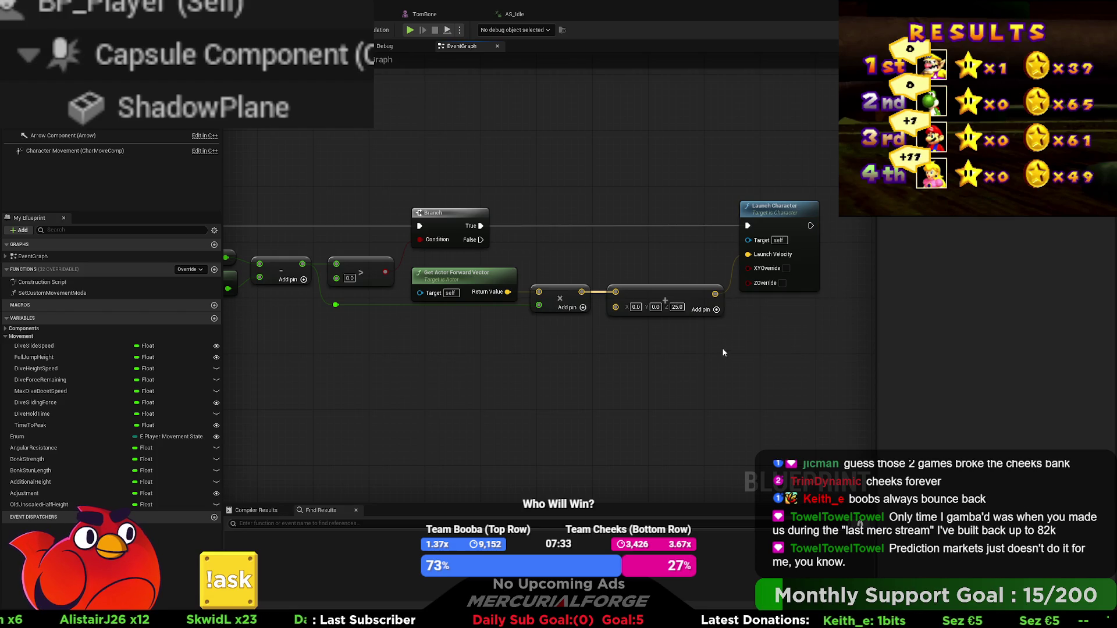
pyautogui.moveTo(603, 359)
pyautogui.mouseDown()
pyautogui.moveTo(609, 352)
pyautogui.moveTo(336, 379)
pyautogui.moveTo(521, 355)
pyautogui.moveTo(641, 356)
pyautogui.moveTo(530, 347)
pyautogui.moveTo(720, 343)
pyautogui.mouseUp()
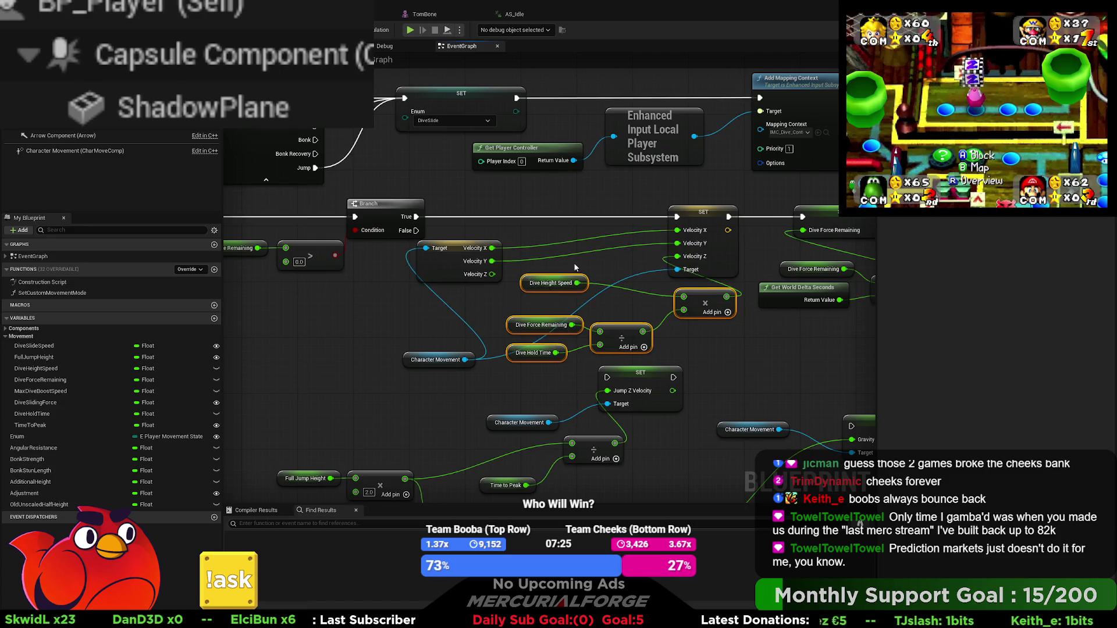
pyautogui.scroll(-2, 598, 265)
pyautogui.moveTo(441, 281); pyautogui.dragTo(827, 316)
pyautogui.moveTo(548, 247); pyautogui.dragTo(455, 273)
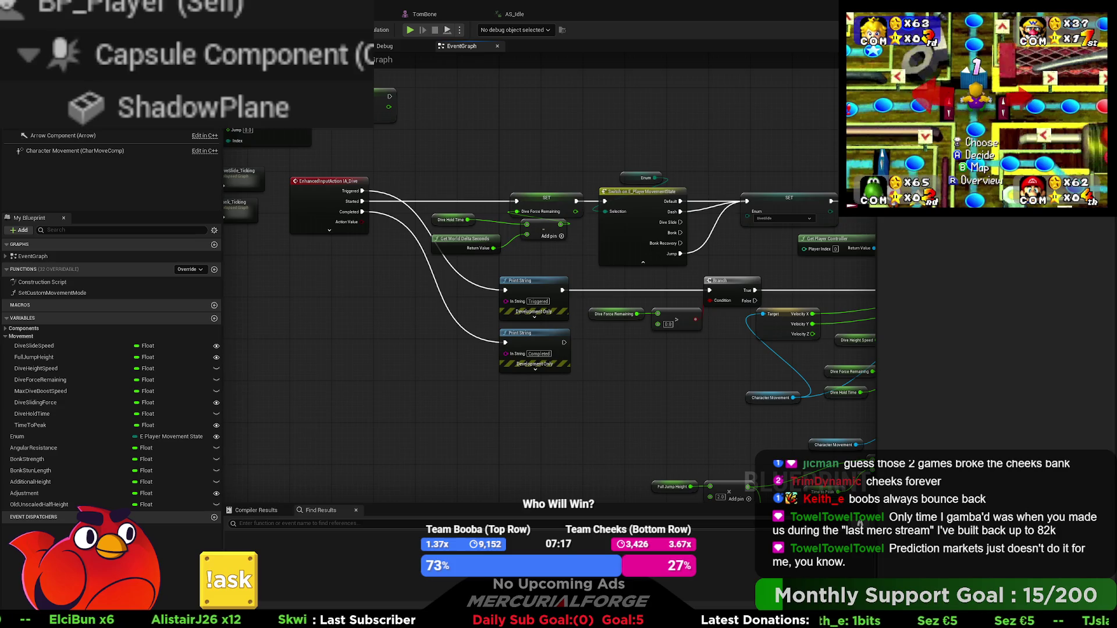
pyautogui.scroll(-5, 339, 206)
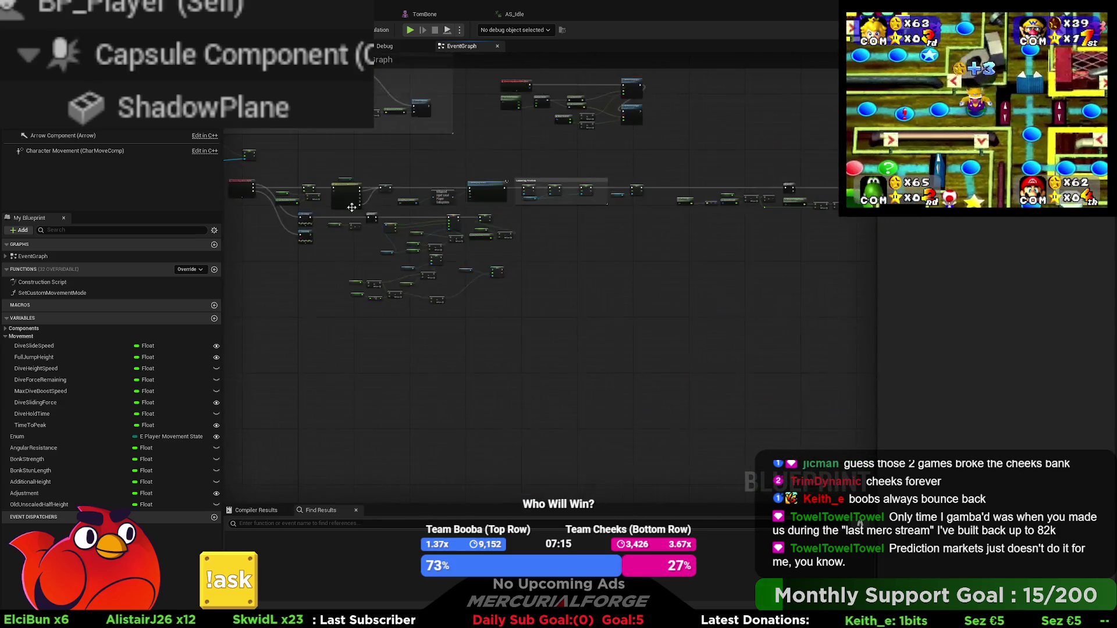
pyautogui.moveTo(569, 317)
pyautogui.mouseDown()
pyautogui.moveTo(294, 208)
pyautogui.moveTo(356, 228)
pyautogui.mouseUp()
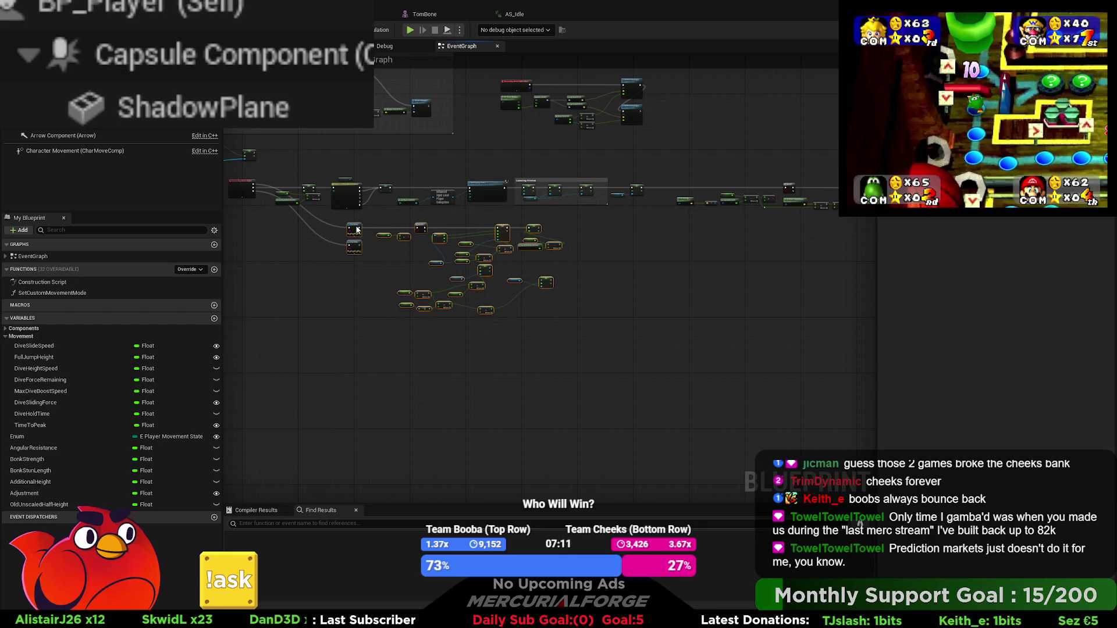
pyautogui.scroll(6, 356, 230)
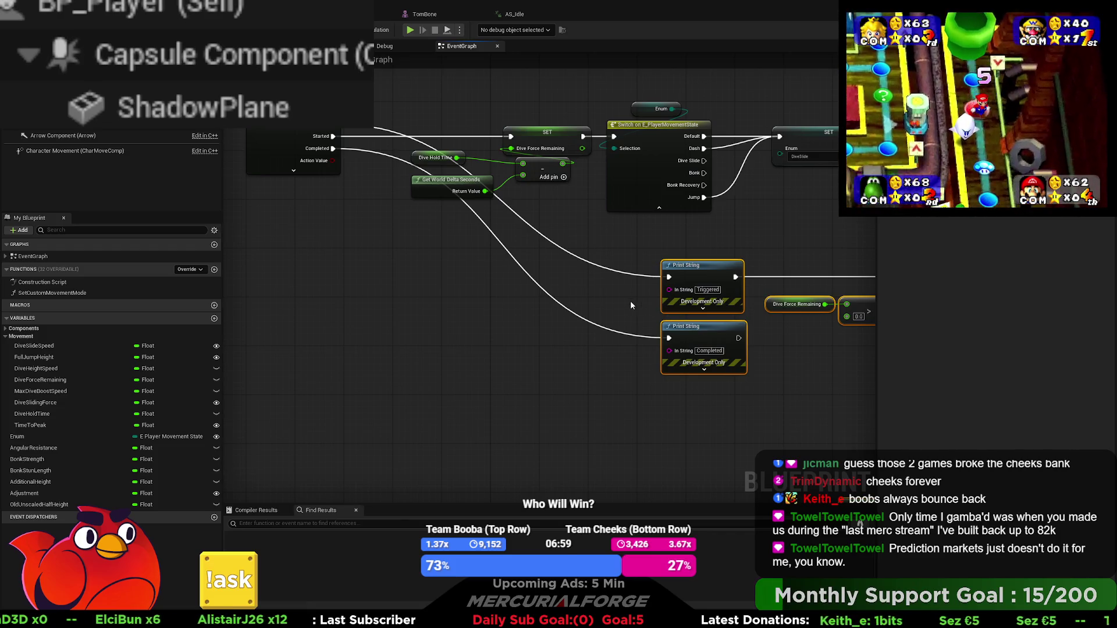
# Restore the closed-start Gate, wiring Started to Enter and Exit to the Triggered Print String
pyautogui.hotkey('ctrl', 'z')
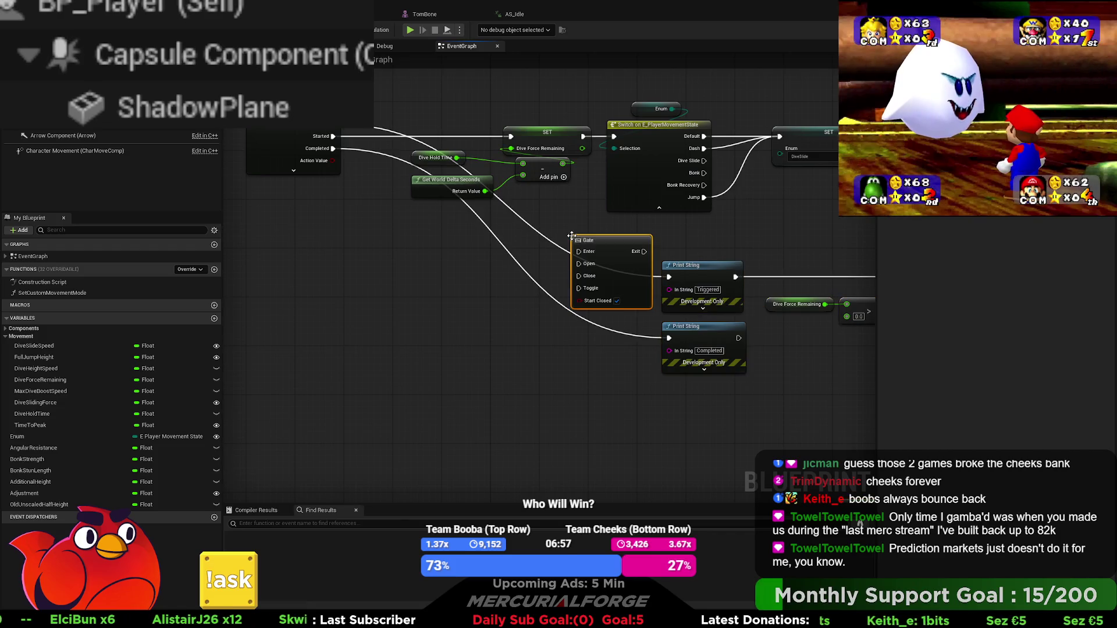
pyautogui.moveTo(604, 244); pyautogui.dragTo(595, 239)
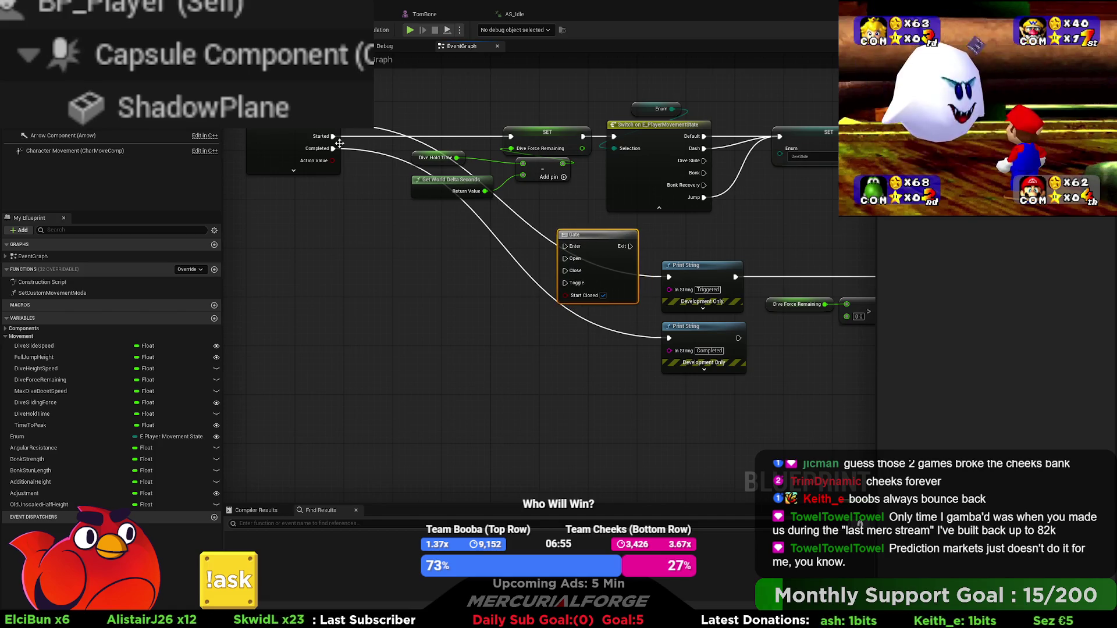
pyautogui.moveTo(669, 277); pyautogui.dragTo(565, 246)
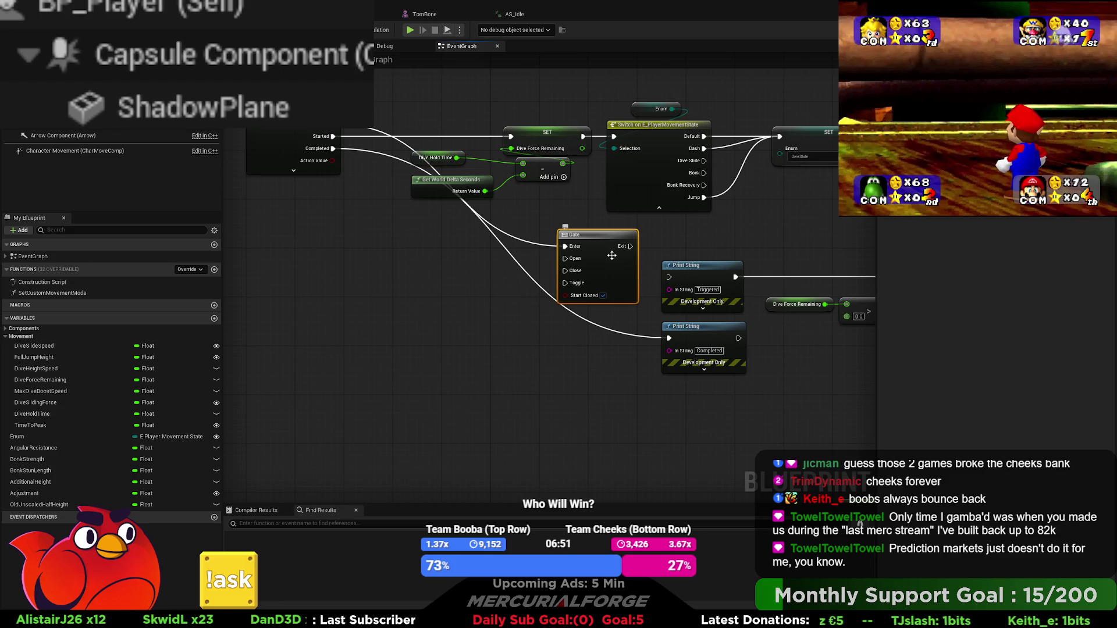
pyautogui.moveTo(629, 247); pyautogui.dragTo(654, 272)
# Tidy the Gate and Completed print layout and add a custom event beside the dive Branch
pyautogui.moveTo(601, 238); pyautogui.dragTo(608, 268)
pyautogui.moveTo(713, 336)
pyautogui.mouseDown()
pyautogui.moveTo(585, 330)
pyautogui.moveTo(506, 308)
pyautogui.moveTo(570, 301)
pyautogui.mouseUp()
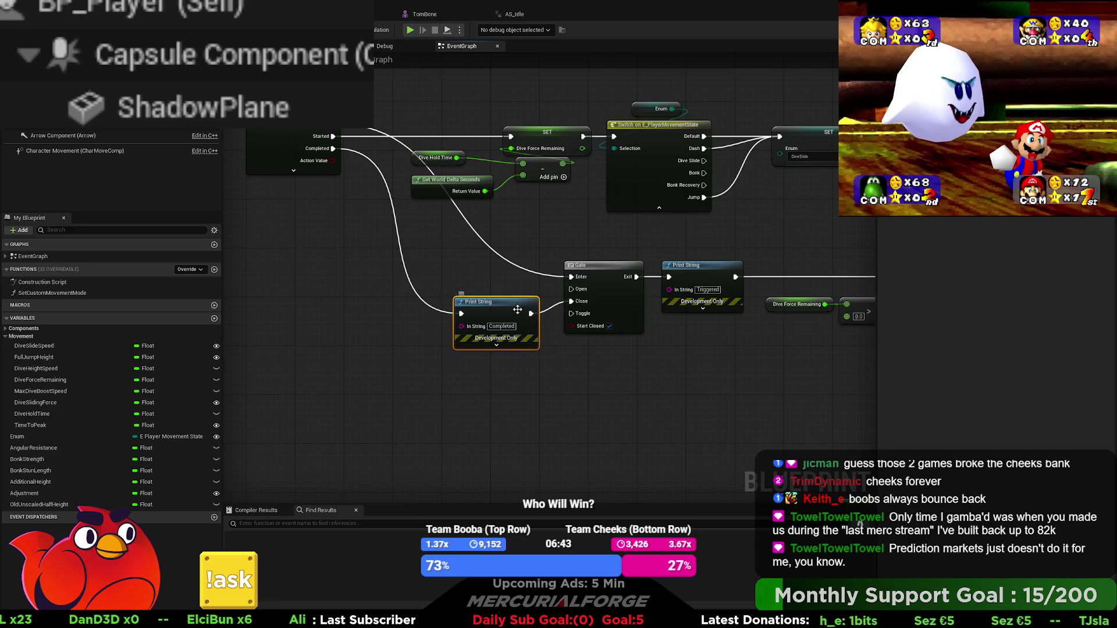
pyautogui.moveTo(787, 386); pyautogui.dragTo(368, 360)
pyautogui.moveTo(504, 323); pyautogui.dragTo(731, 306)
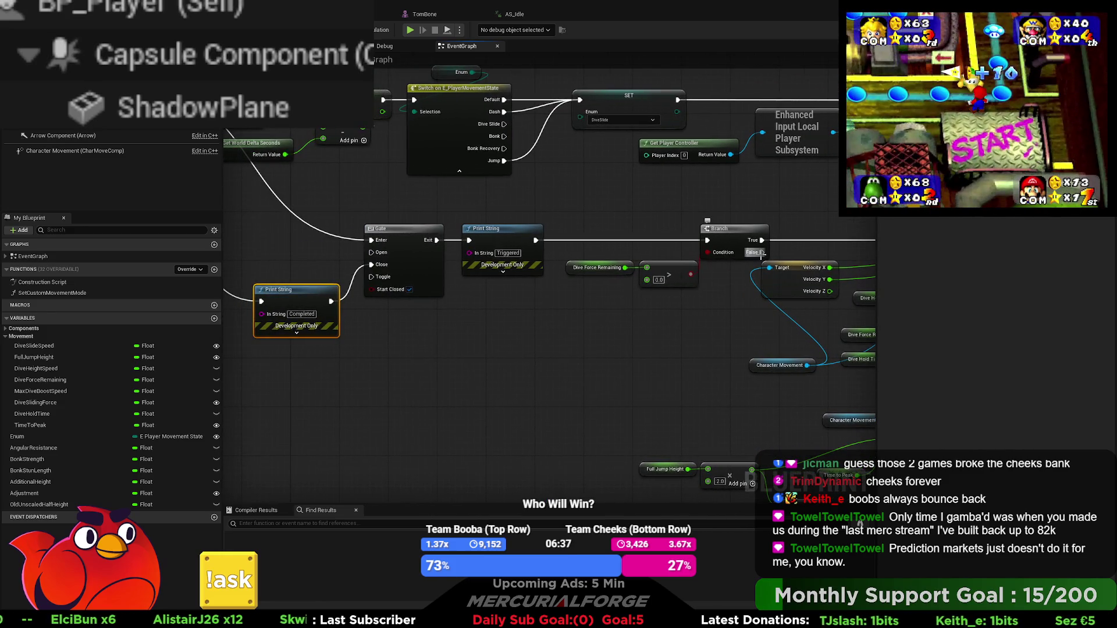
pyautogui.moveTo(808, 204); pyautogui.dragTo(717, 218)
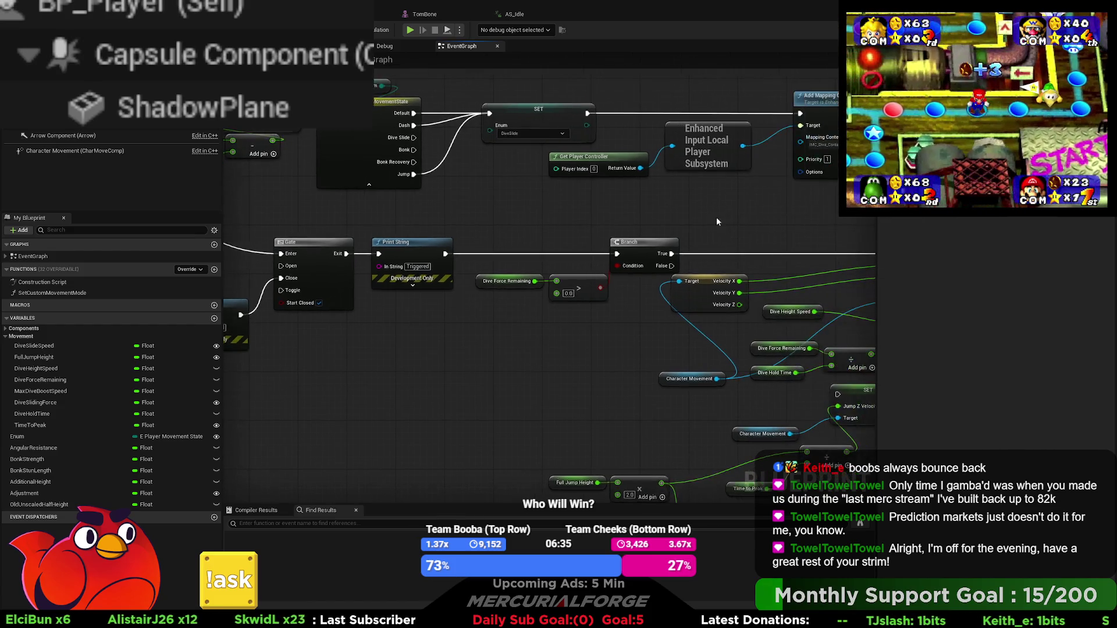
pyautogui.click(723, 230)
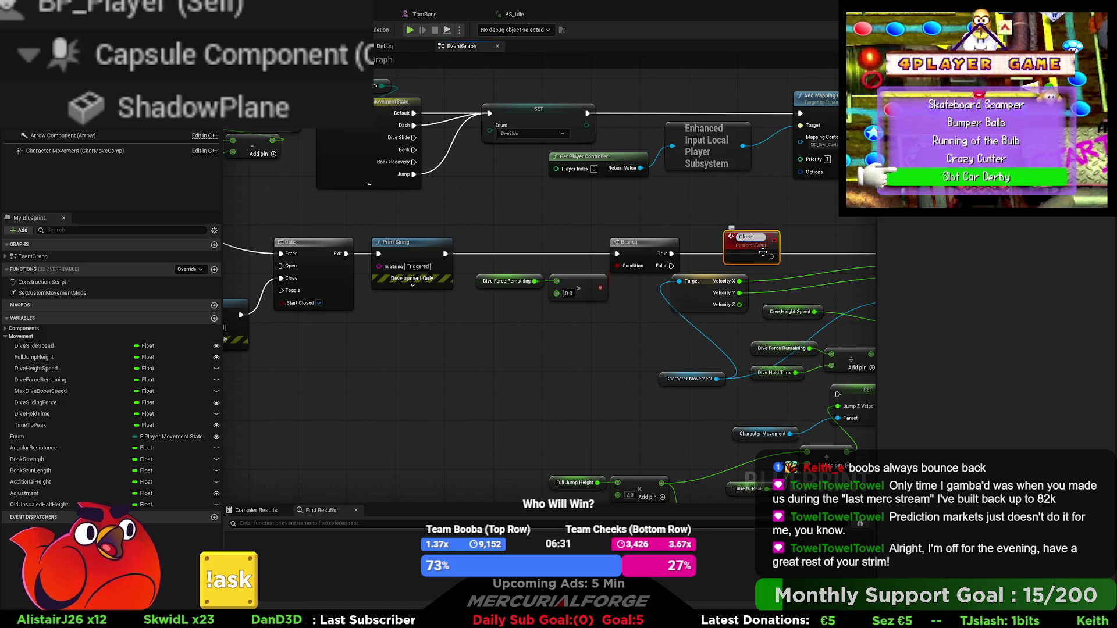
# Name the new custom event Close Dive Gate and place it beside the Gate's Close pin
pyautogui.write('e Dive GAte')
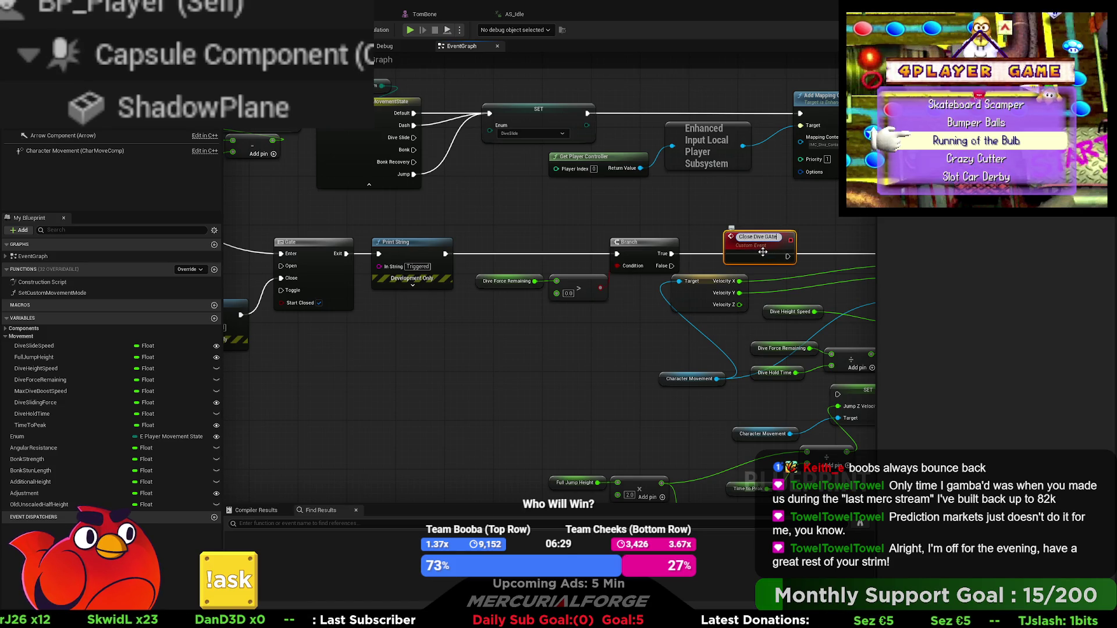
pyautogui.press('Return')
pyautogui.moveTo(763, 245)
pyautogui.mouseDown()
pyautogui.moveTo(372, 317)
pyautogui.moveTo(358, 280)
pyautogui.moveTo(343, 277)
pyautogui.moveTo(415, 272)
pyautogui.mouseUp()
pyautogui.moveTo(577, 319); pyautogui.dragTo(415, 310)
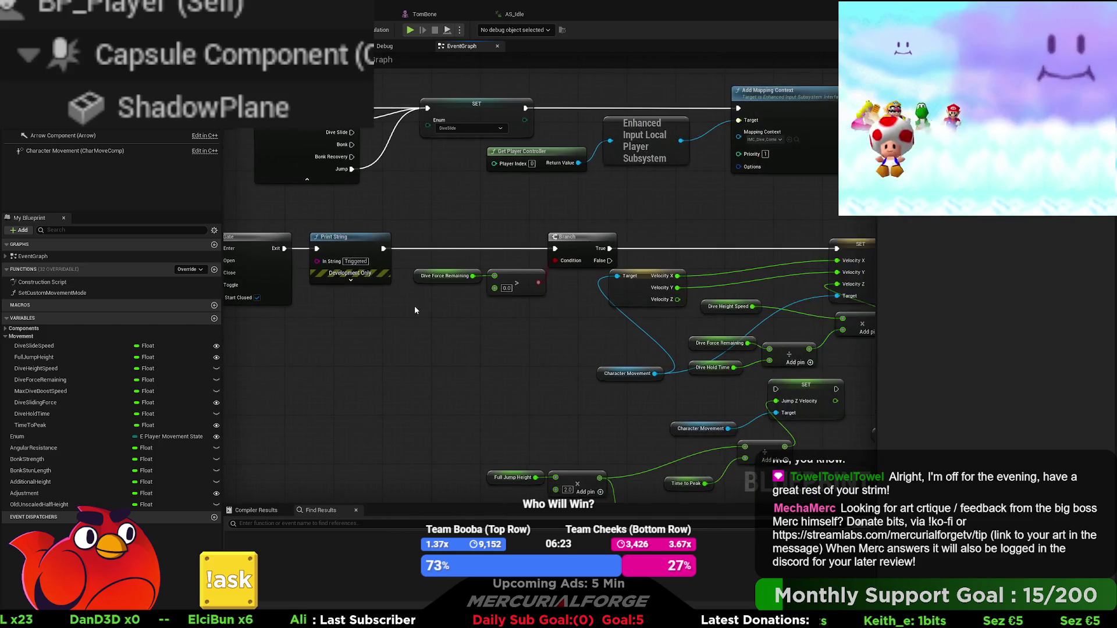
# Call Close Dive Gate from the Branch's False output and correct the event name's capitalisation
pyautogui.moveTo(615, 256)
pyautogui.mouseDown()
pyautogui.moveTo(675, 240)
pyautogui.moveTo(836, 248)
pyautogui.mouseUp()
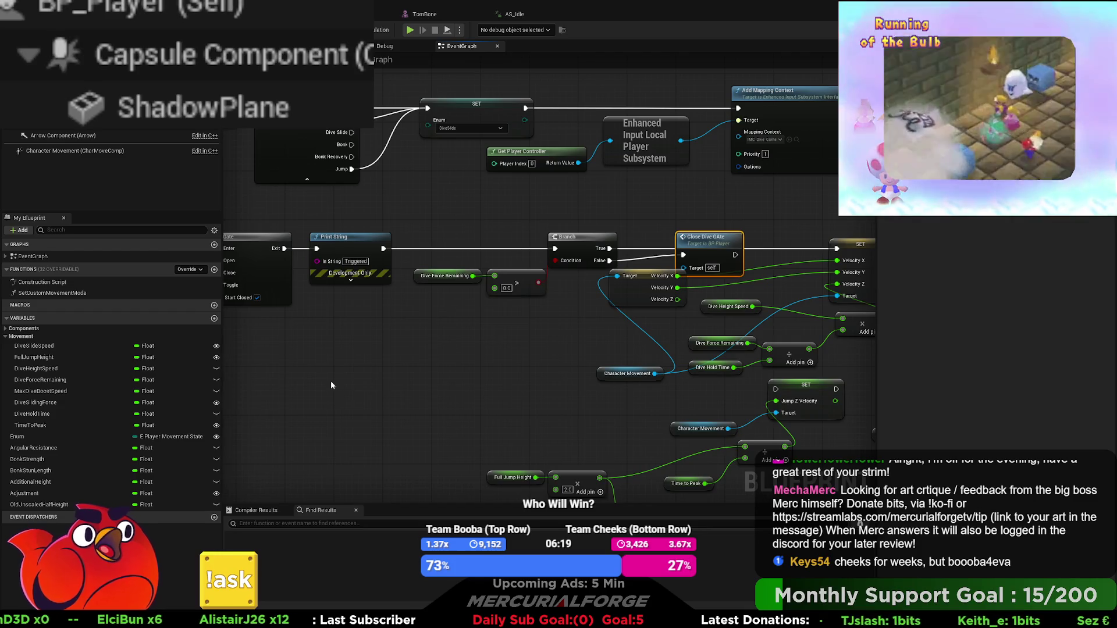
pyautogui.moveTo(288, 374); pyautogui.dragTo(566, 386)
pyautogui.doubleClick(419, 275)
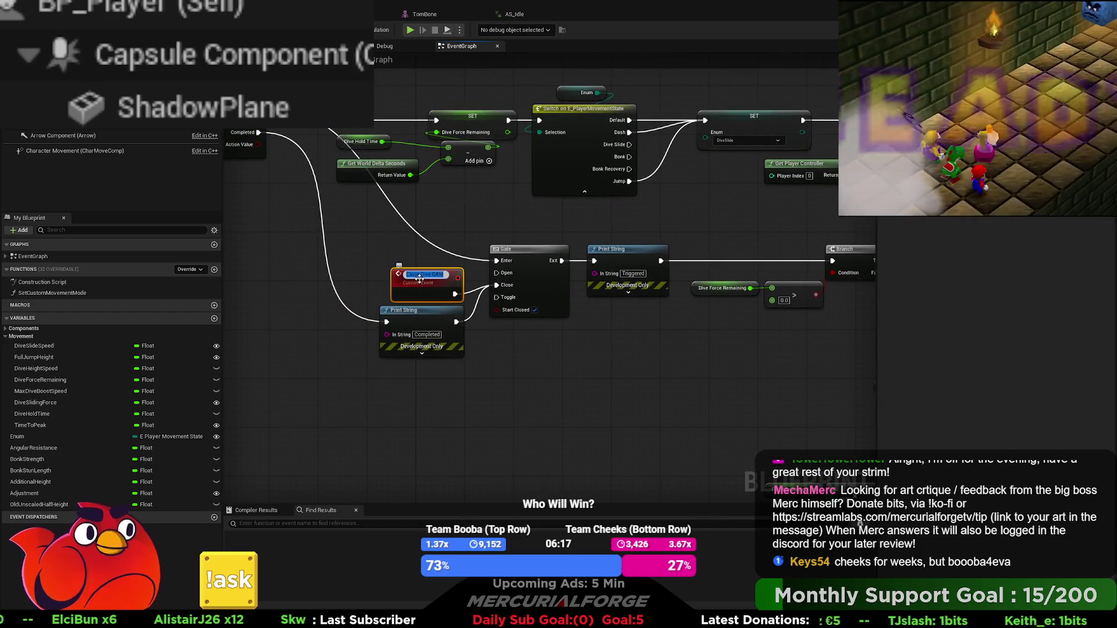
pyautogui.press('BackSpace')
pyautogui.press('BackSpace')
pyautogui.press('BackSpace')
pyautogui.write('ate')
pyautogui.press('Return')
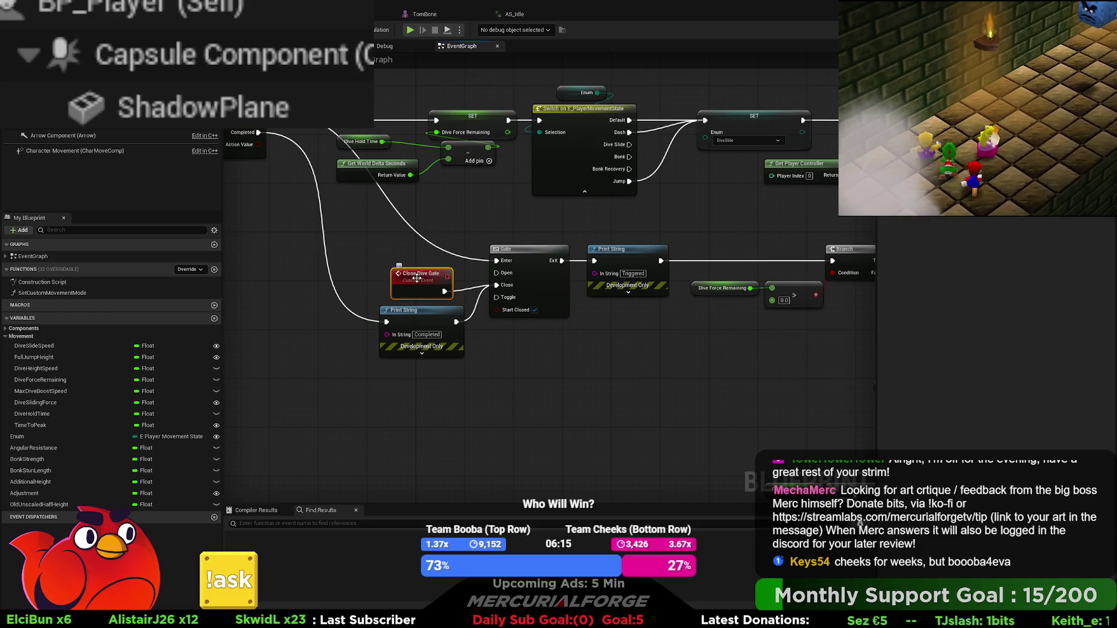
pyautogui.moveTo(497, 378); pyautogui.dragTo(555, 409)
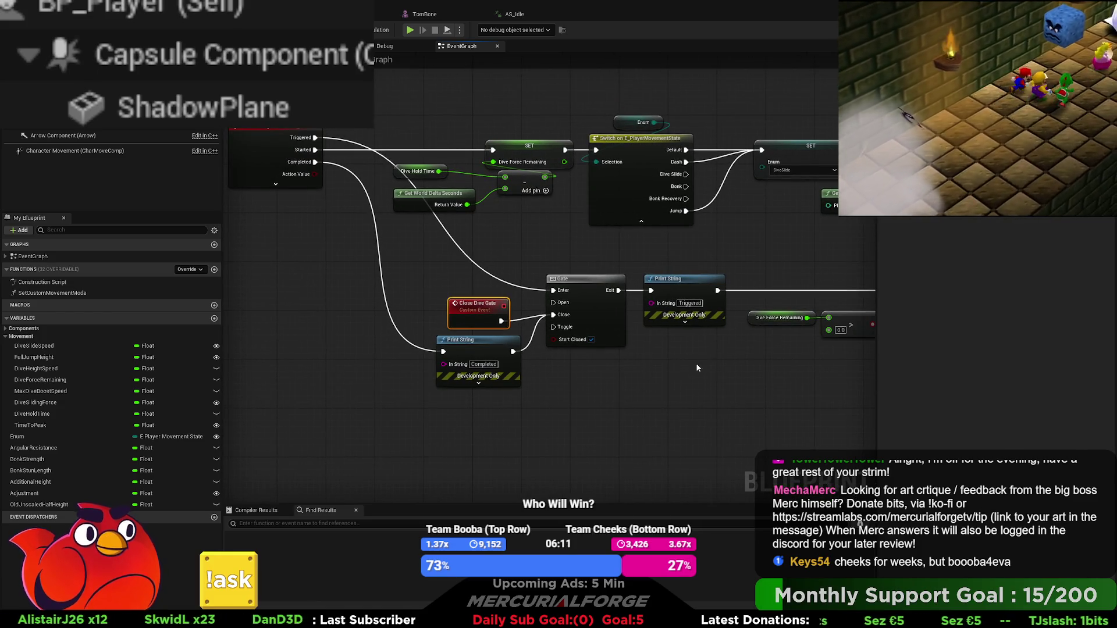
pyautogui.moveTo(821, 252)
pyautogui.mouseDown()
pyautogui.moveTo(449, 262)
pyautogui.moveTo(223, 308)
pyautogui.mouseUp()
pyautogui.moveTo(757, 266); pyautogui.dragTo(227, 273)
pyautogui.moveTo(724, 271); pyautogui.dragTo(515, 281)
pyautogui.moveTo(370, 344); pyautogui.dragTo(547, 288)
pyautogui.moveTo(368, 267); pyautogui.dragTo(579, 276)
pyautogui.moveTo(232, 297); pyautogui.dragTo(435, 280)
# Add an Open Dive Gate custom event driving the Gate's Open input
pyautogui.hotkey('ctrl', 'v')
pyautogui.press('BackSpace')
pyautogui.press('BackSpace')
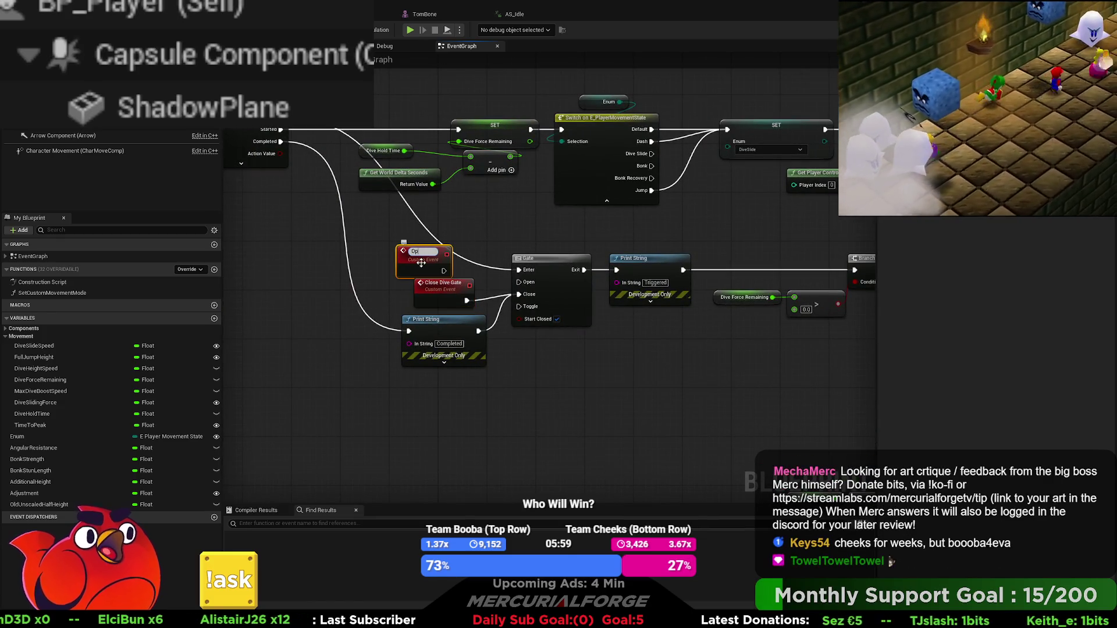
pyautogui.write('en Dive Gate')
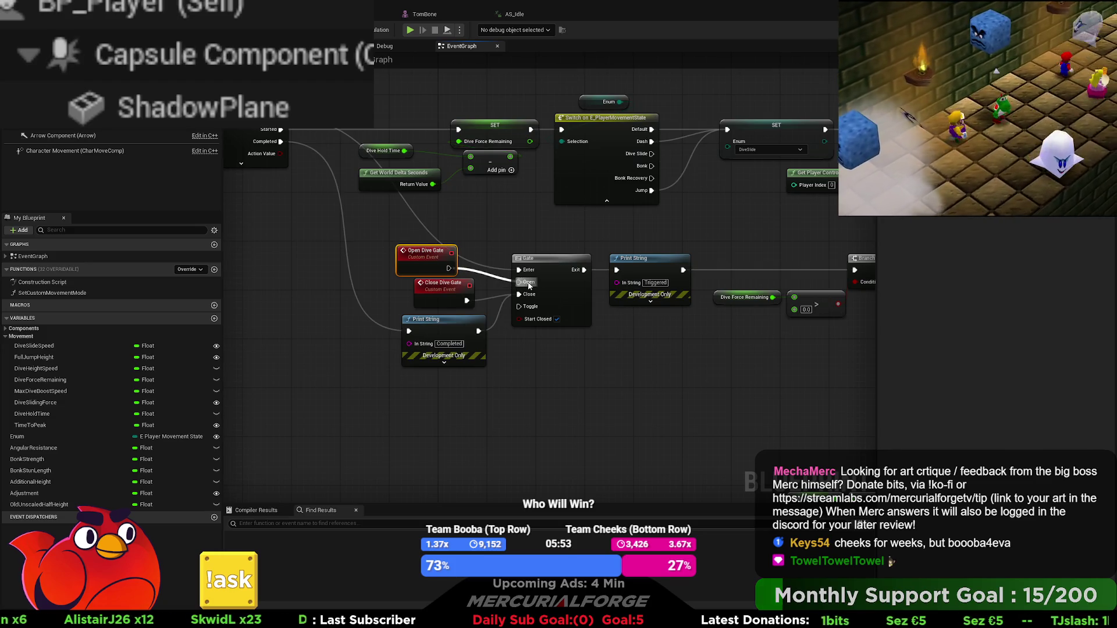
pyautogui.moveTo(528, 285); pyautogui.dragTo(527, 283)
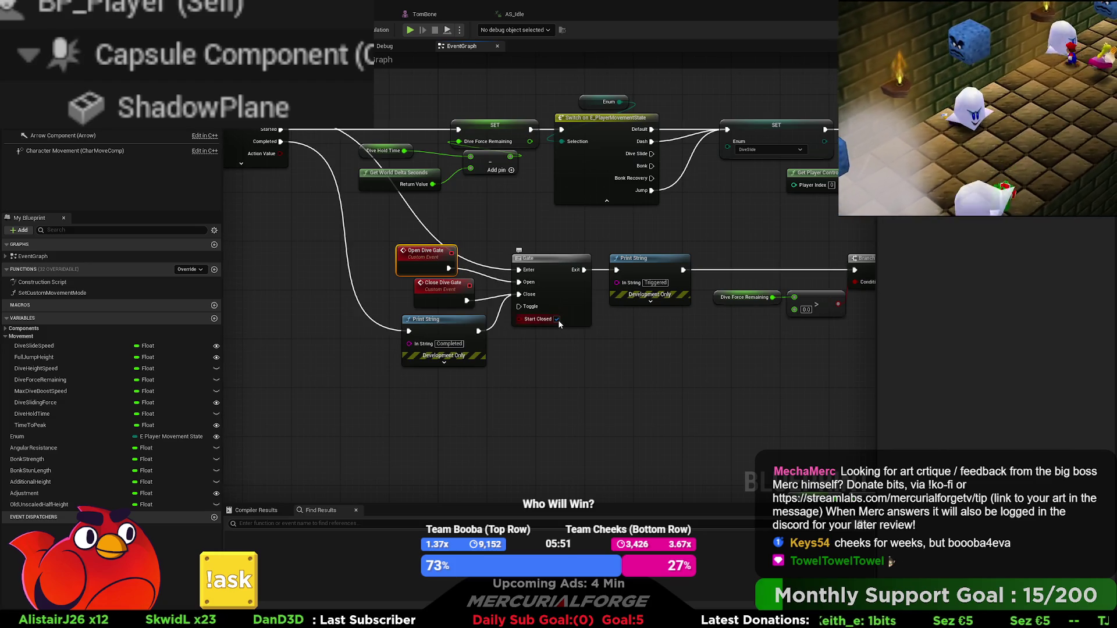
# Call Open Dive Gate right after Launch Character executes
pyautogui.moveTo(782, 335)
pyautogui.mouseDown()
pyautogui.moveTo(432, 278)
pyautogui.moveTo(322, 274)
pyautogui.mouseUp()
pyautogui.moveTo(840, 283); pyautogui.dragTo(640, 282)
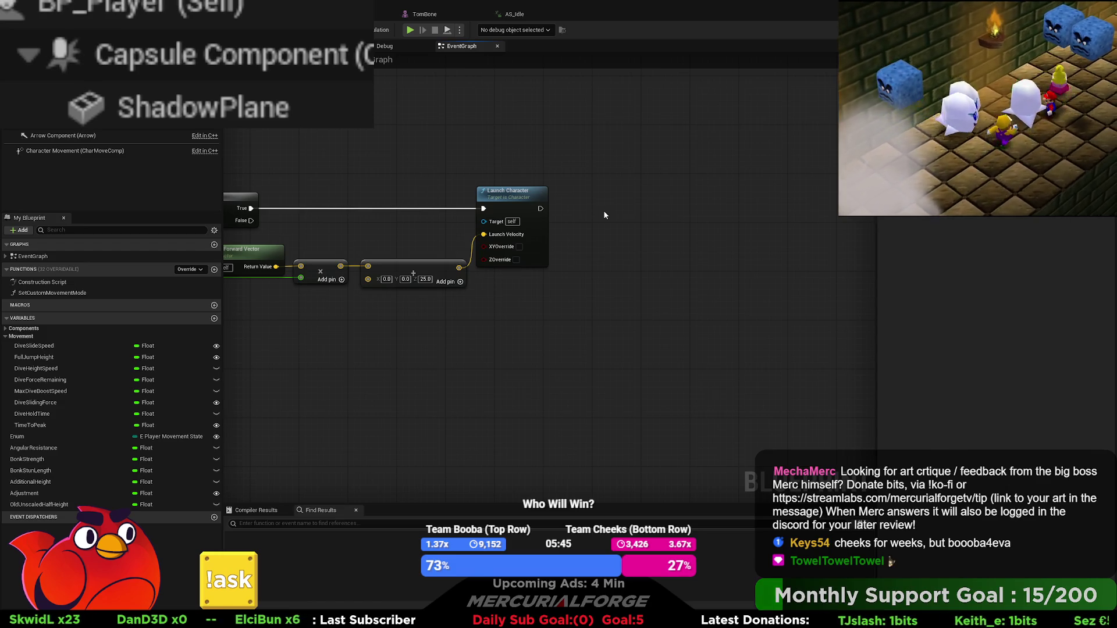
pyautogui.hotkey('ctrl', 'v')
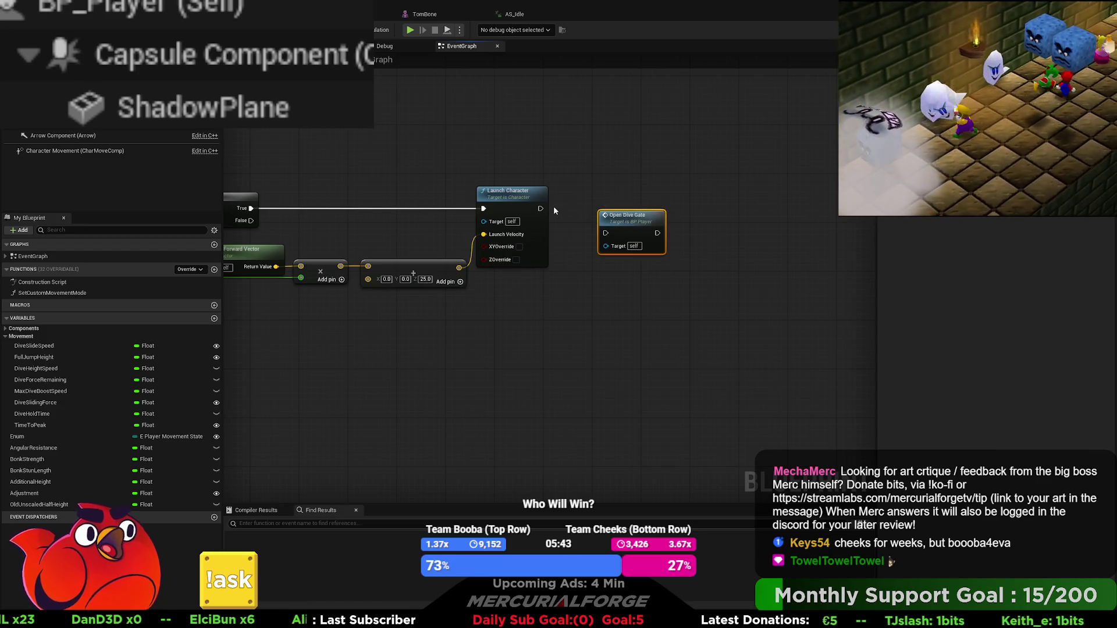
pyautogui.moveTo(541, 209)
pyautogui.mouseDown()
pyautogui.moveTo(606, 232)
pyautogui.moveTo(635, 217)
pyautogui.mouseUp()
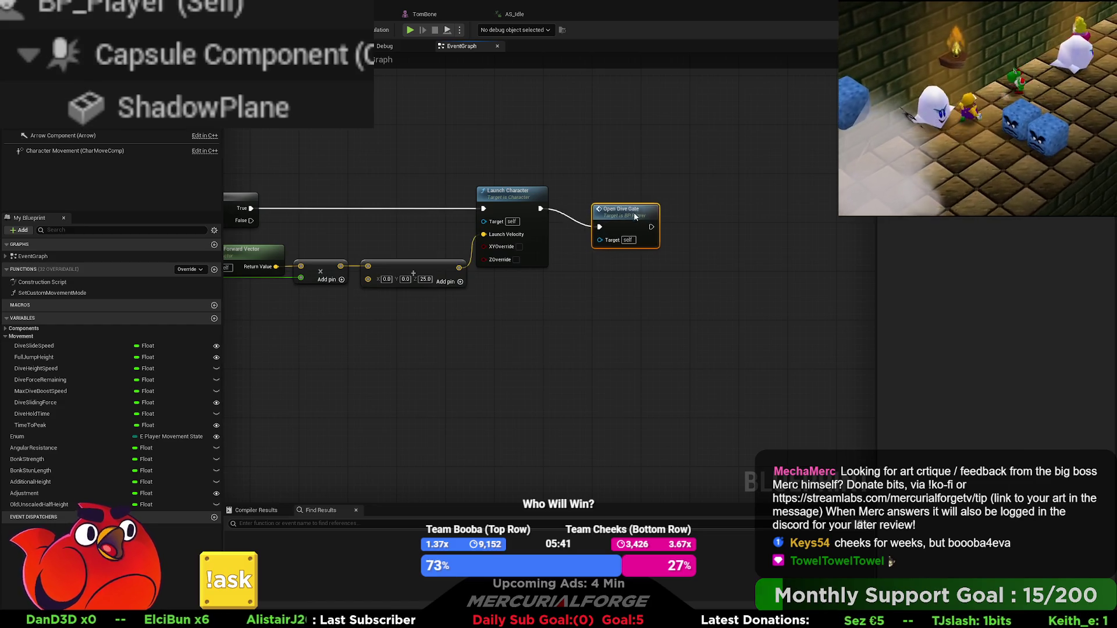
pyautogui.scroll(-8, 456, 312)
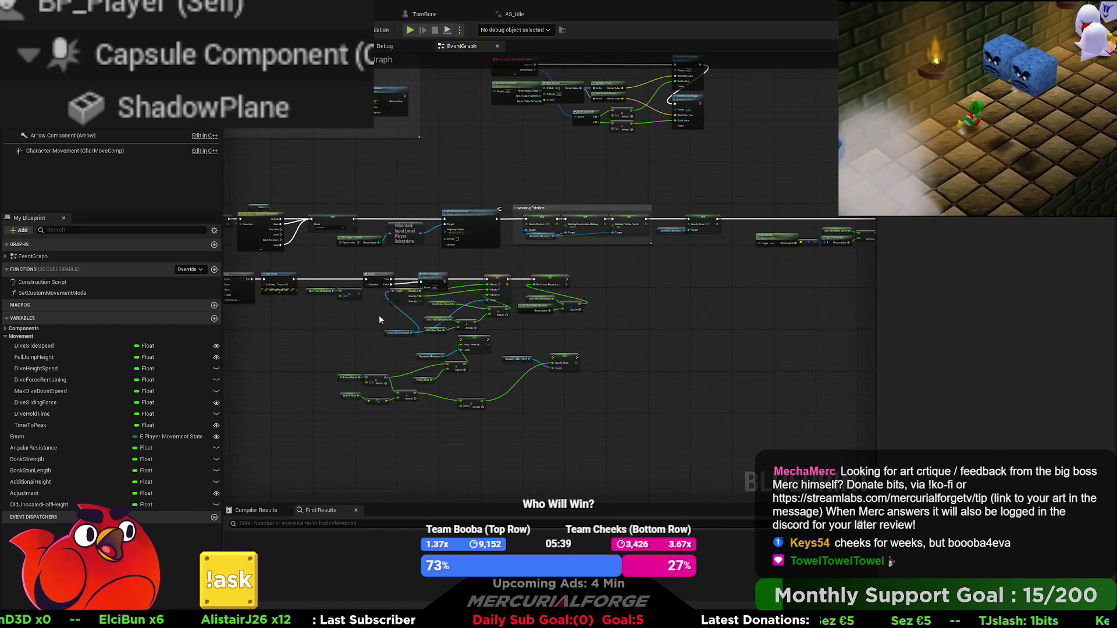
# Zoom back to the Gate nodes and start a Play-in-Editor session with Alt+P
pyautogui.scroll(8, 505, 318)
pyautogui.moveTo(506, 324); pyautogui.dragTo(554, 329)
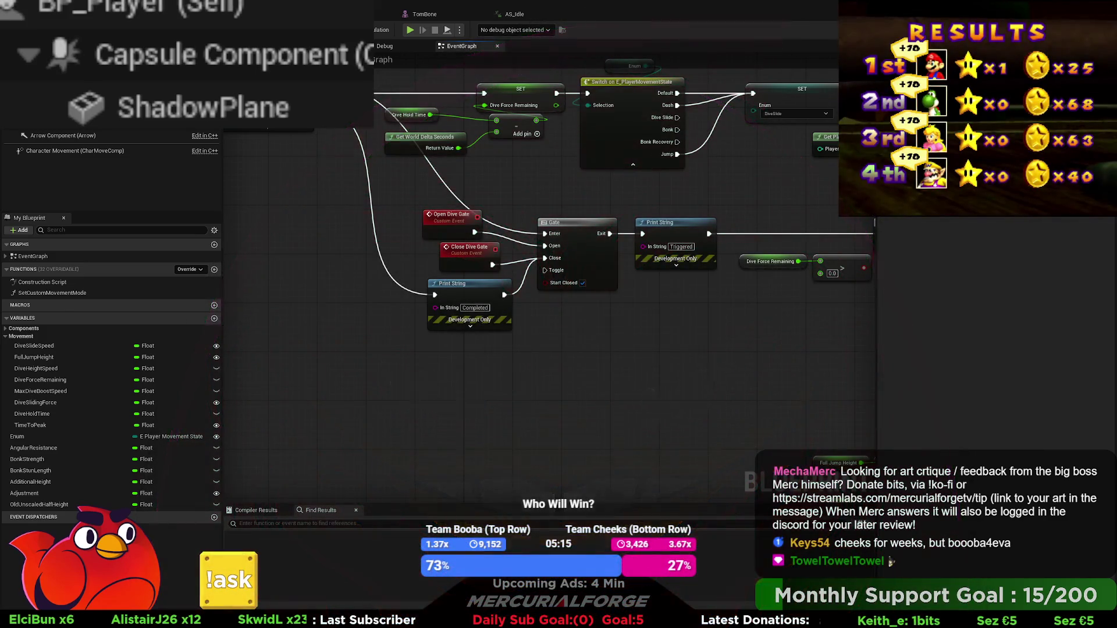
pyautogui.hotkey('alt', 'p')
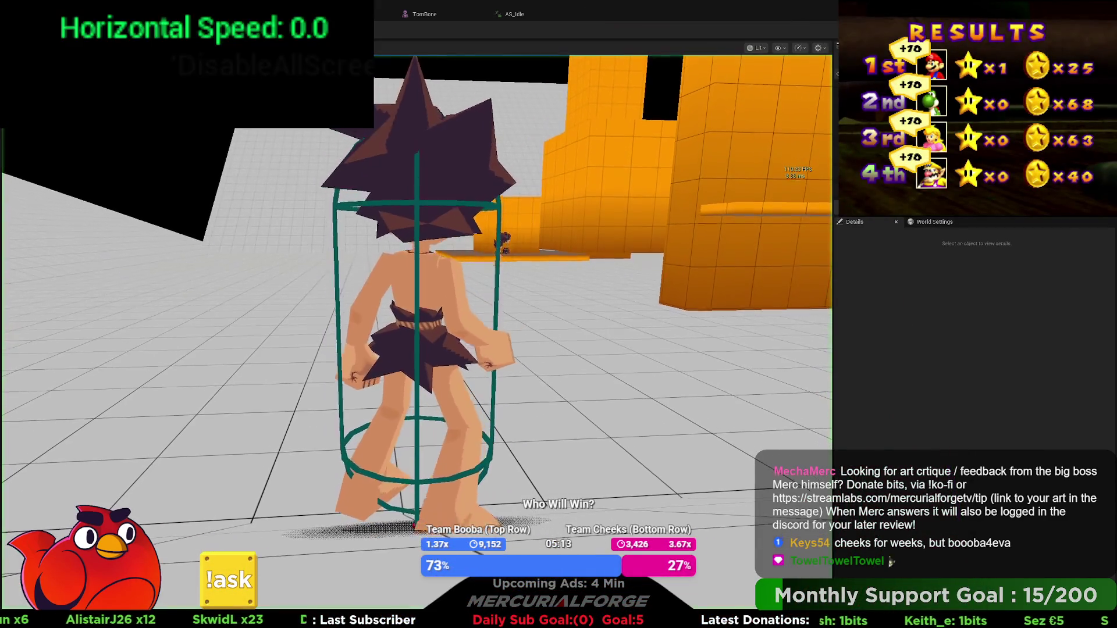
# Run, dash and dive repeatedly, reaching 1200 horizontal speed, then stop the play test
pyautogui.press('w')
pyautogui.press('shift')
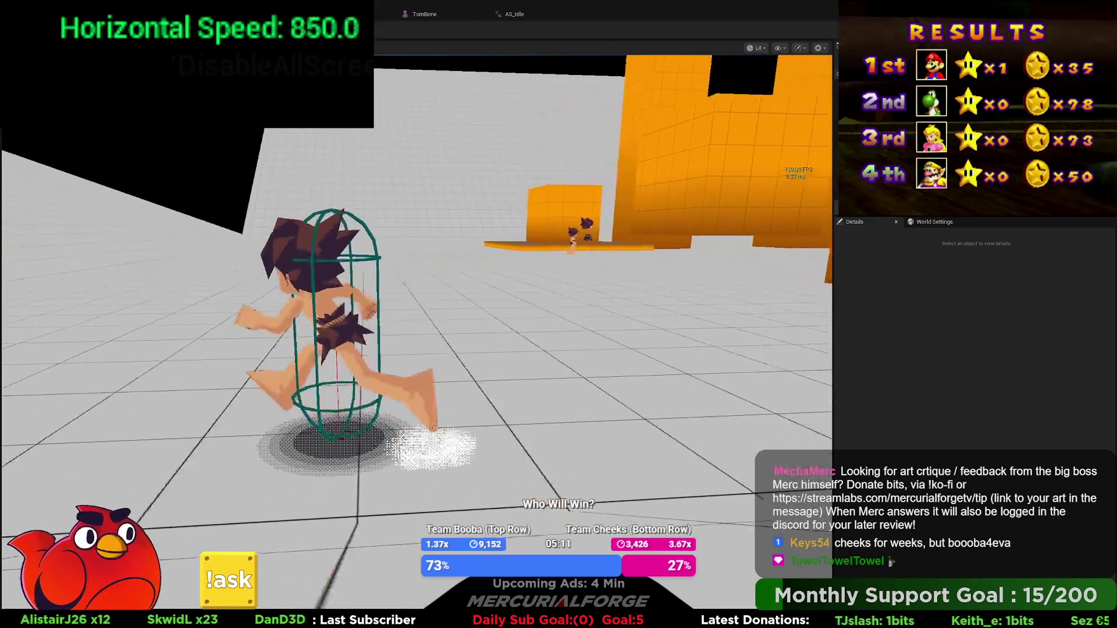
pyautogui.press('ctrl')
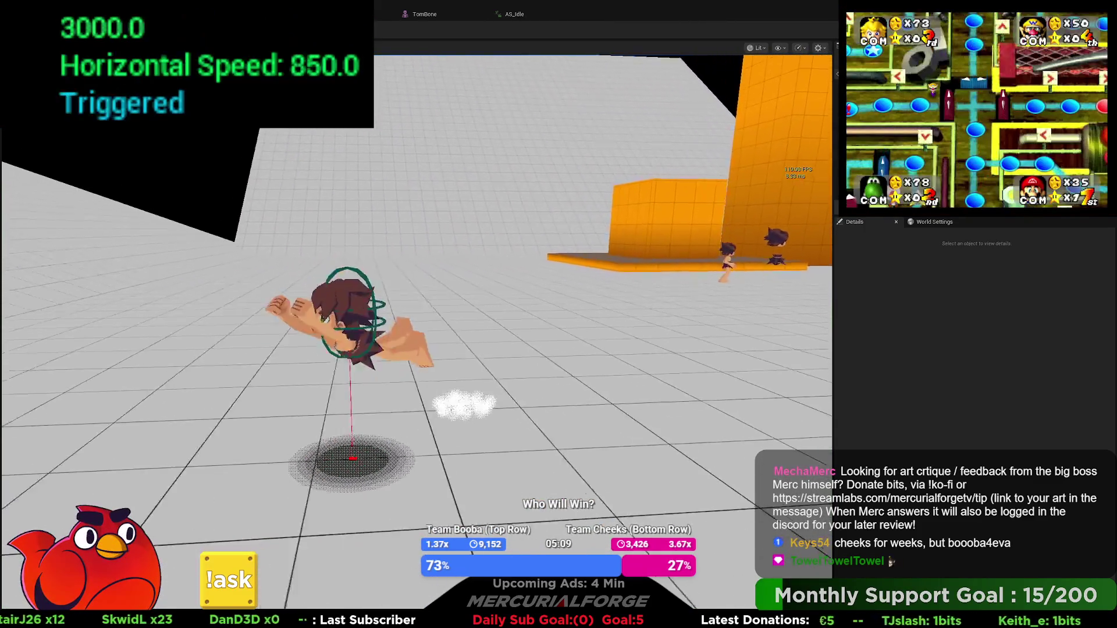
pyautogui.press('ctrl')
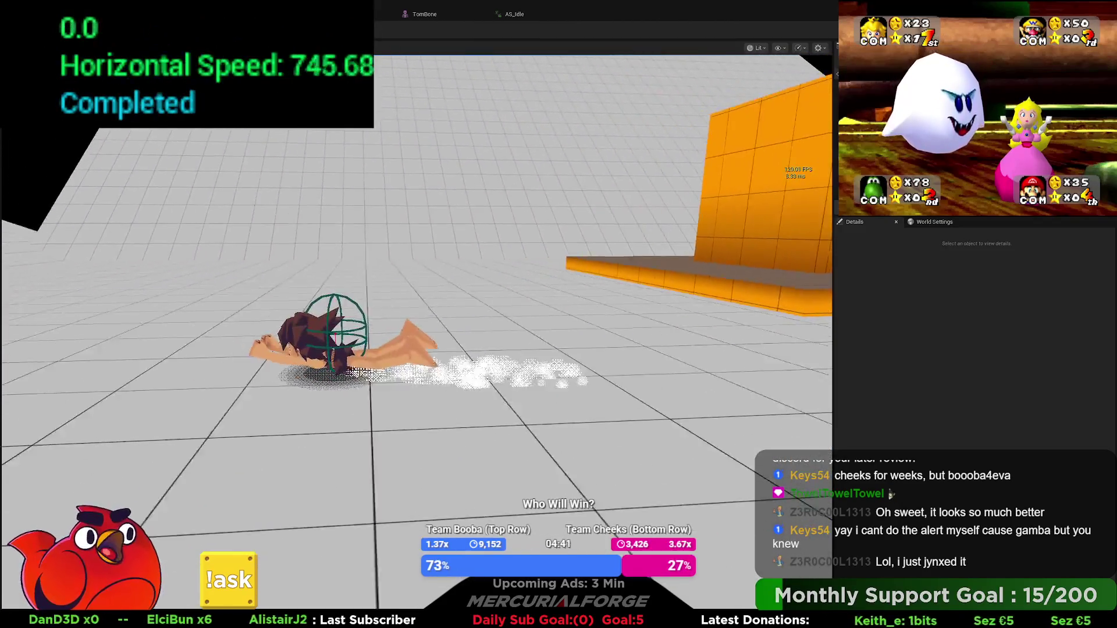
pyautogui.press('space')
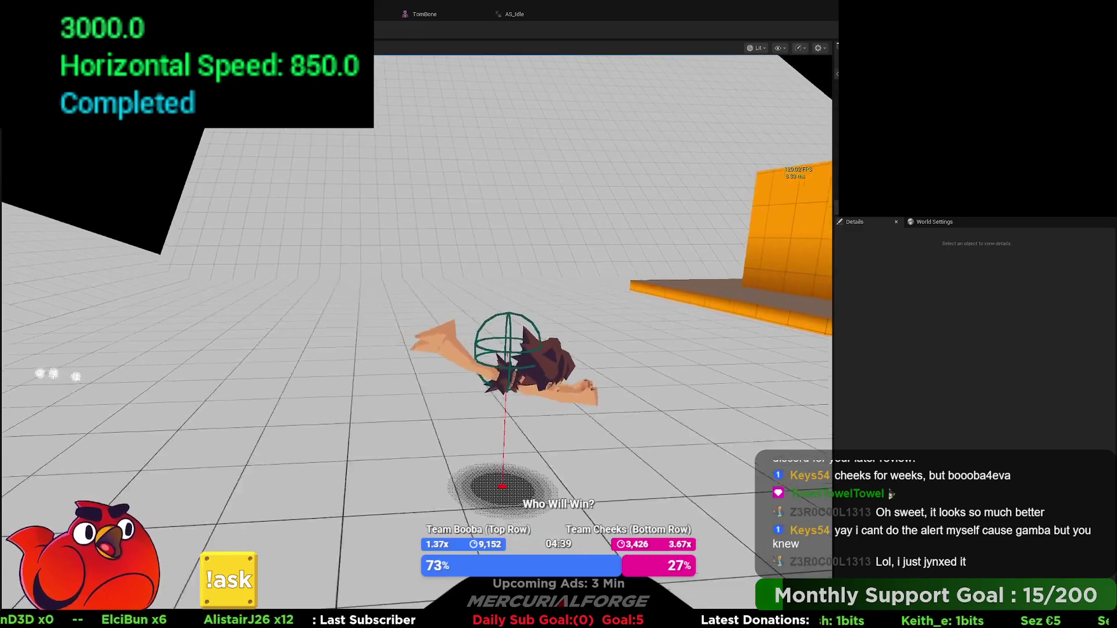
pyautogui.press('space')
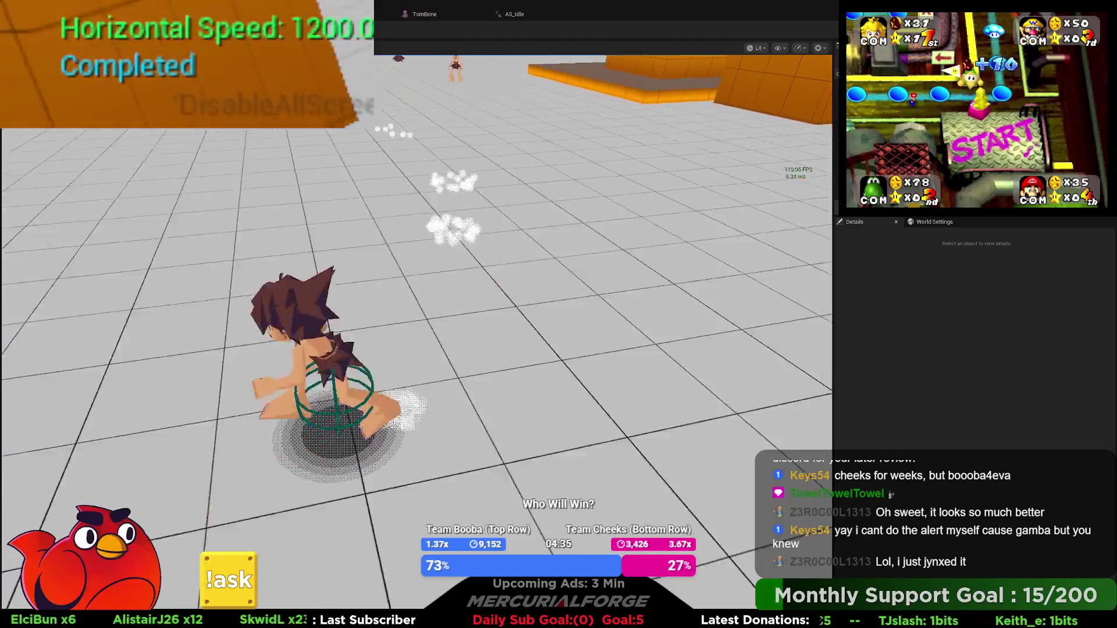
pyautogui.press('space')
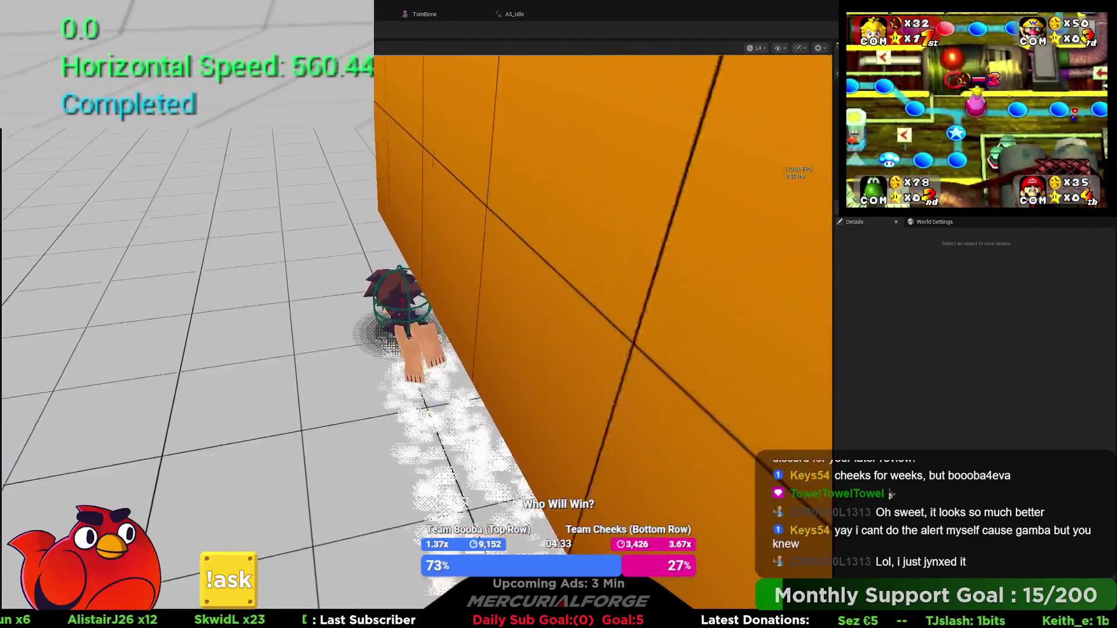
pyautogui.press('space')
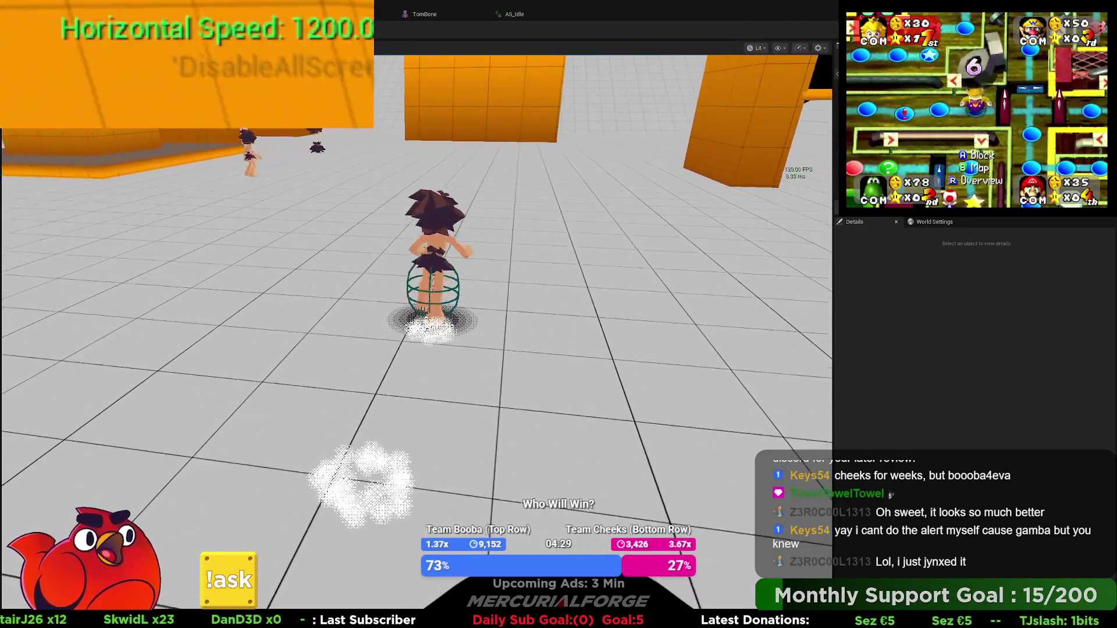
pyautogui.press('space')
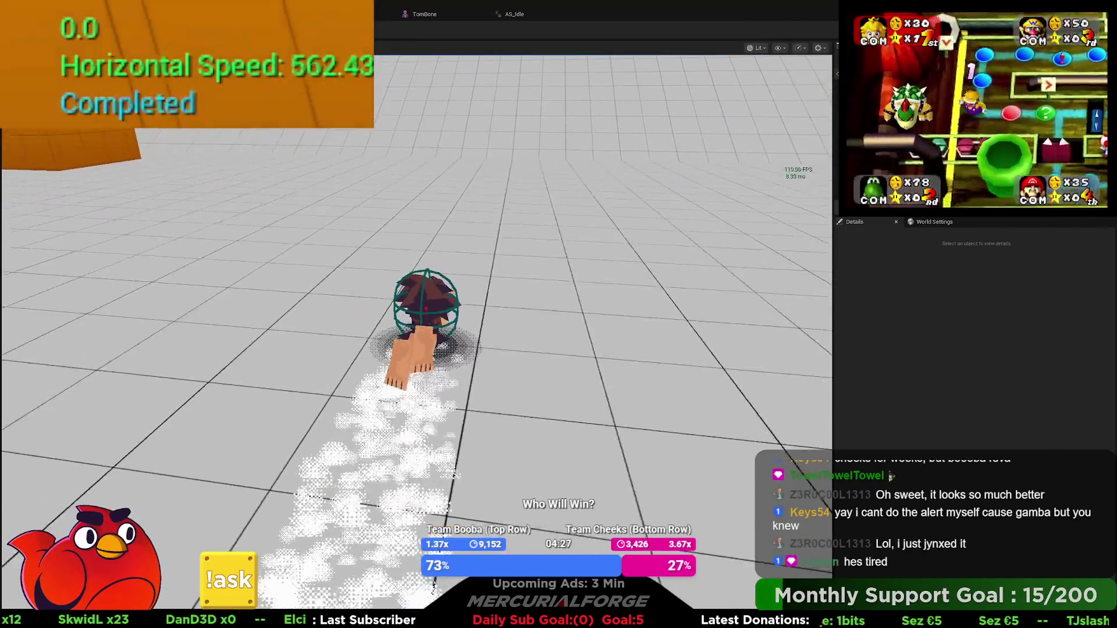
pyautogui.press('space')
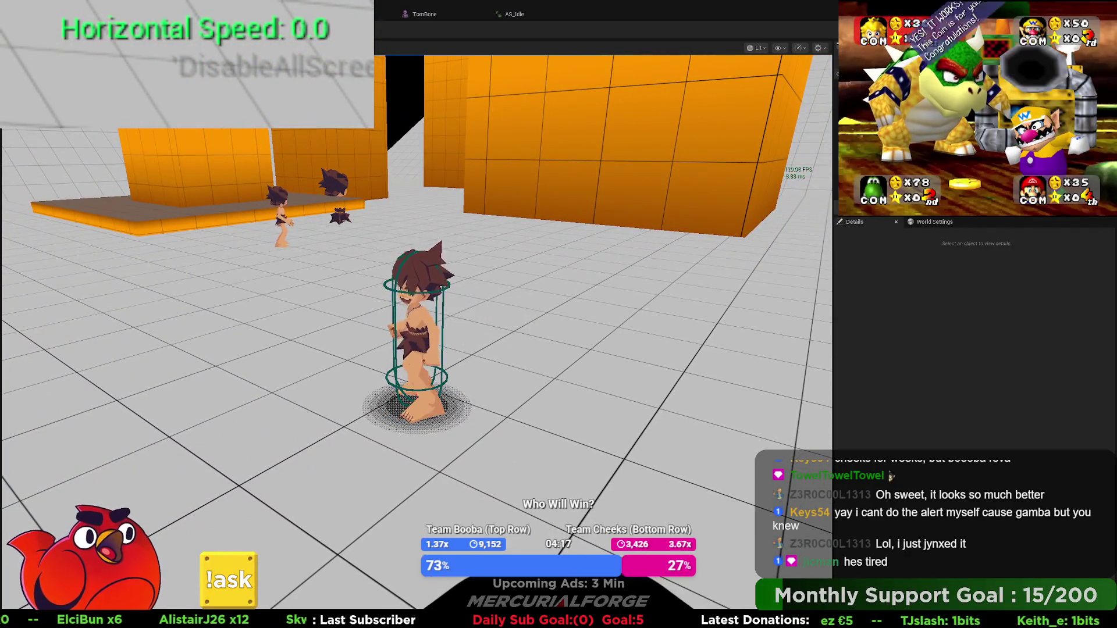
pyautogui.press('Escape')
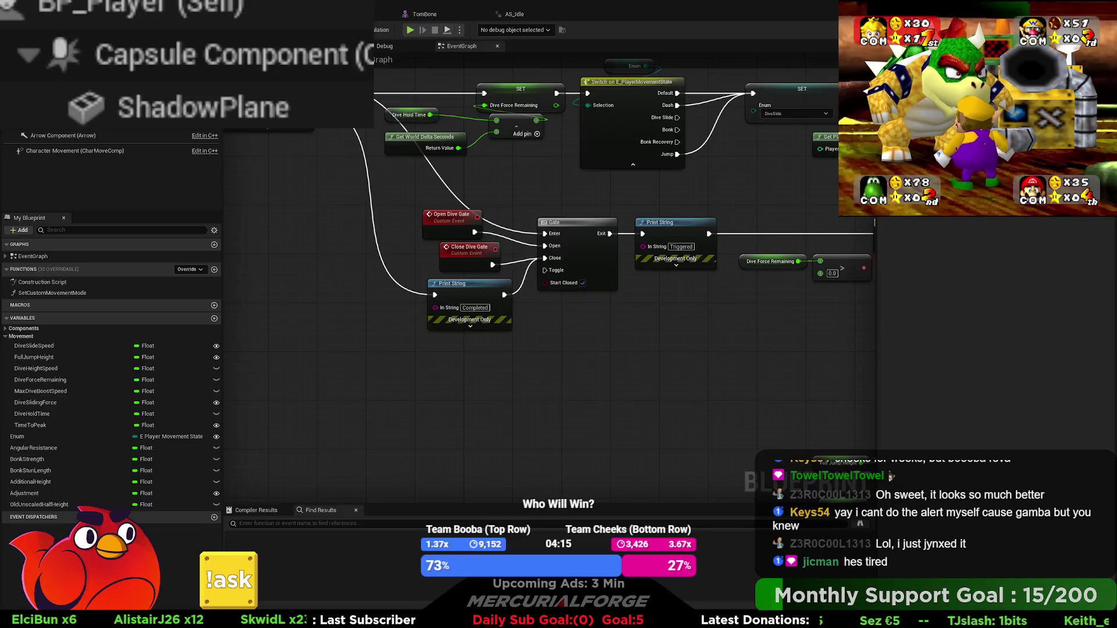
pyautogui.scroll(-5, 308, 181)
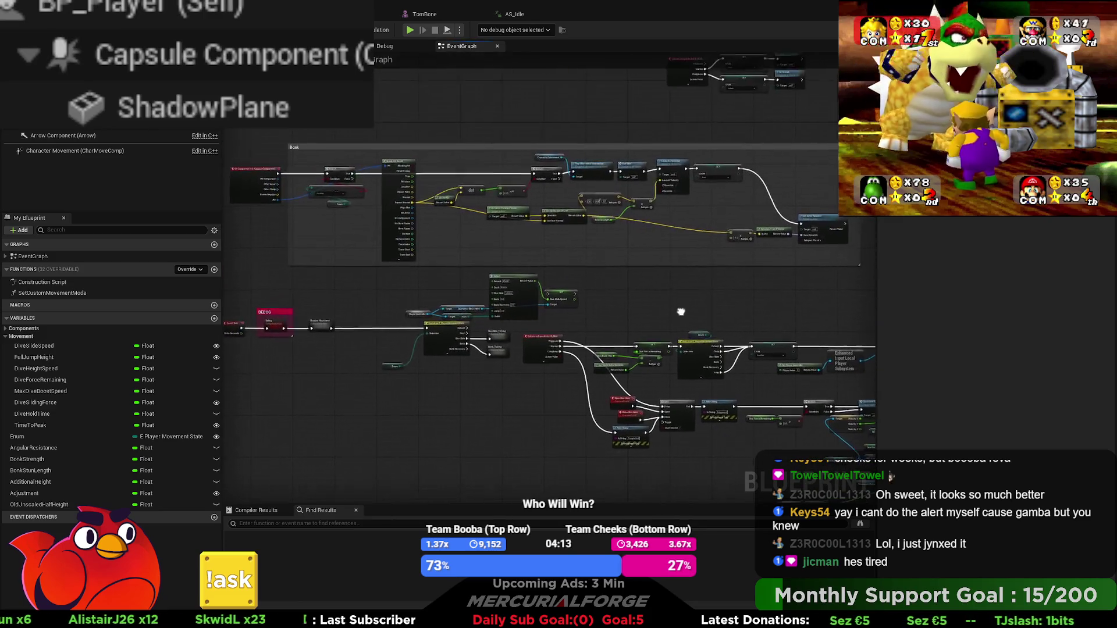
pyautogui.moveTo(669, 184); pyautogui.dragTo(421, 257)
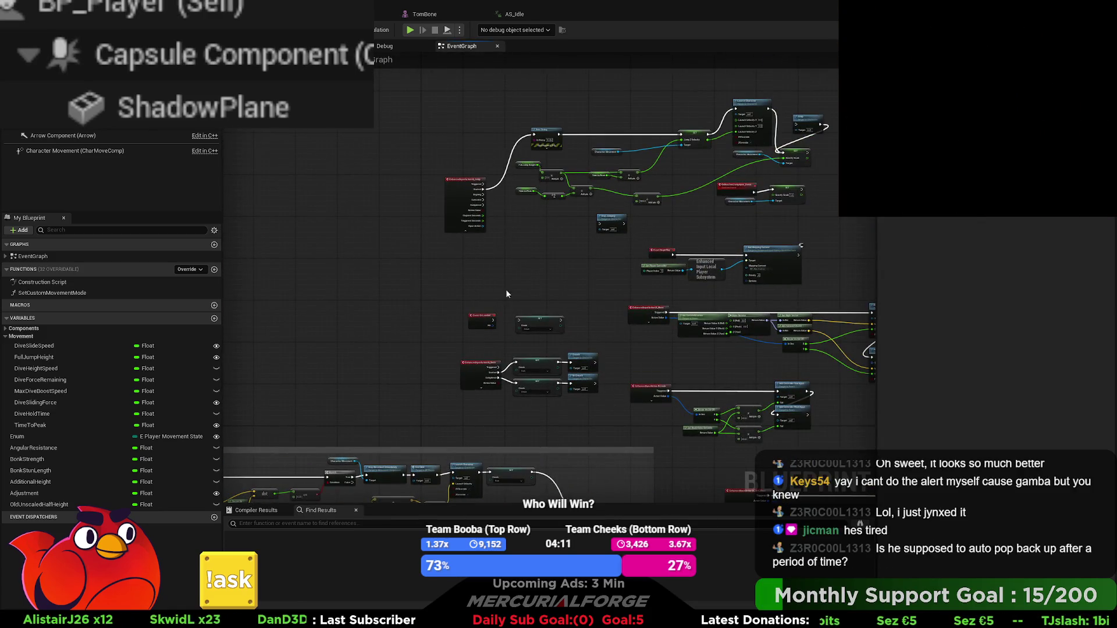
pyautogui.moveTo(504, 285); pyautogui.dragTo(613, 276)
pyautogui.scroll(5, 539, 291)
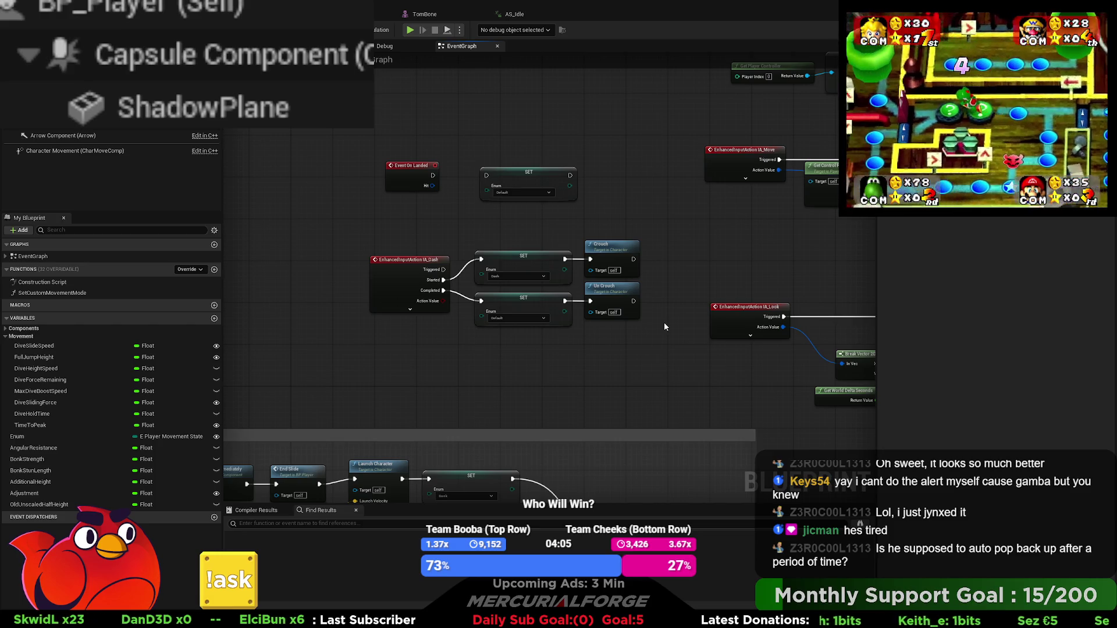
pyautogui.moveTo(599, 350); pyautogui.dragTo(585, 285)
pyautogui.scroll(-1, 585, 286)
pyautogui.scroll(-4, 584, 286)
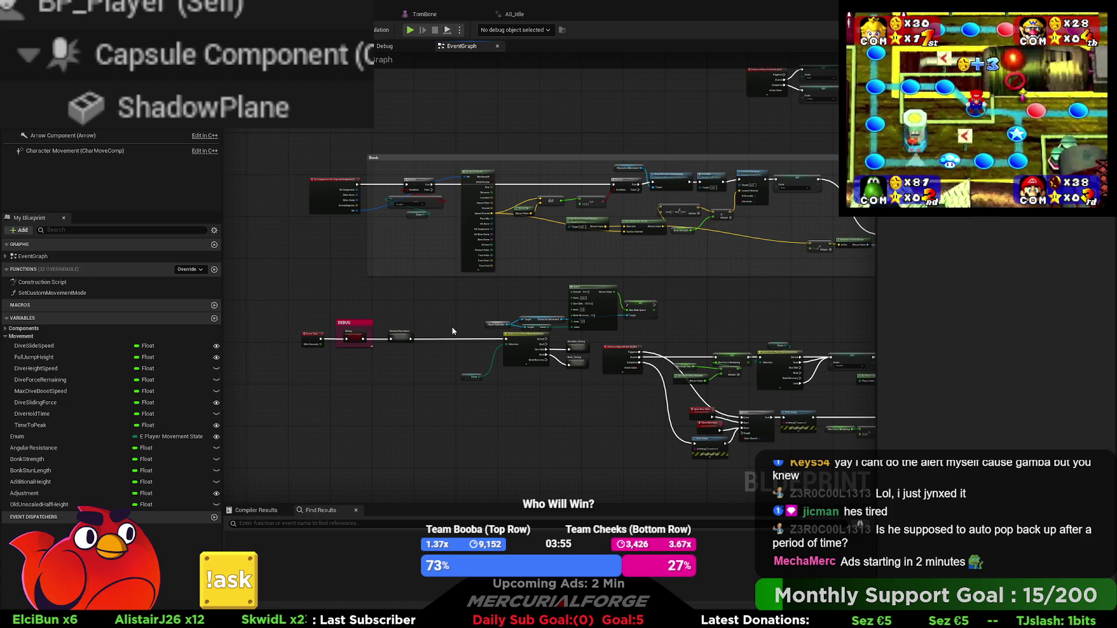
pyautogui.moveTo(438, 326)
pyautogui.mouseDown()
pyautogui.moveTo(464, 320)
pyautogui.moveTo(464, 245)
pyautogui.mouseUp()
pyautogui.scroll(3, 503, 299)
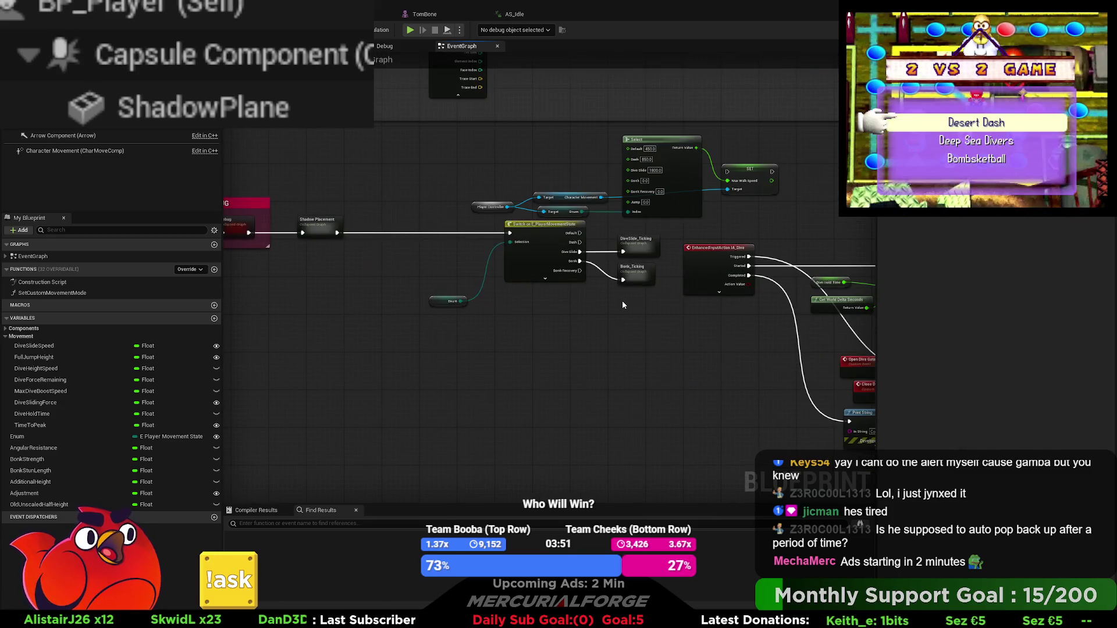
pyautogui.moveTo(692, 298); pyautogui.dragTo(350, 296)
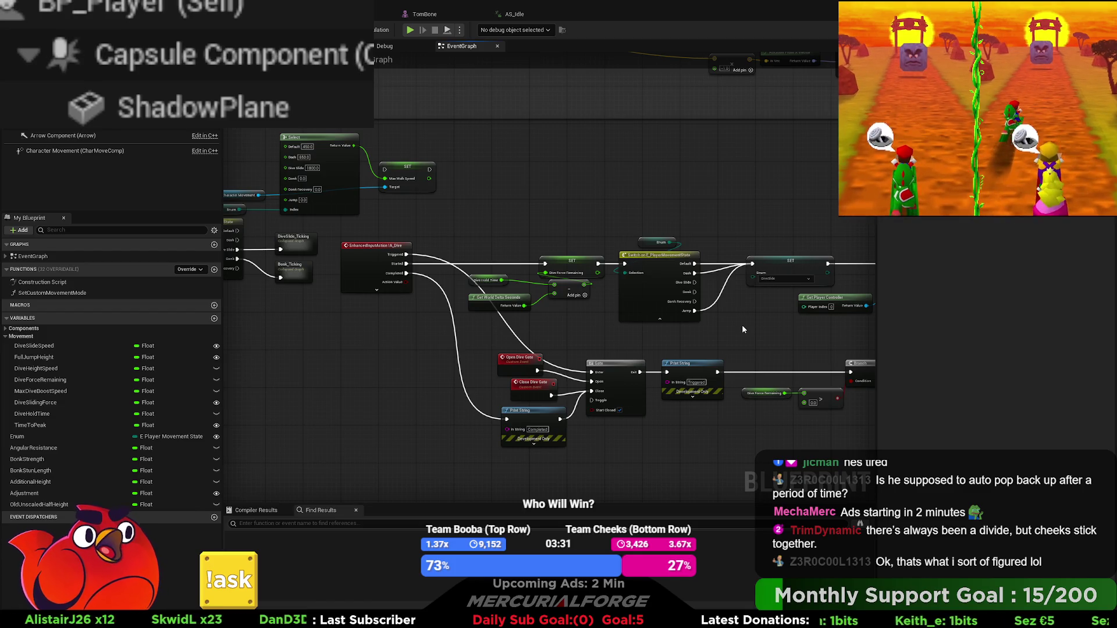
pyautogui.moveTo(741, 324); pyautogui.dragTo(558, 323)
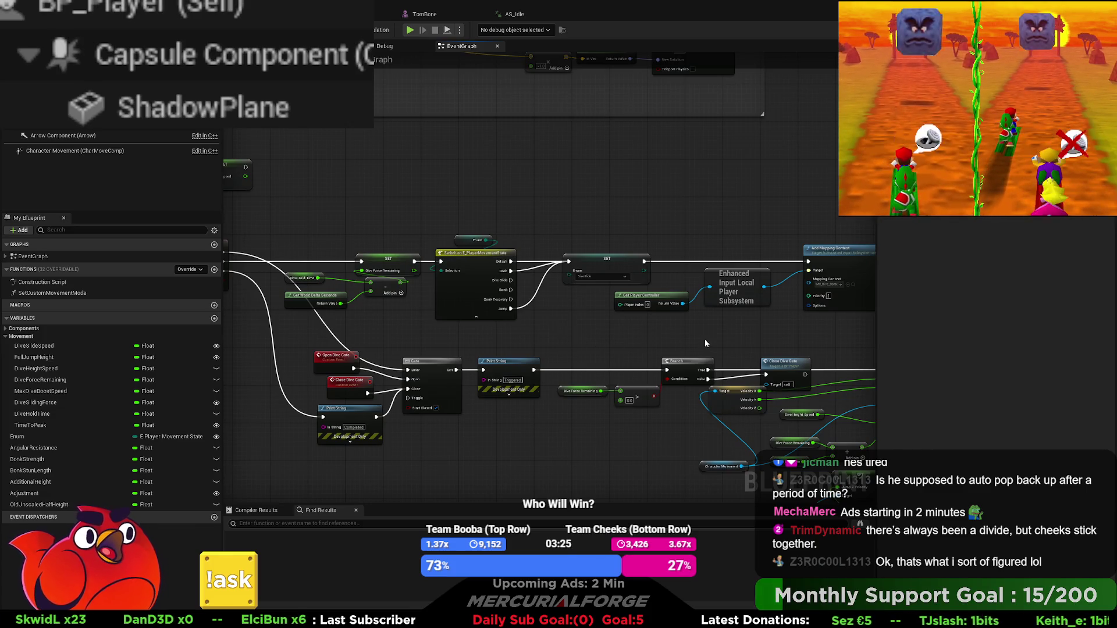
pyautogui.moveTo(784, 332); pyautogui.dragTo(254, 332)
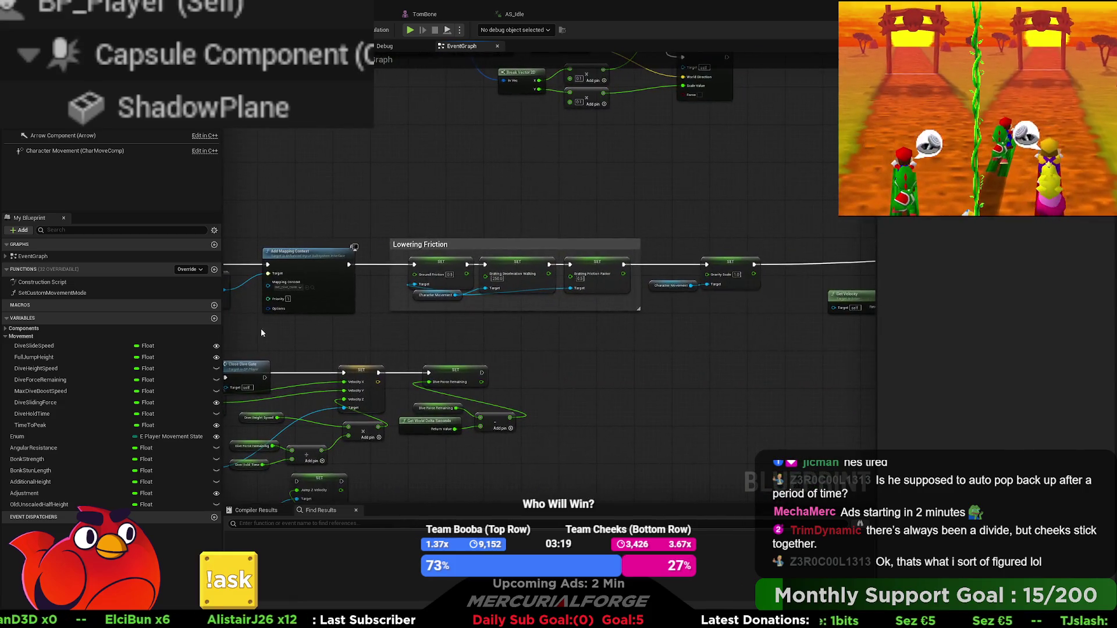
pyautogui.moveTo(748, 337); pyautogui.dragTo(250, 333)
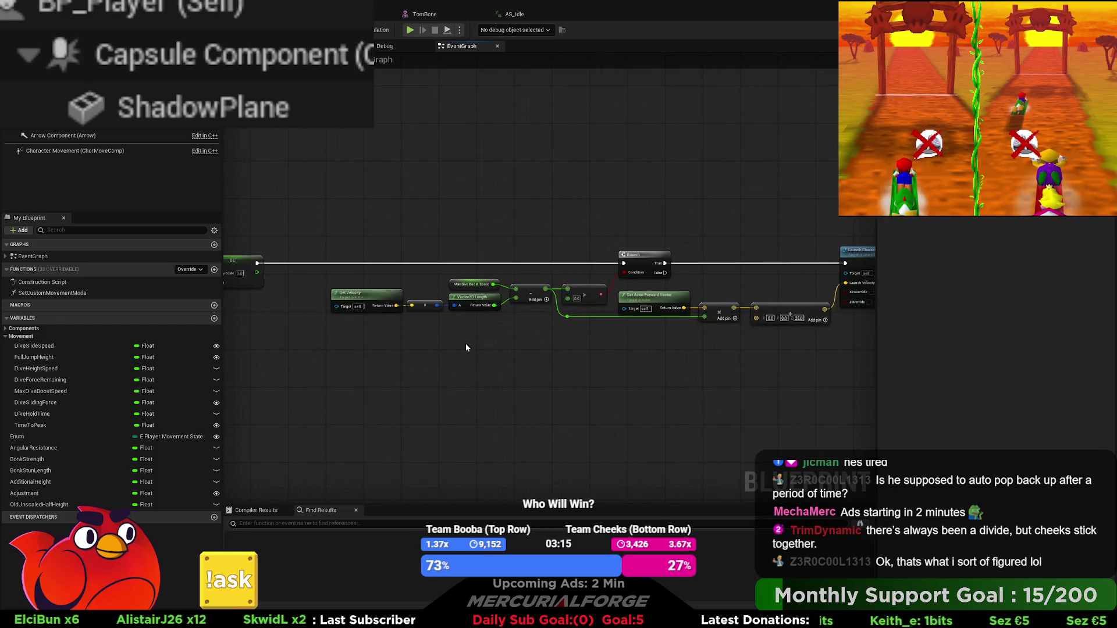
pyautogui.scroll(1, 522, 335)
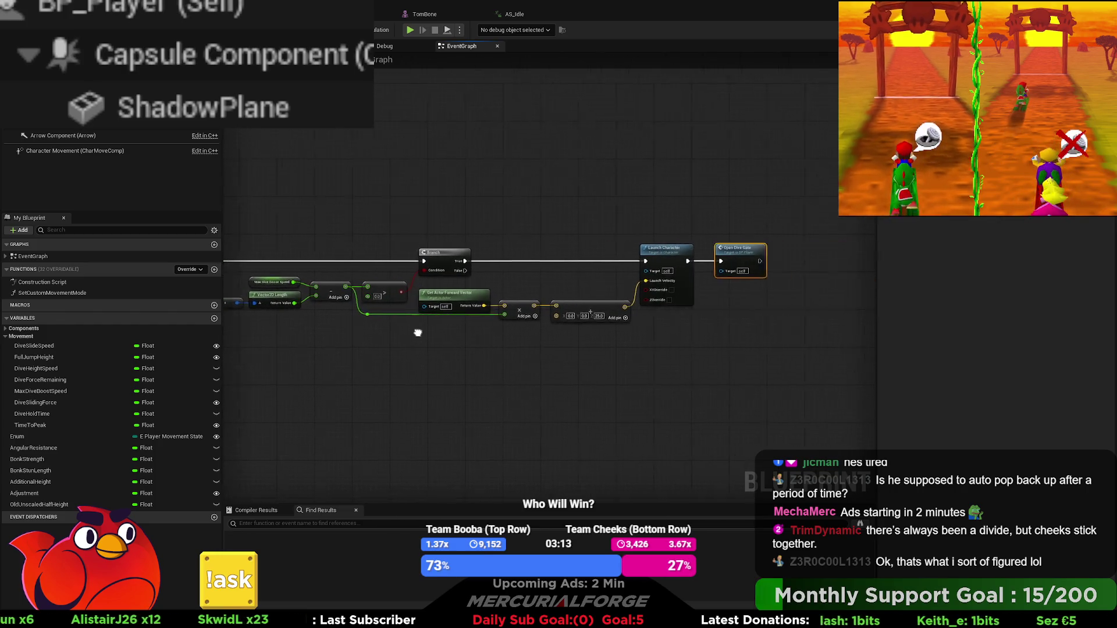
pyautogui.moveTo(546, 335); pyautogui.dragTo(476, 335)
pyautogui.scroll(1, 476, 336)
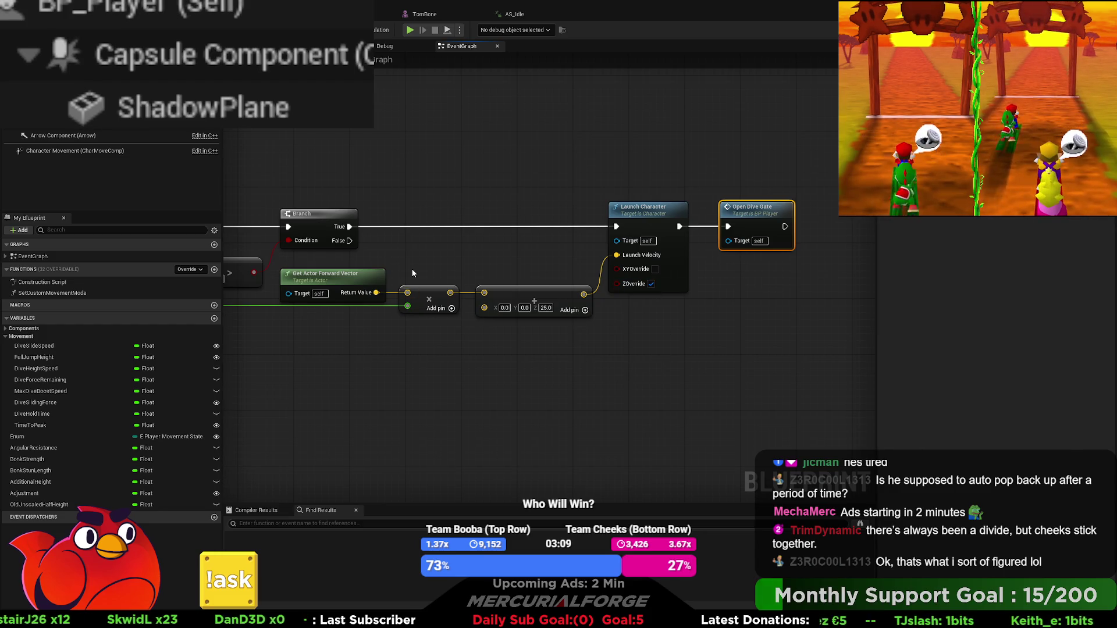
# Play-test from the level viewport, diving repeatedly with E to about 1200 horizontal speed, then stop
pyautogui.hotkey('alt', 'Tab')
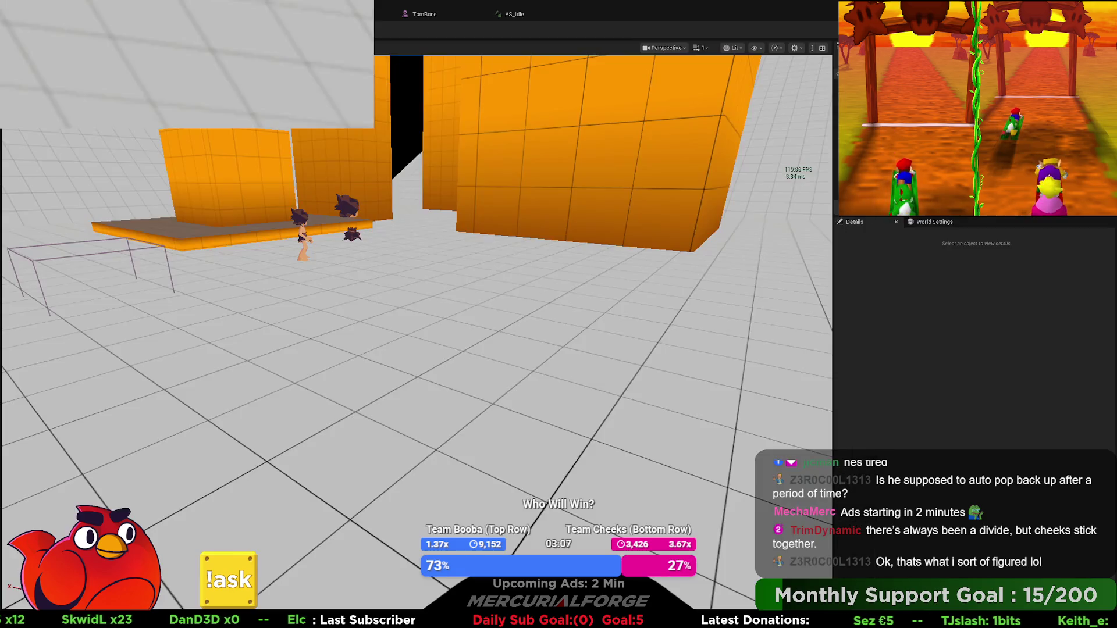
pyautogui.hotkey('alt', 'p')
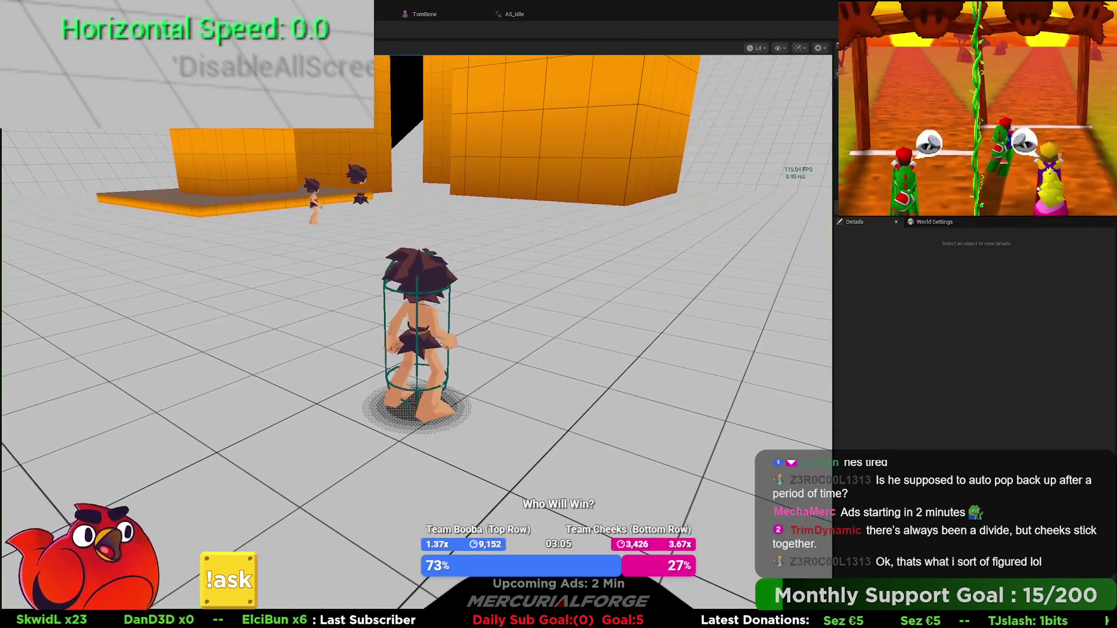
pyautogui.press('w')
pyautogui.press('e')
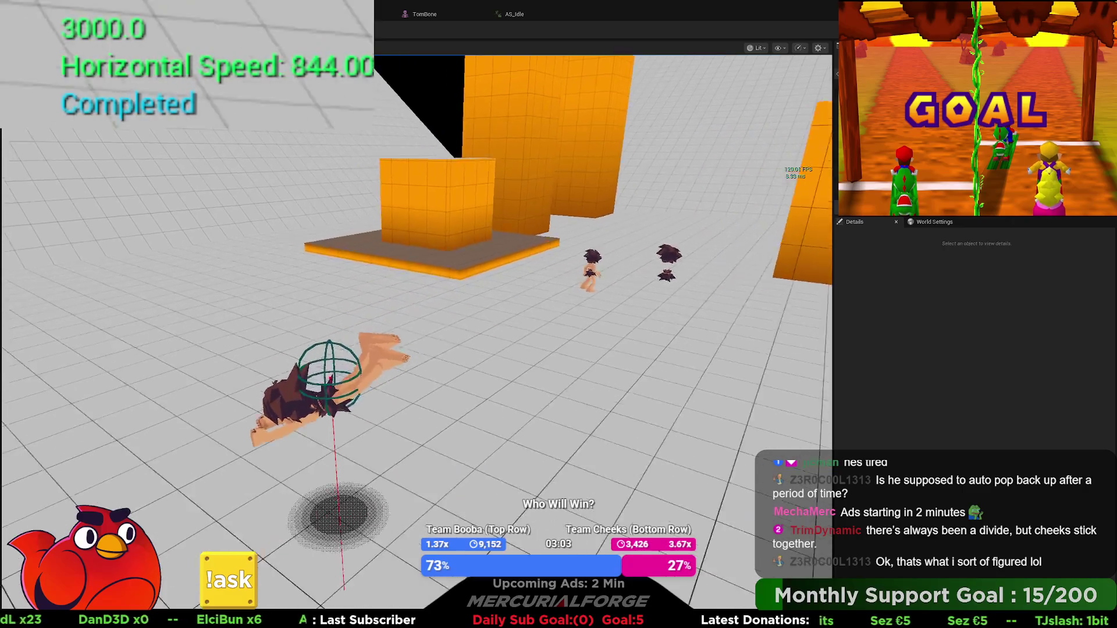
pyautogui.press('e')
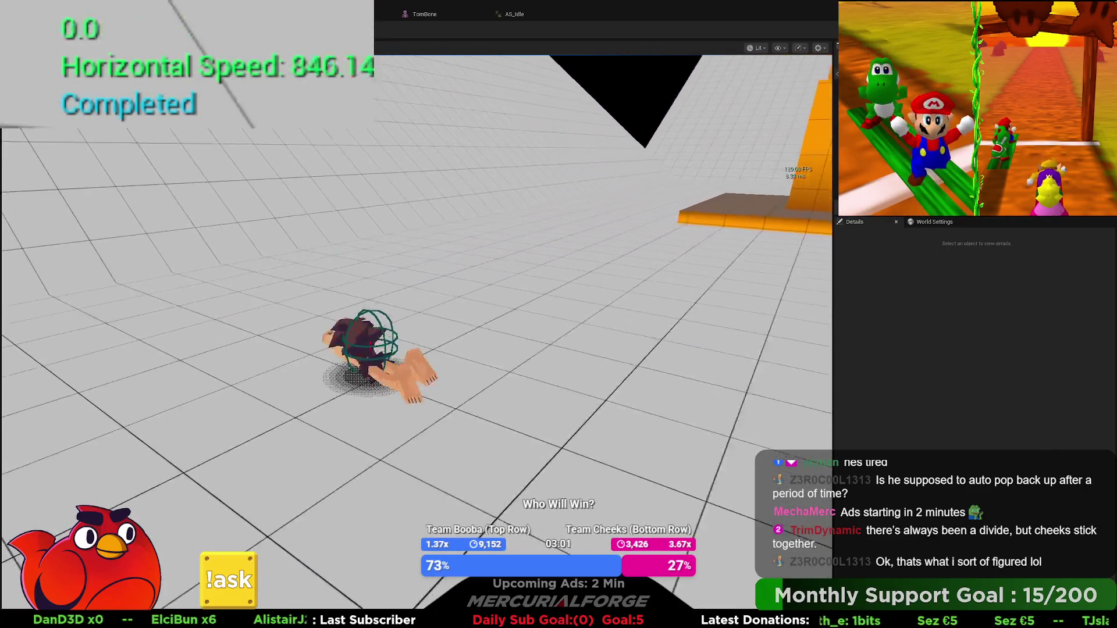
pyautogui.press('e')
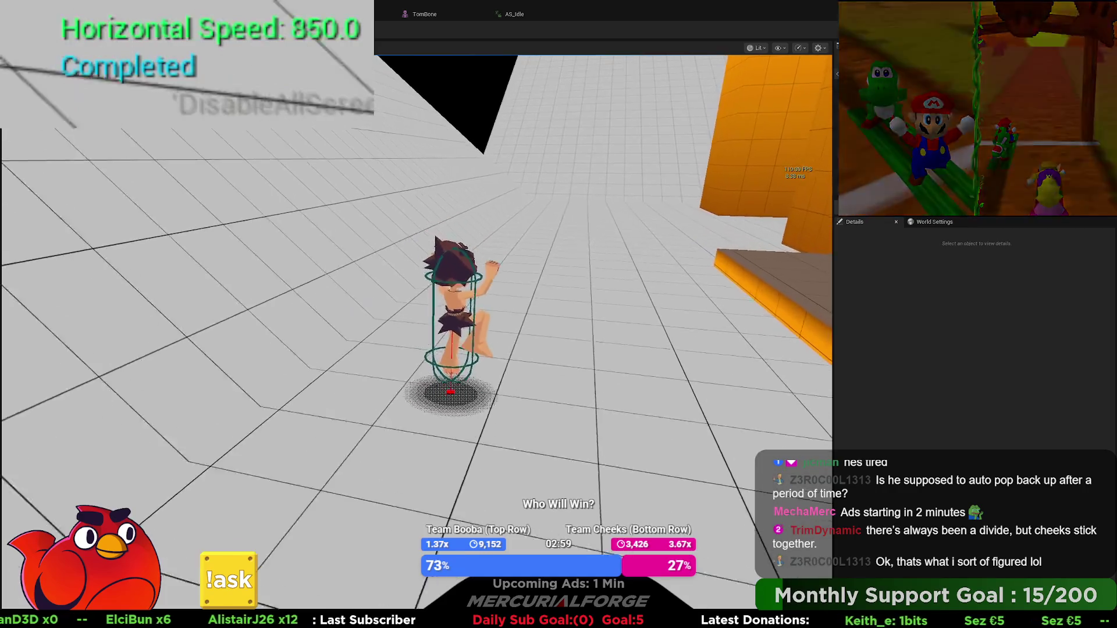
pyautogui.press('e')
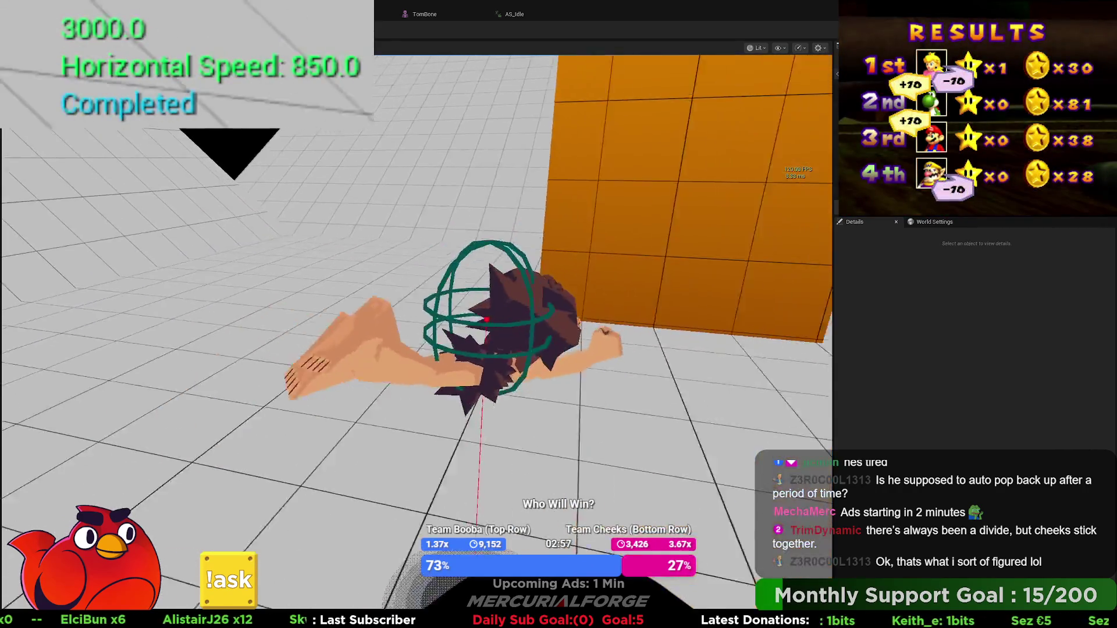
pyautogui.press('e')
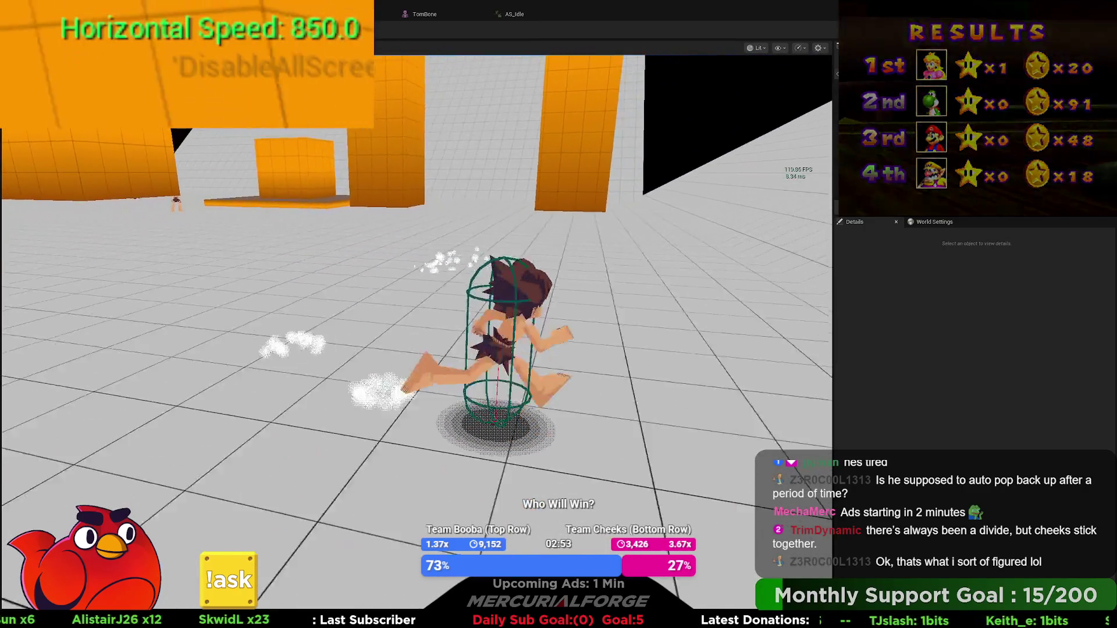
pyautogui.press('e')
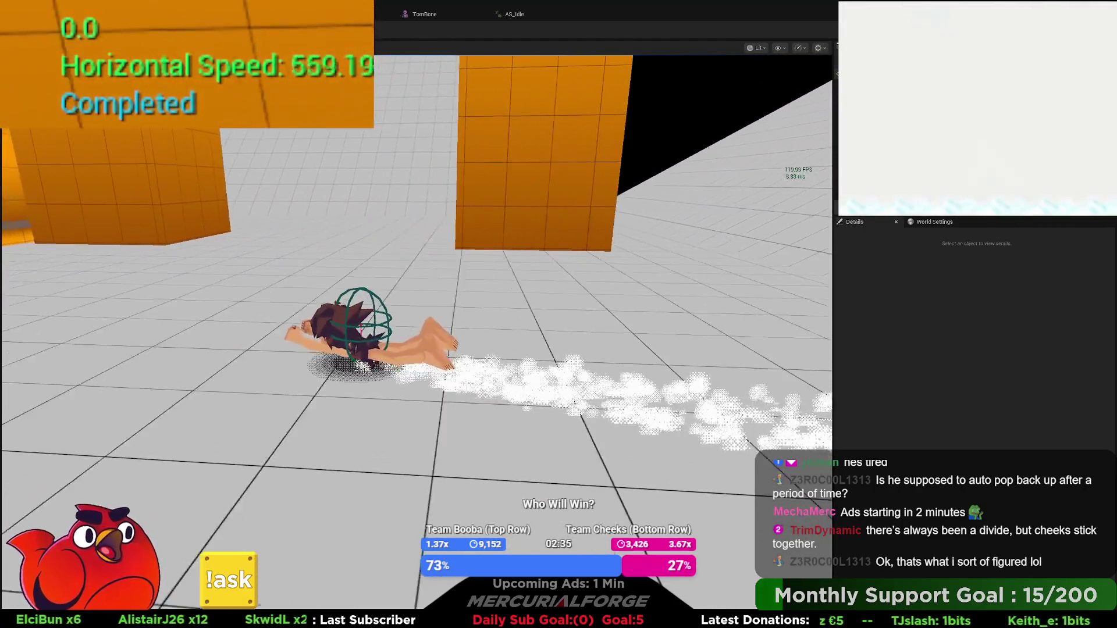
pyautogui.press('Escape')
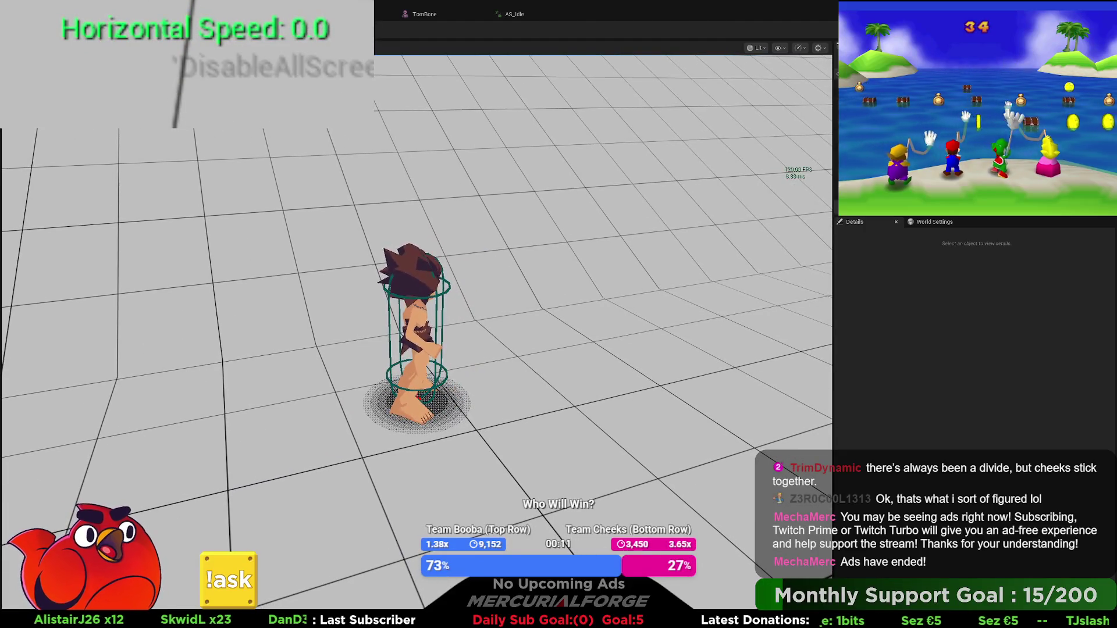
# End the repeat dive test with Esc and return to BP_Player's EventGraph
pyautogui.press('Escape')
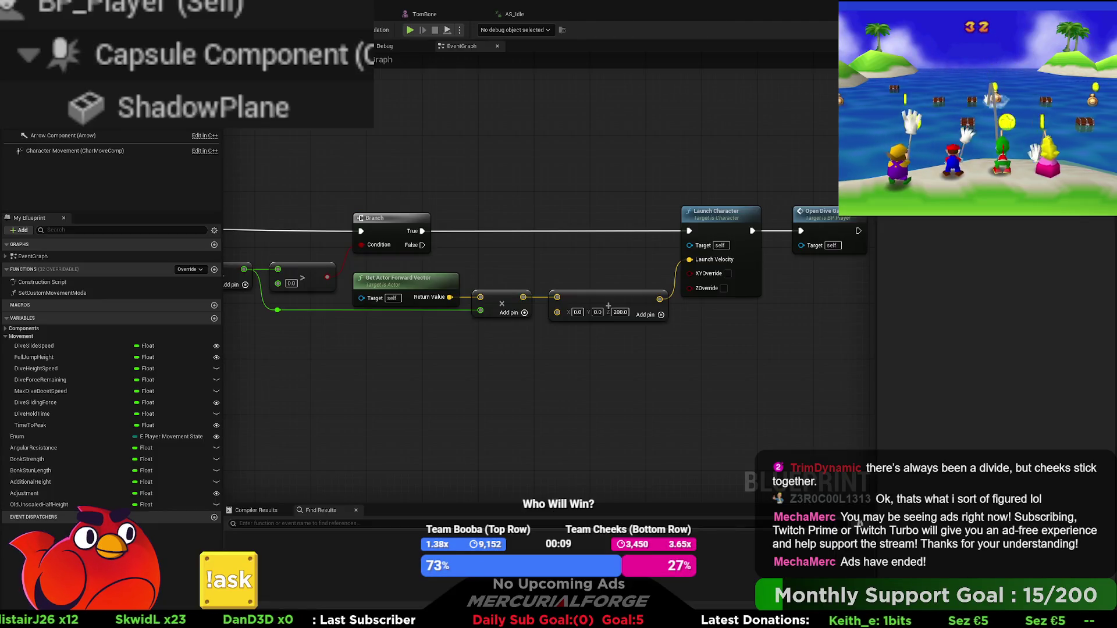
# Review the Launch Character chain with its Z boost of 200, then open the Debug graph
pyautogui.scroll(-1, 448, 367)
pyautogui.moveTo(428, 363)
pyautogui.mouseDown()
pyautogui.moveTo(541, 337)
pyautogui.moveTo(382, 333)
pyautogui.mouseUp()
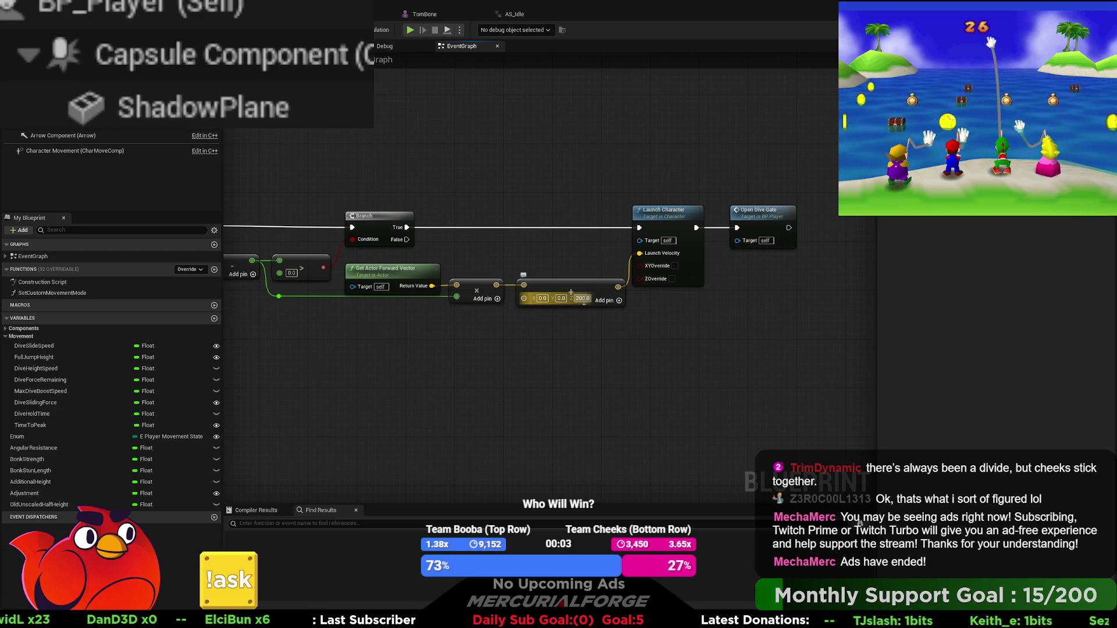
pyautogui.moveTo(424, 312); pyautogui.dragTo(674, 326)
pyautogui.scroll(-3, 564, 330)
pyautogui.moveTo(596, 329)
pyautogui.mouseDown()
pyautogui.moveTo(319, 317)
pyautogui.moveTo(458, 317)
pyautogui.mouseUp()
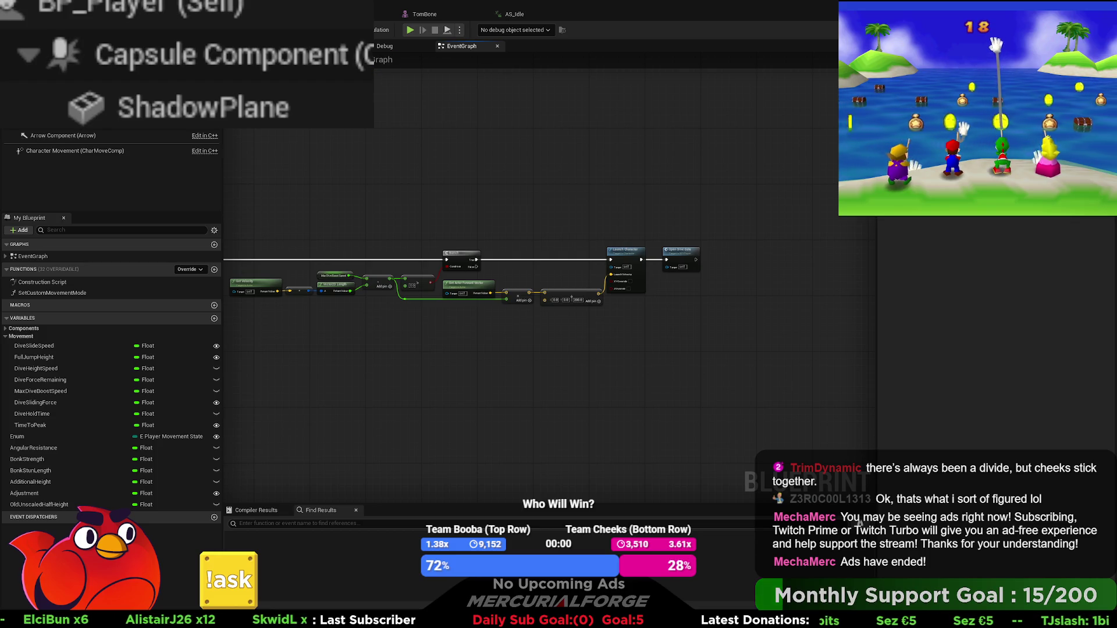
pyautogui.moveTo(330, 148); pyautogui.dragTo(431, 131)
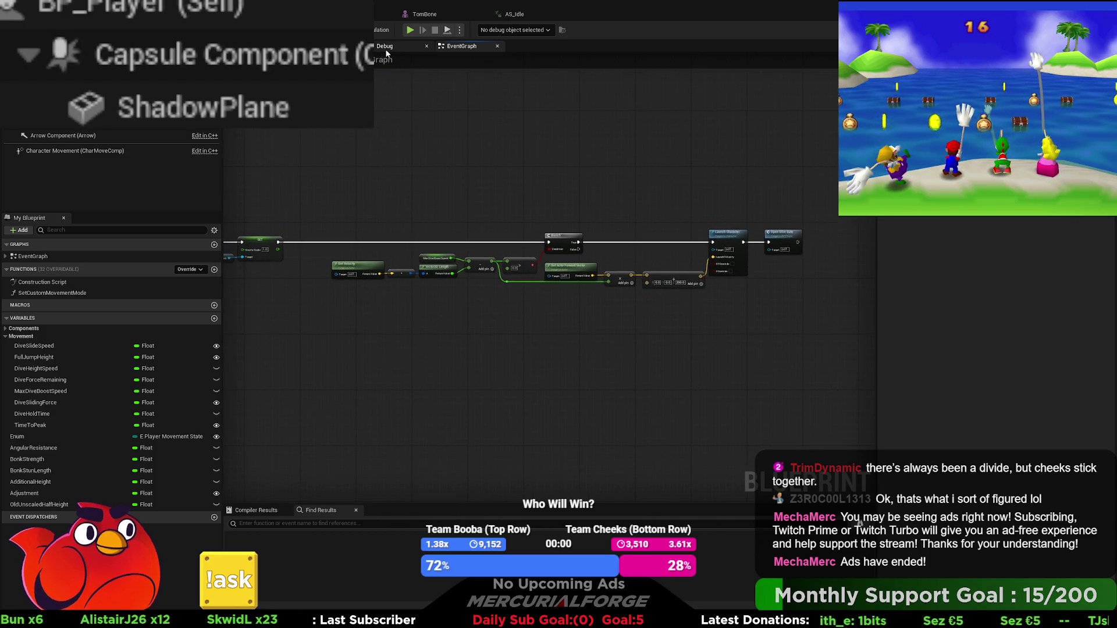
pyautogui.click(386, 51)
# Add a Draw Debug Arrow after the Inputs flow and route velocity to the reroute node
pyautogui.moveTo(692, 262); pyautogui.dragTo(485, 260)
pyautogui.scroll(3, 491, 263)
pyautogui.moveTo(449, 227); pyautogui.dragTo(664, 242)
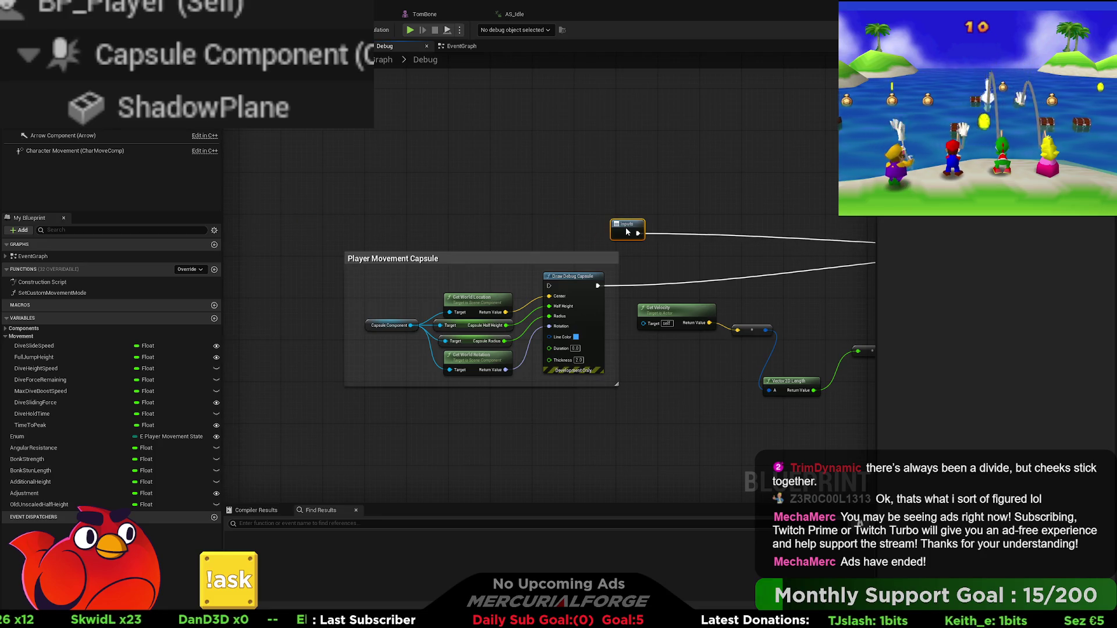
pyautogui.moveTo(589, 232)
pyautogui.mouseDown()
pyautogui.moveTo(370, 226)
pyautogui.moveTo(424, 202)
pyautogui.moveTo(346, 223)
pyautogui.moveTo(370, 227)
pyautogui.mouseUp()
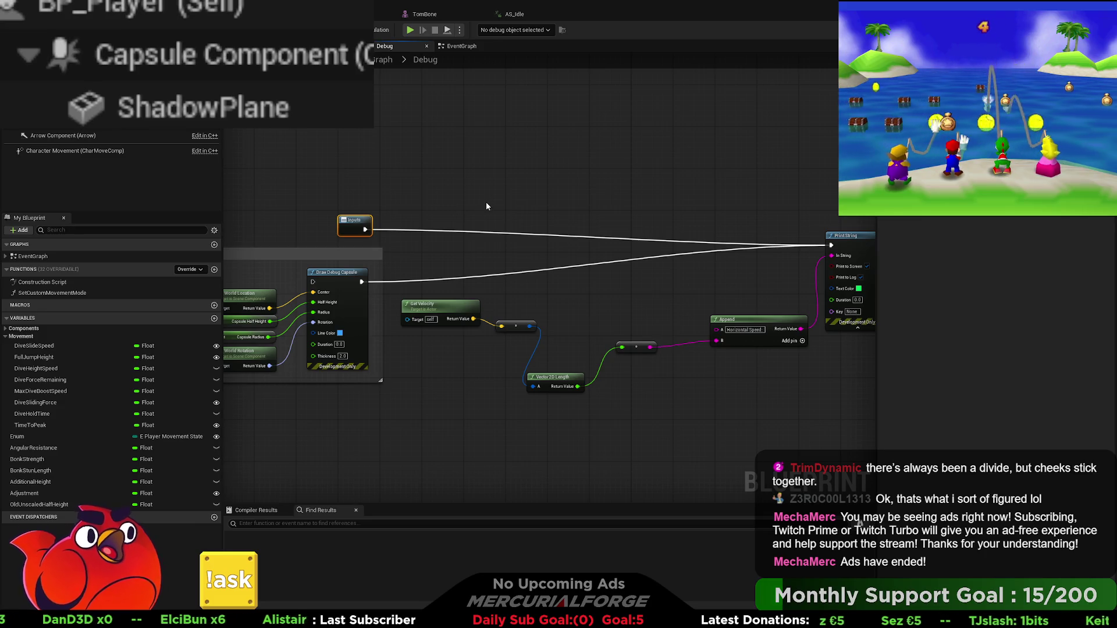
pyautogui.hotkey('ctrl', 'v')
pyautogui.moveTo(506, 203); pyautogui.dragTo(563, 172)
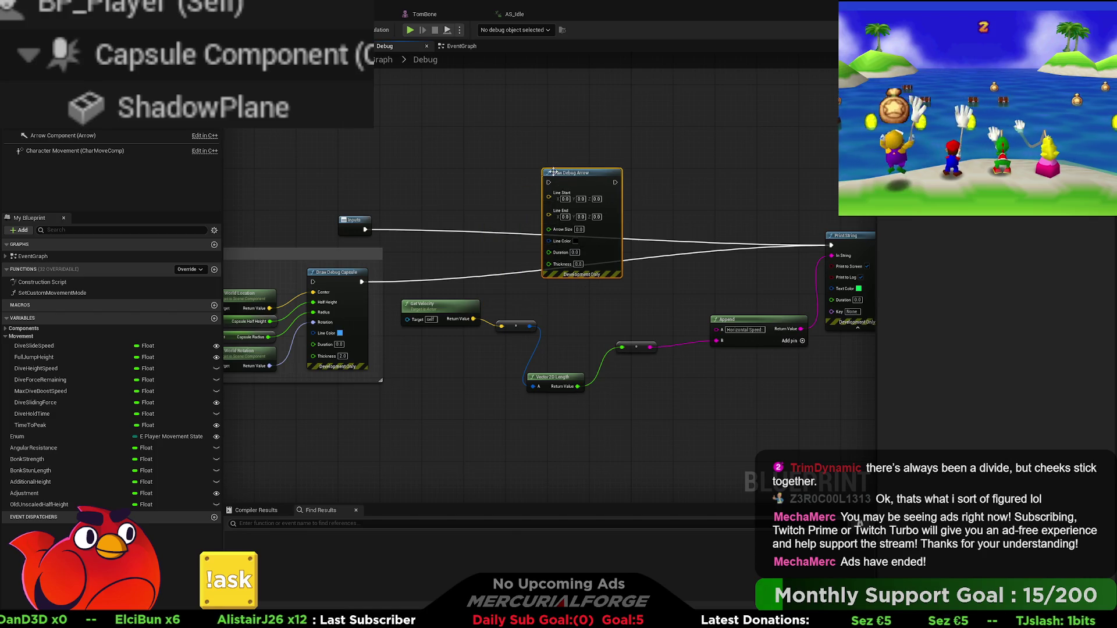
pyautogui.moveTo(366, 230)
pyautogui.mouseDown()
pyautogui.moveTo(607, 198)
pyautogui.moveTo(548, 182)
pyautogui.mouseUp()
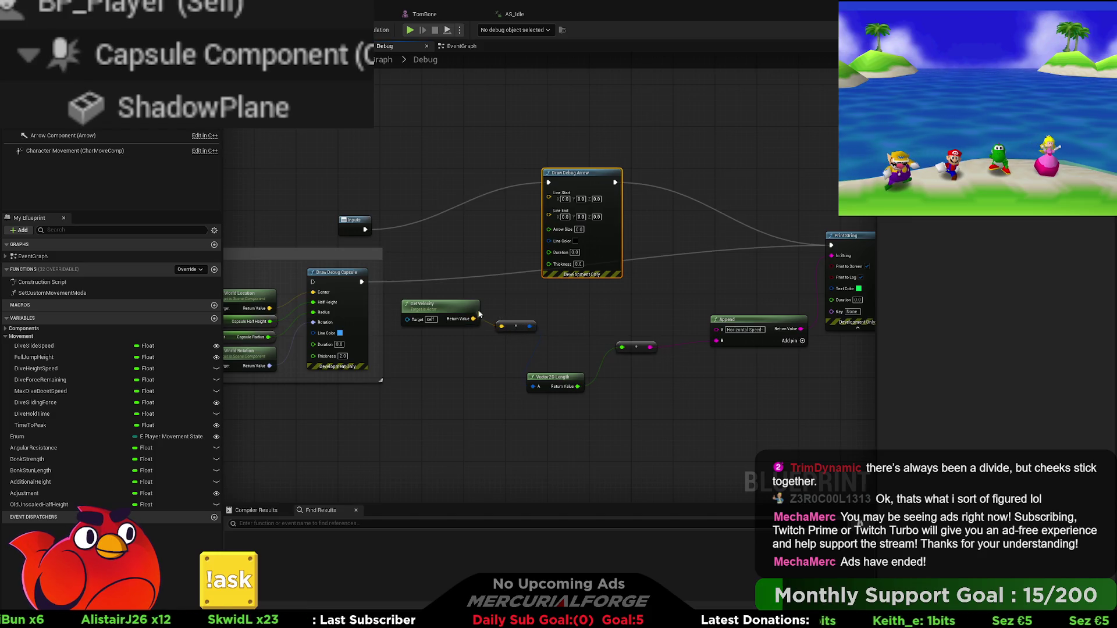
pyautogui.moveTo(494, 277); pyautogui.dragTo(500, 326)
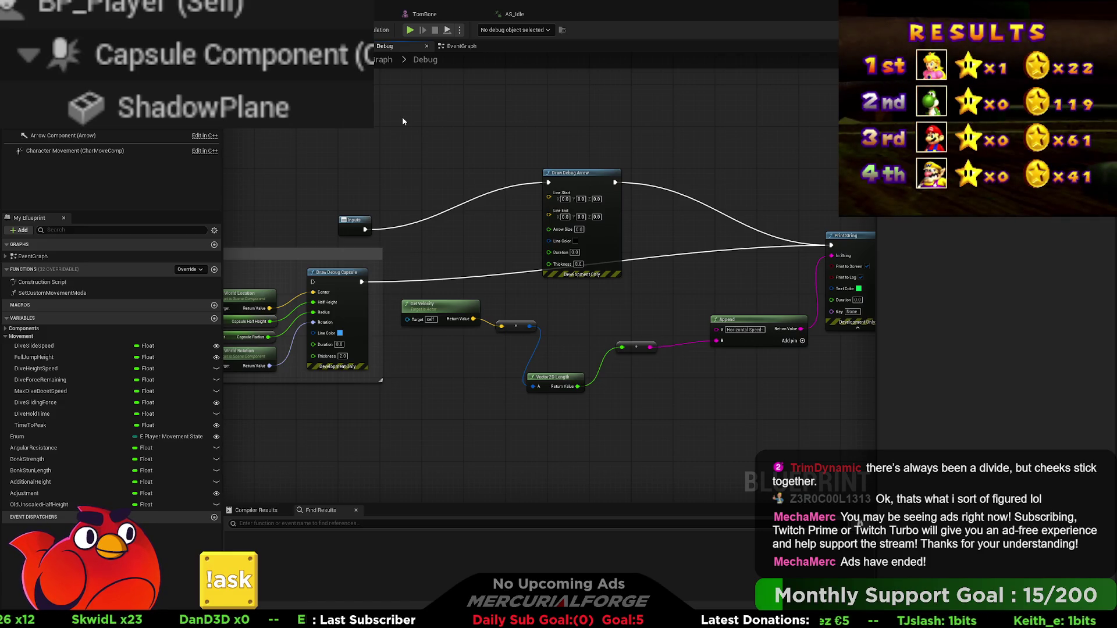
# Use Get Actor Location as Line Start and an Add node from it as Line End
pyautogui.hotkey('ctrl', 'v')
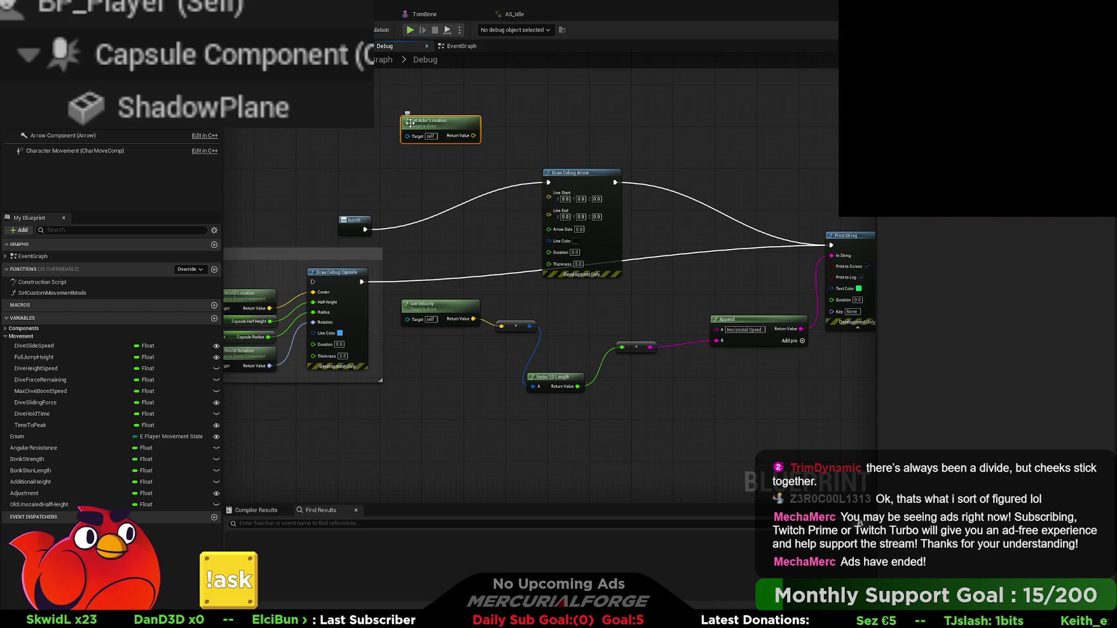
pyautogui.moveTo(474, 135)
pyautogui.mouseDown()
pyautogui.moveTo(549, 196)
pyautogui.moveTo(728, 147)
pyautogui.mouseUp()
pyautogui.moveTo(474, 136); pyautogui.dragTo(534, 184)
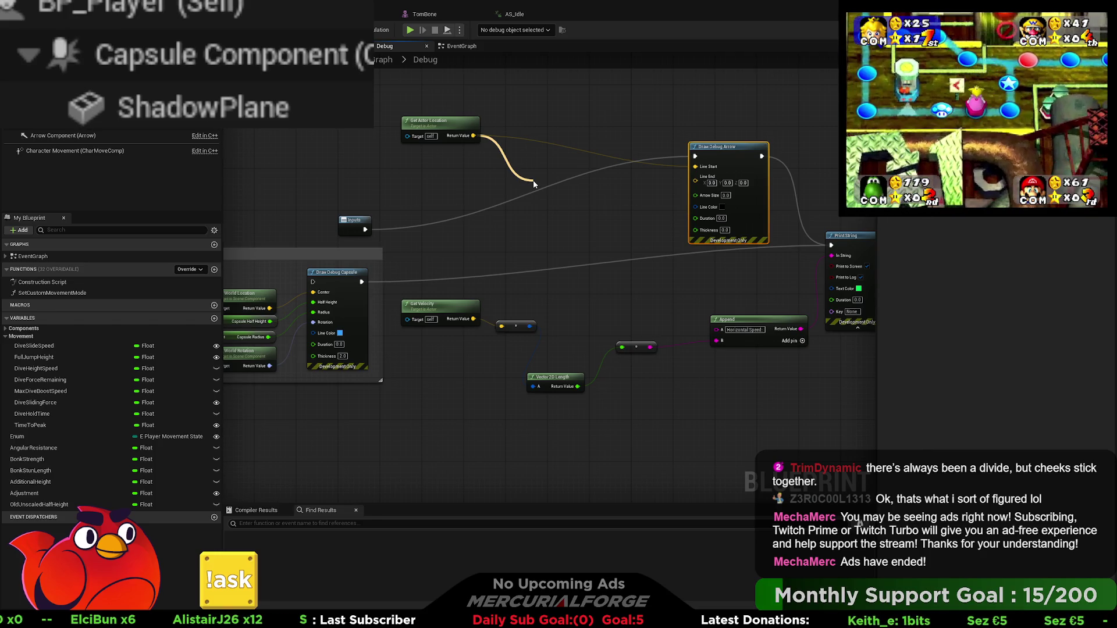
pyautogui.moveTo(534, 184); pyautogui.dragTo(534, 183)
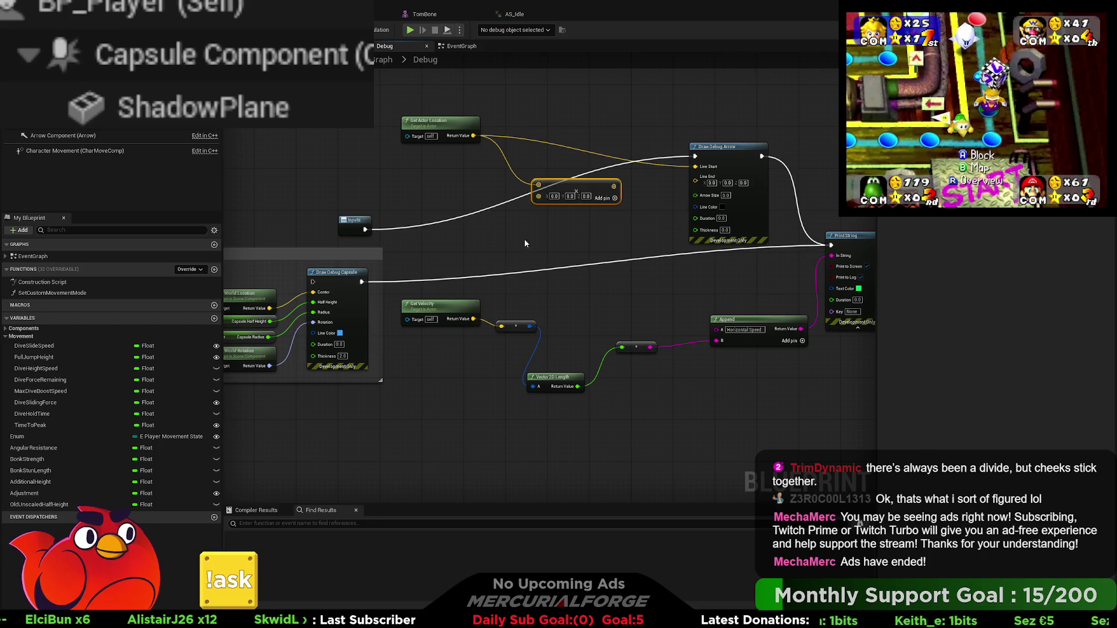
pyautogui.press('Delete')
pyautogui.moveTo(473, 136); pyautogui.dragTo(555, 180)
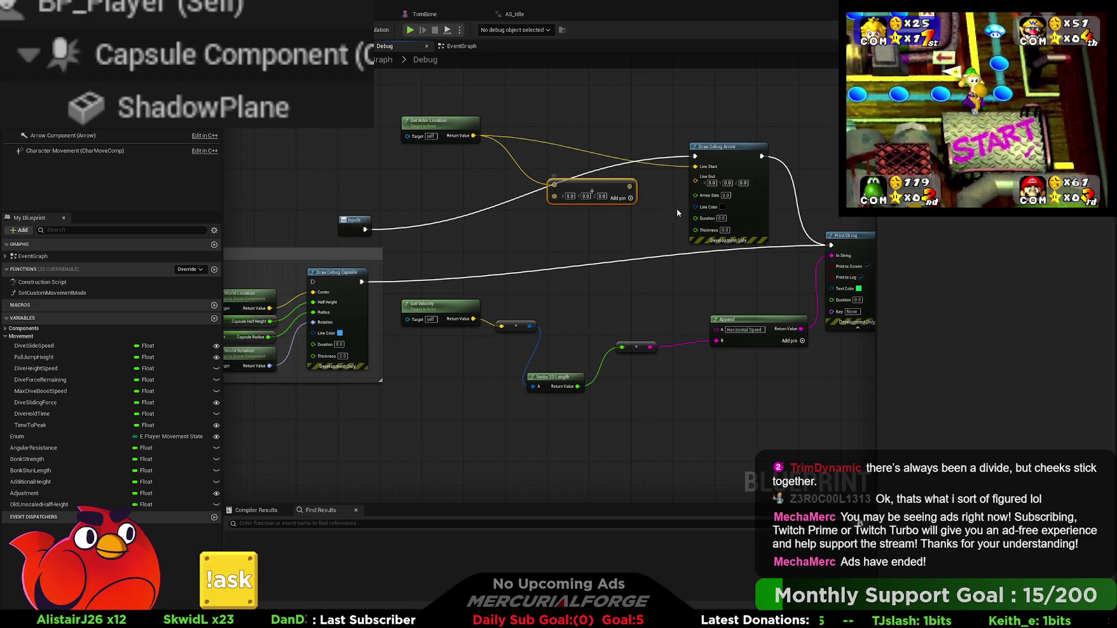
pyautogui.moveTo(630, 186); pyautogui.dragTo(695, 178)
# Feed Normalize(Velocity) times 75 into the Add node and set arrow thickness to 2.0
pyautogui.moveTo(473, 320); pyautogui.dragTo(505, 248)
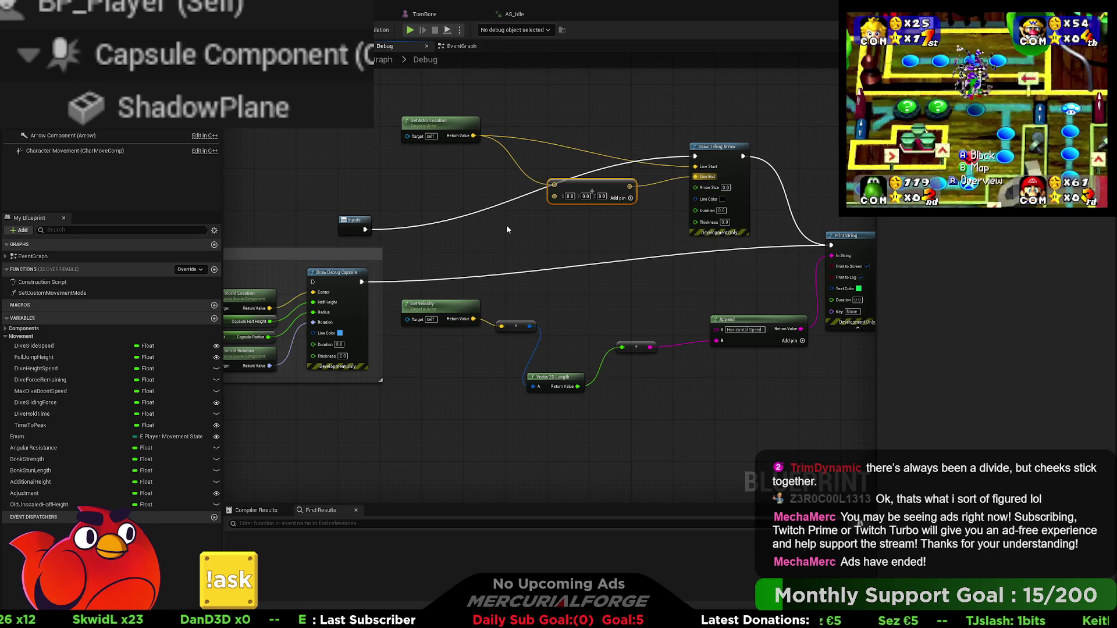
pyautogui.moveTo(473, 319)
pyautogui.mouseDown()
pyautogui.moveTo(494, 294)
pyautogui.moveTo(495, 258)
pyautogui.moveTo(476, 225)
pyautogui.moveTo(554, 242)
pyautogui.mouseUp()
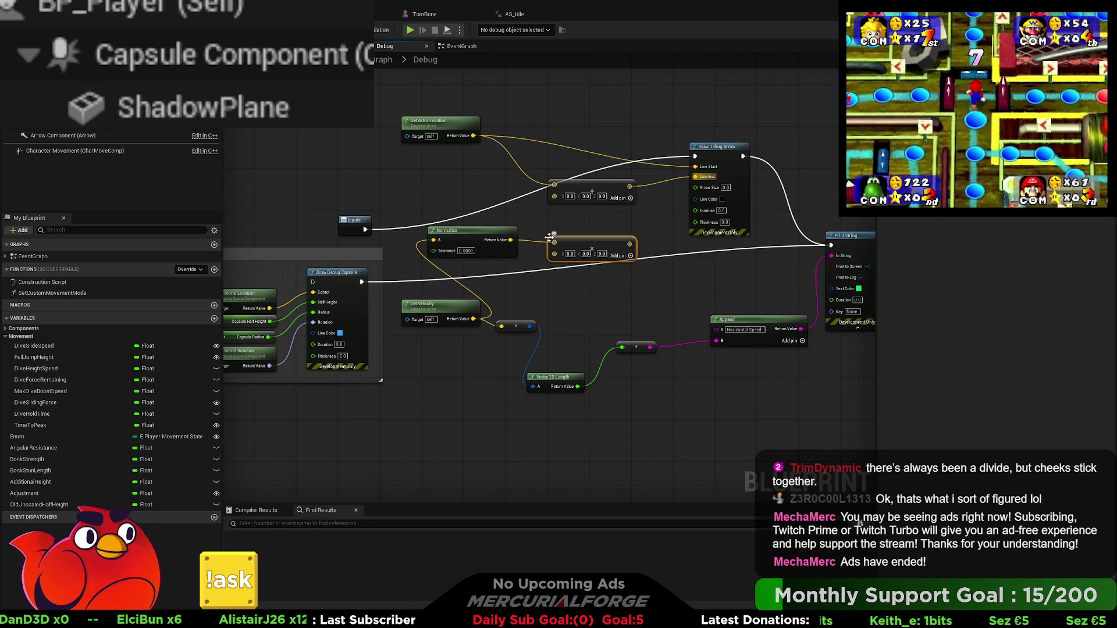
pyautogui.hotkey('ctrl', 'v')
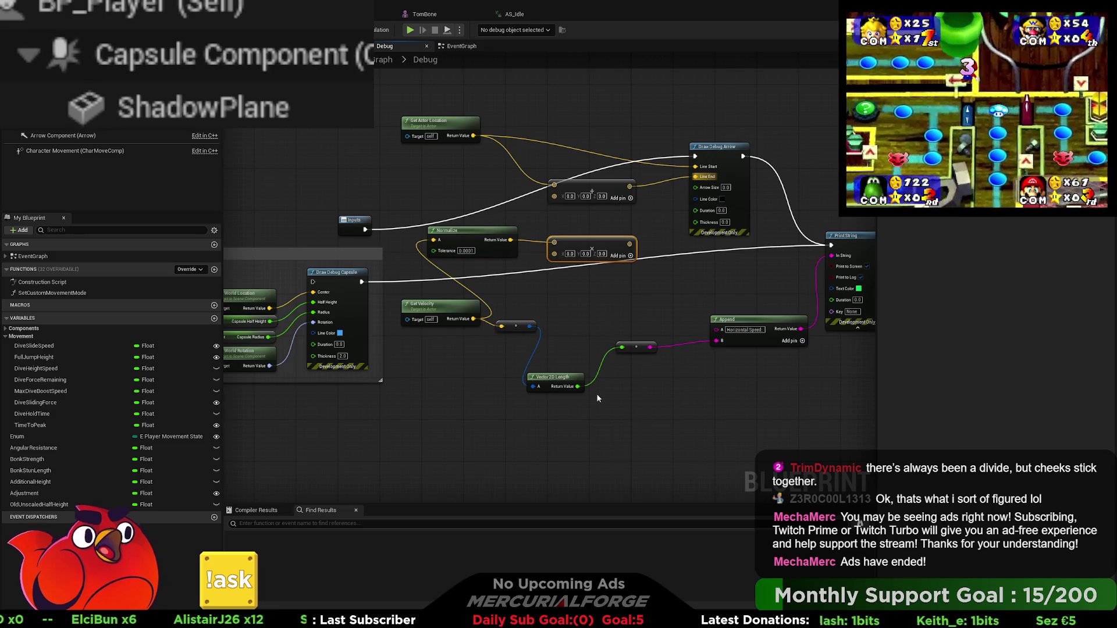
pyautogui.click(567, 256)
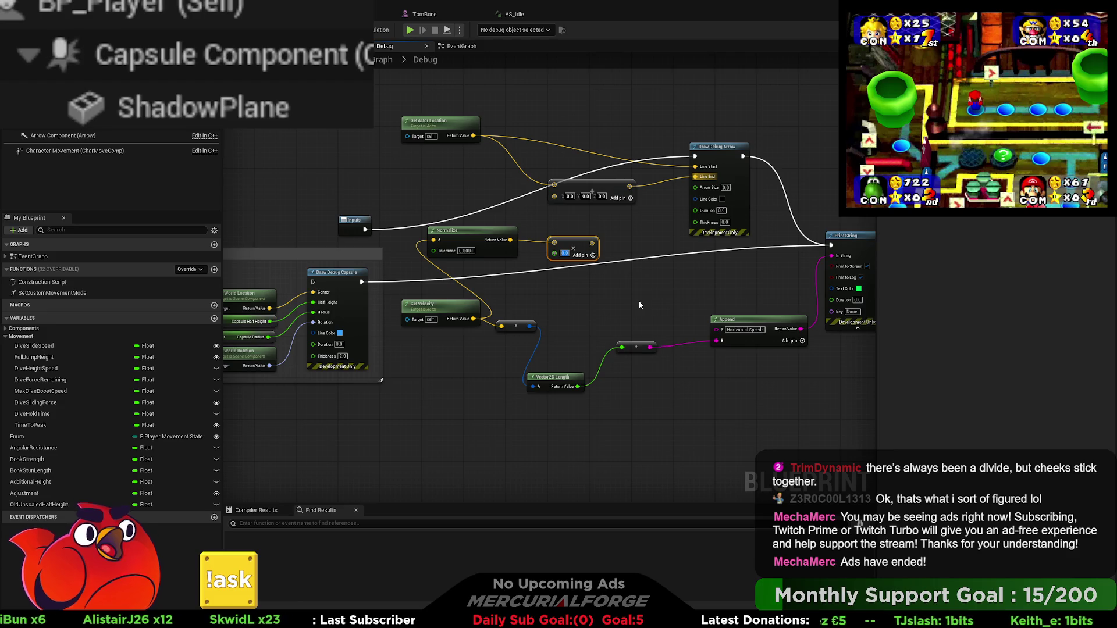
pyautogui.write('75')
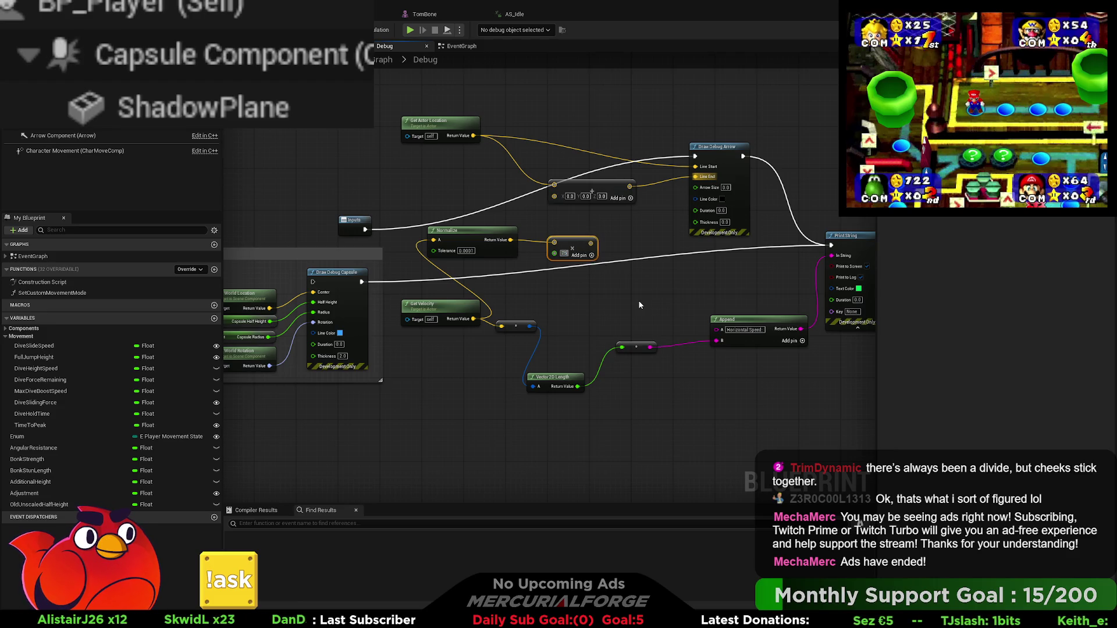
pyautogui.press('Return')
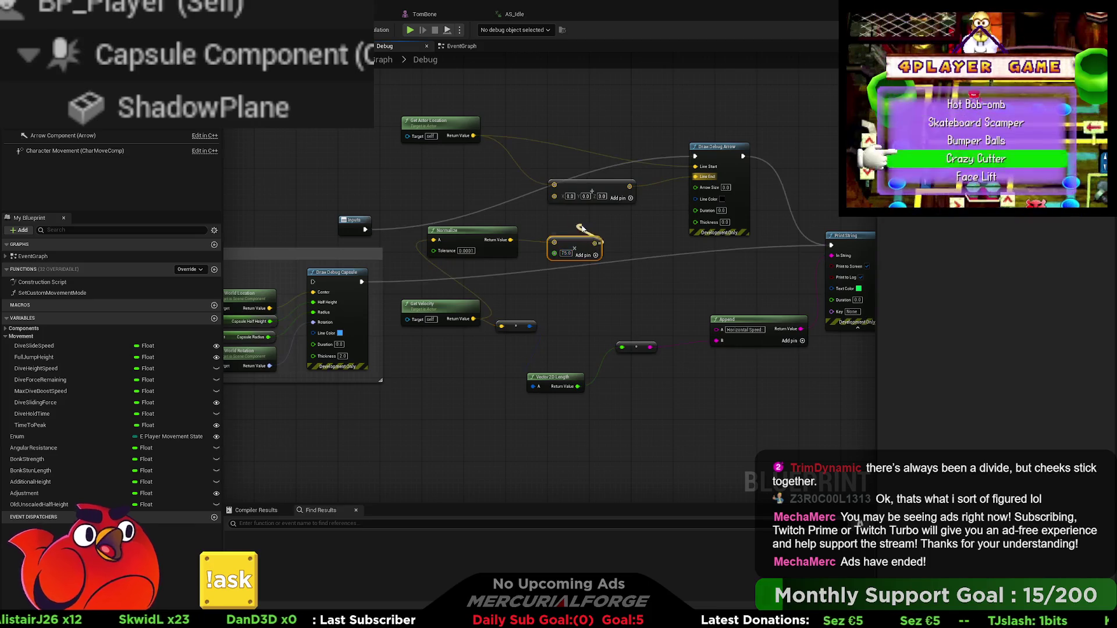
pyautogui.moveTo(557, 201); pyautogui.dragTo(556, 199)
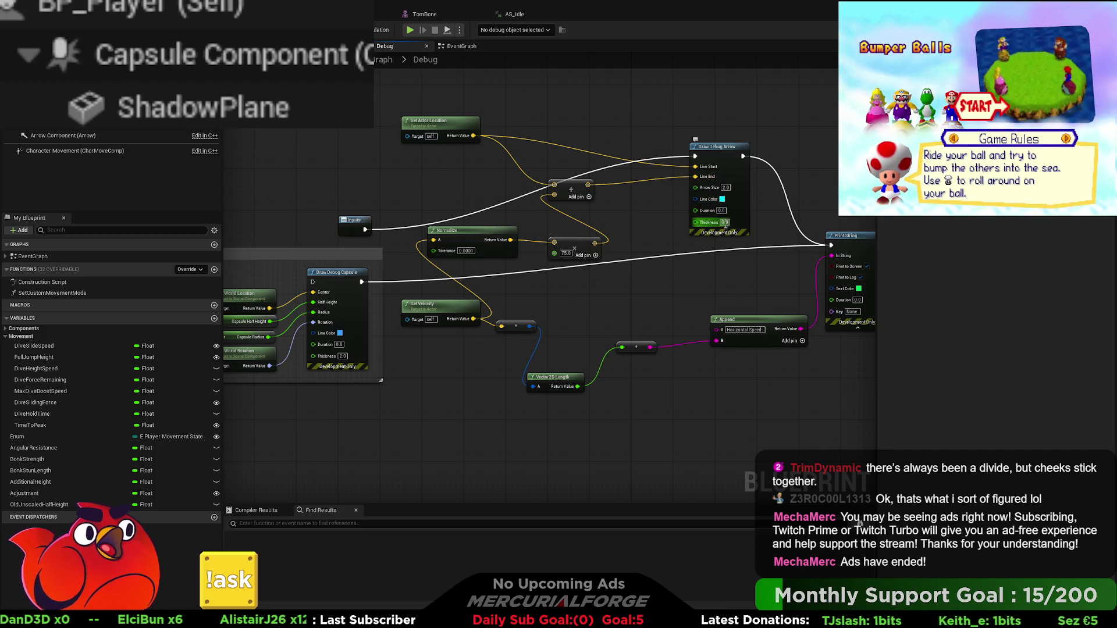
pyautogui.write('2')
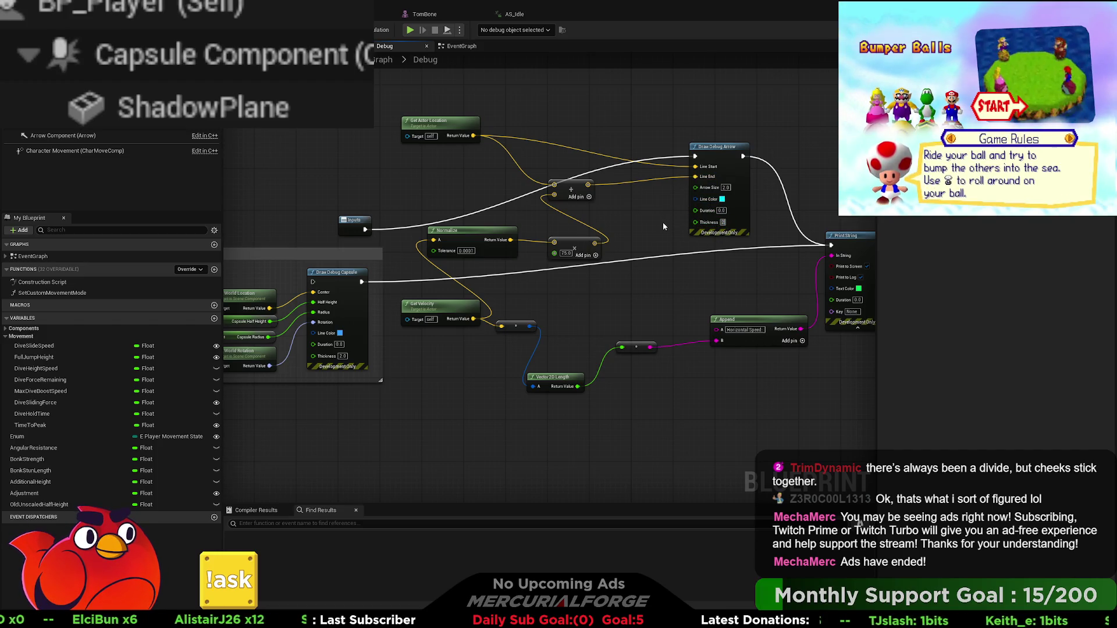
pyautogui.press('Return')
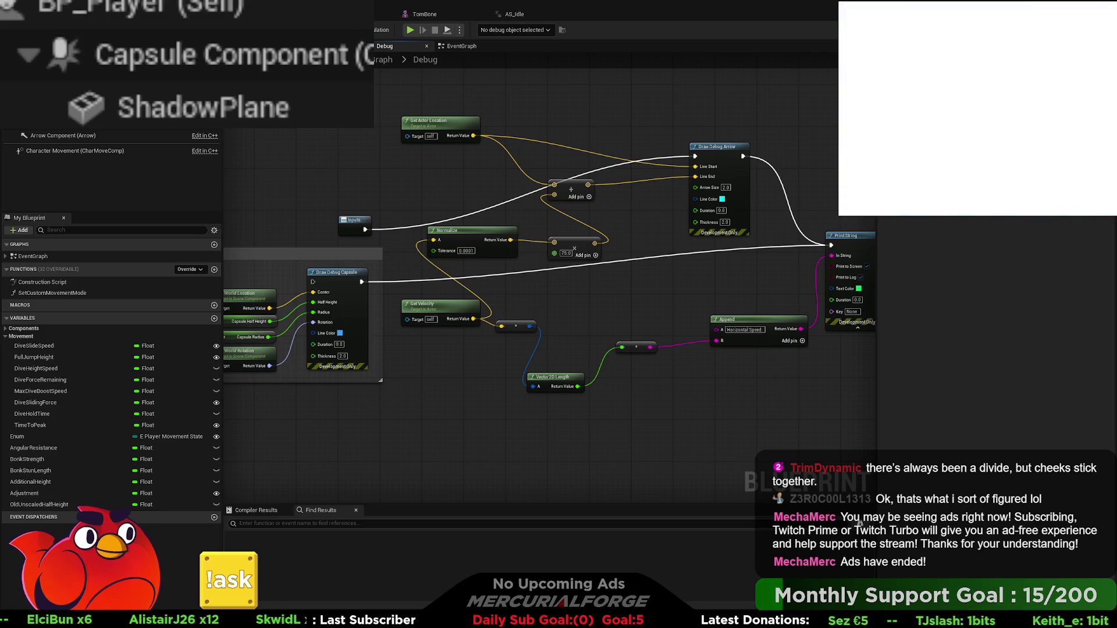
pyautogui.hotkey('alt', 'Tab')
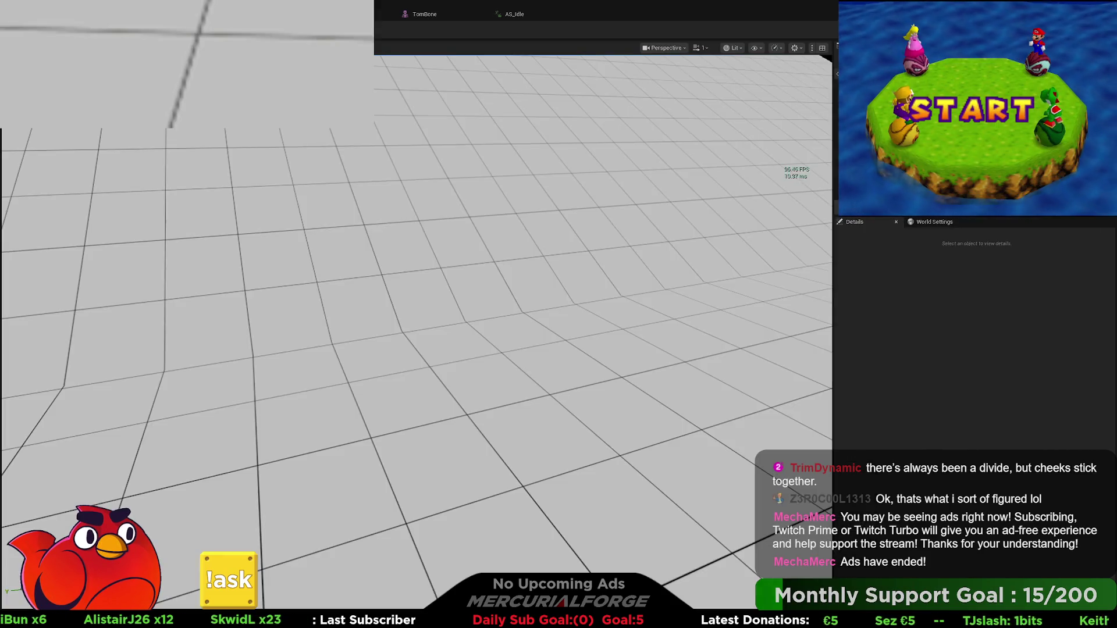
# Start a play-in-editor test and run and dive forward, watching the cyan debug arrow
pyautogui.hotkey('alt', 'p')
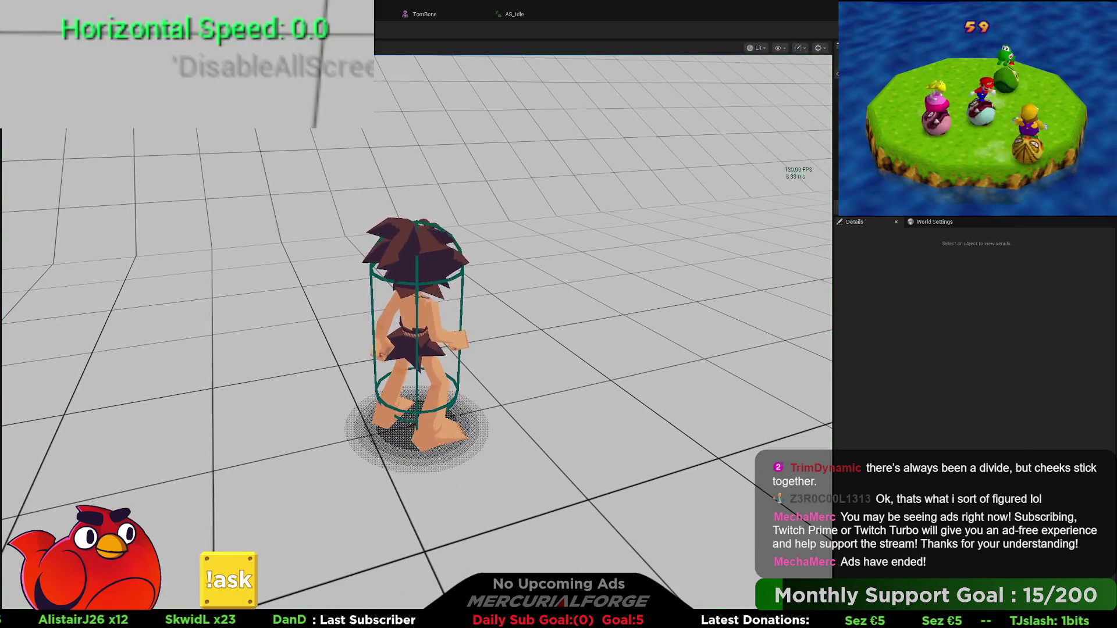
pyautogui.press('w')
pyautogui.press('w')
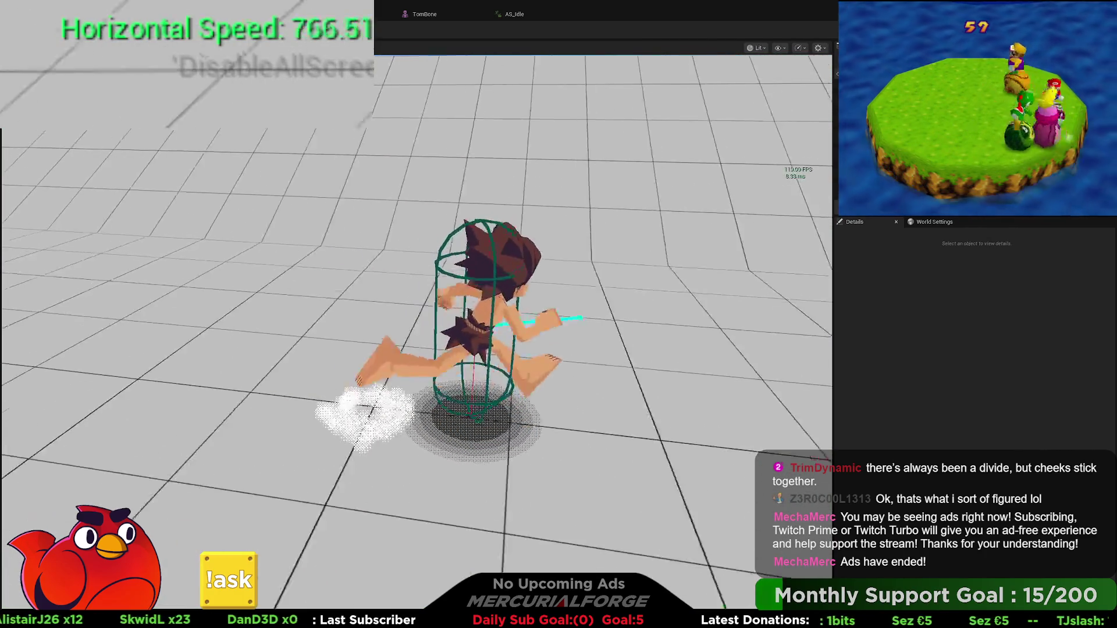
pyautogui.press('w')
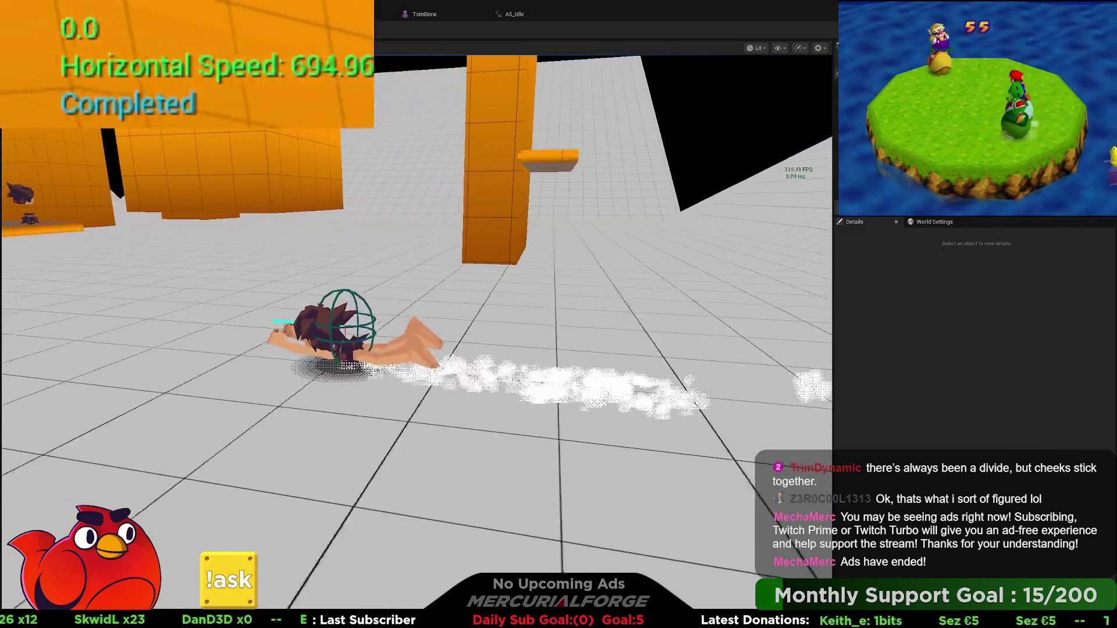
pyautogui.press('w')
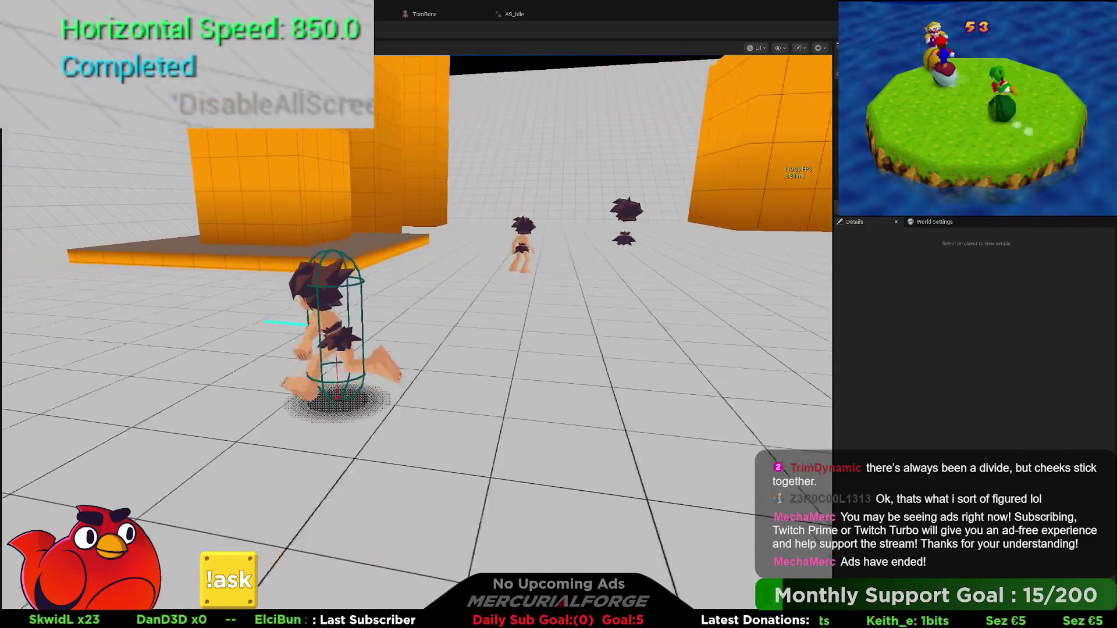
pyautogui.press('w')
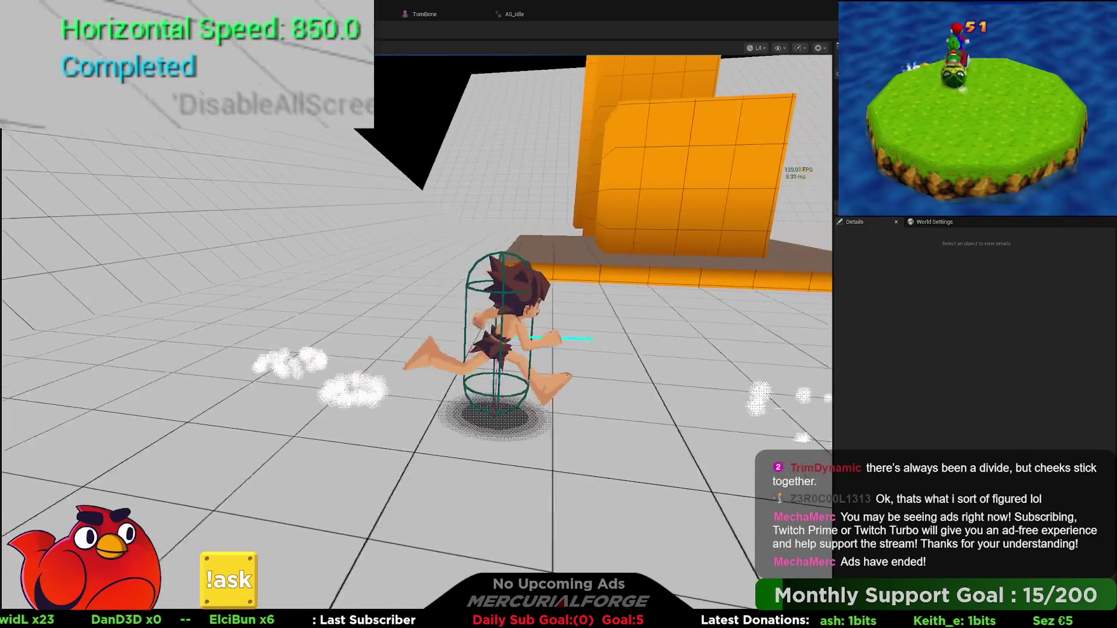
pyautogui.press('w')
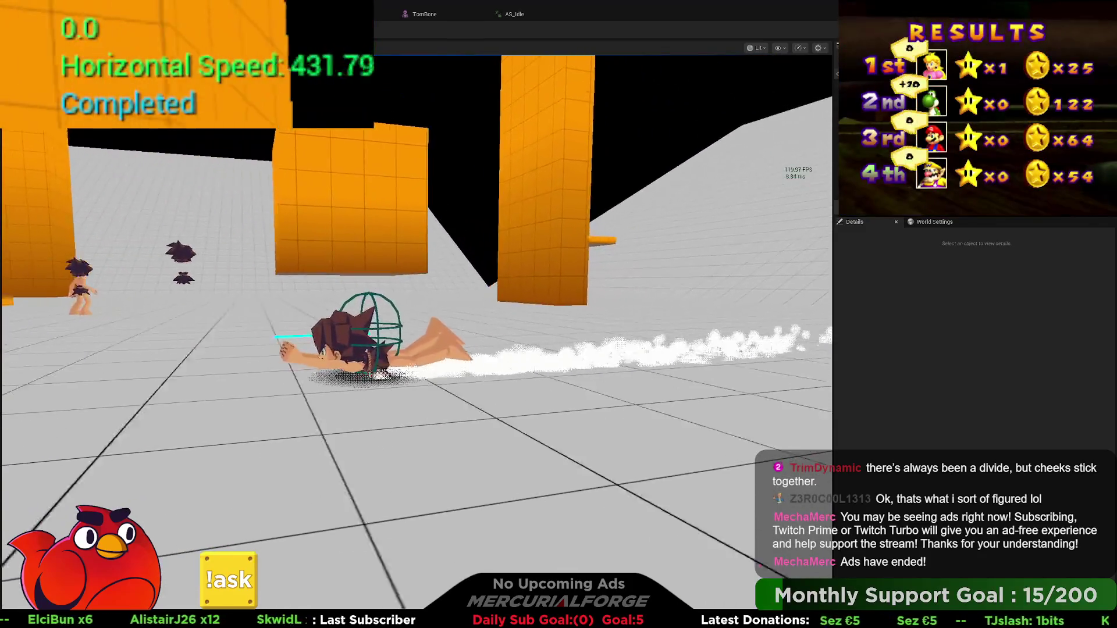
# Trigger six more dives to test the launch gate, then end the session
pyautogui.press('shift')
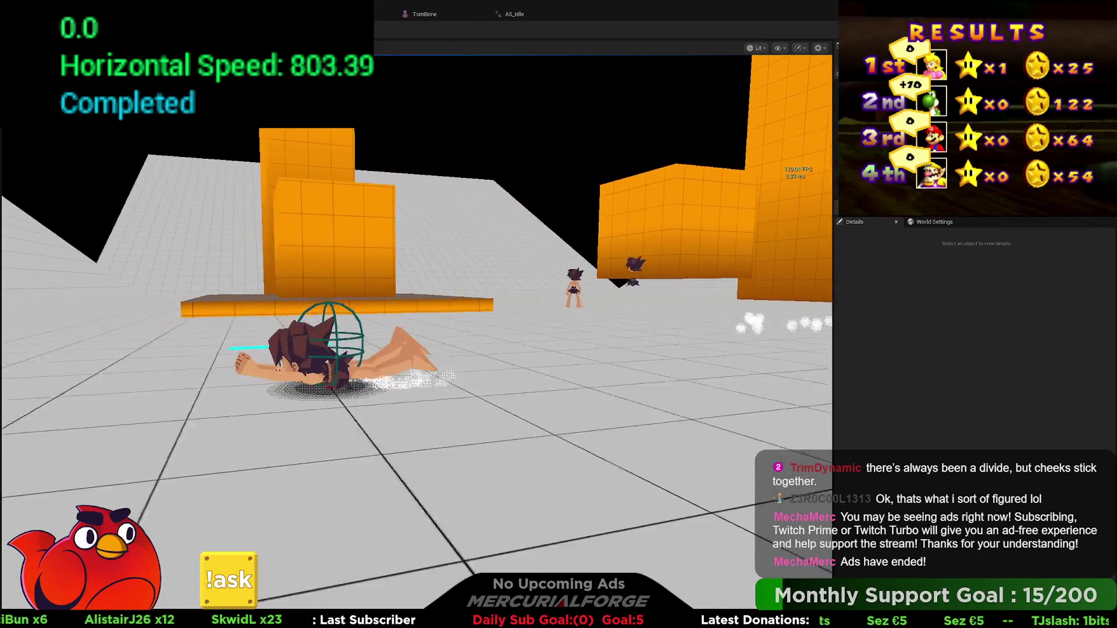
pyautogui.press('shift')
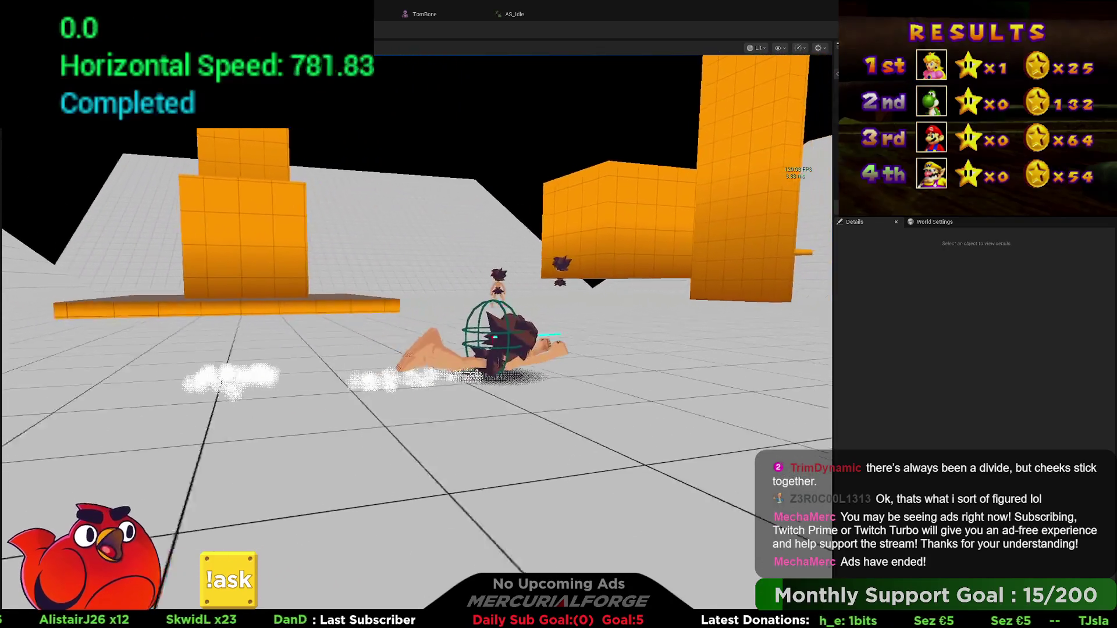
pyautogui.press('shift')
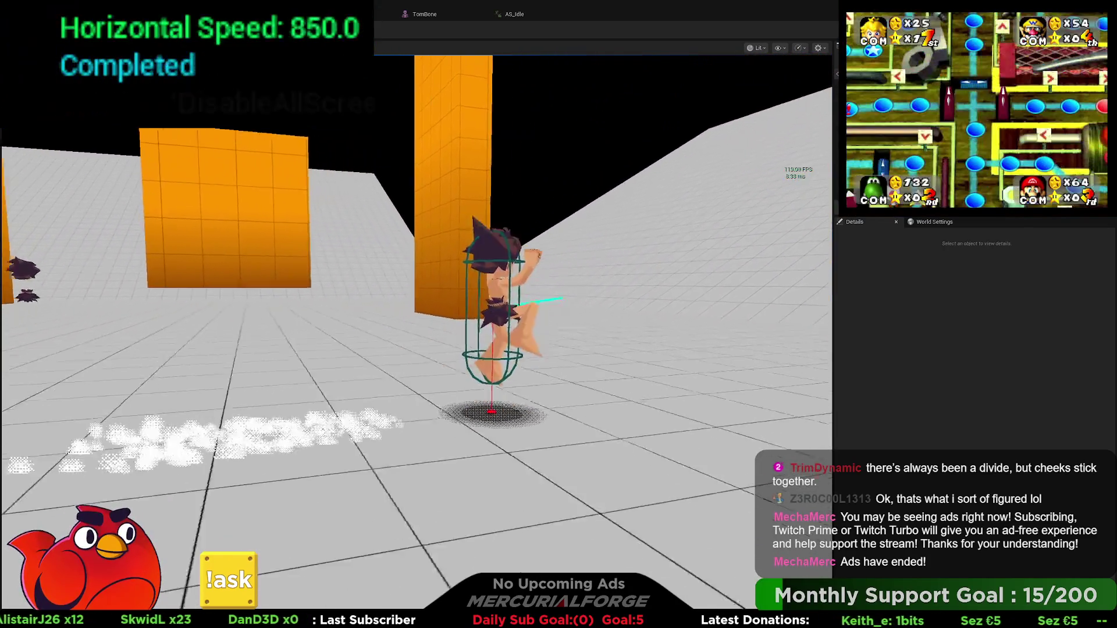
pyautogui.press('shift')
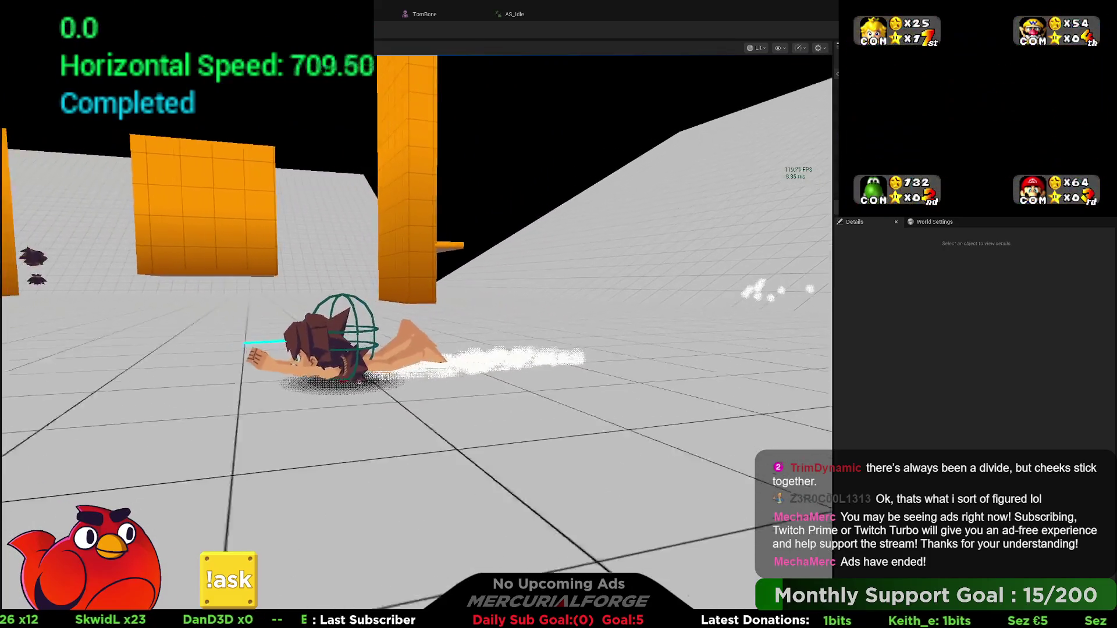
pyautogui.press('shift')
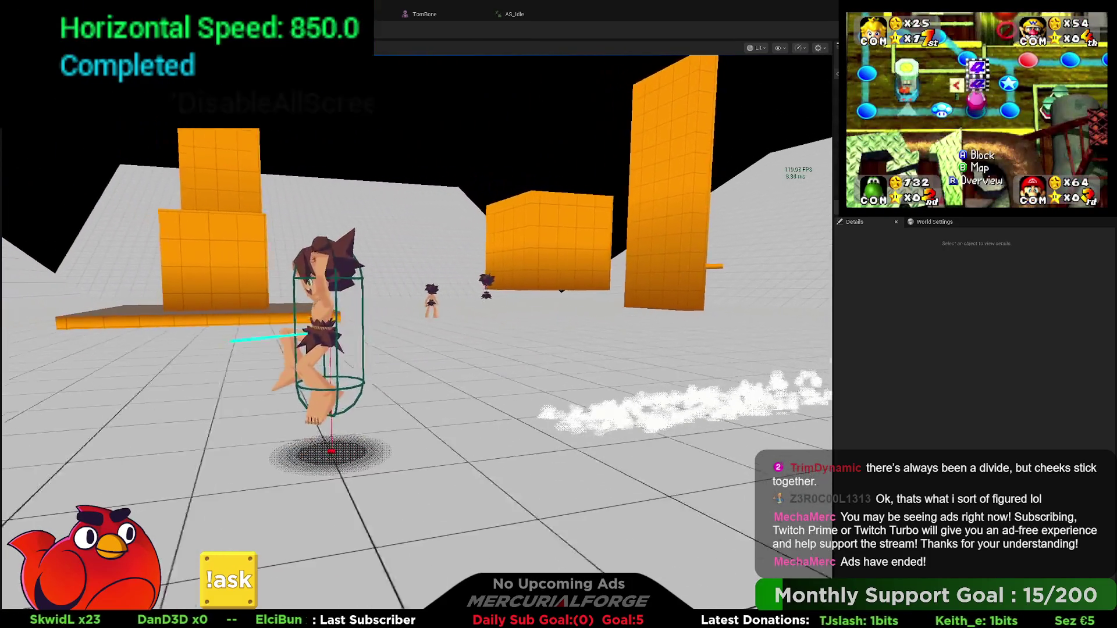
pyautogui.press('shift')
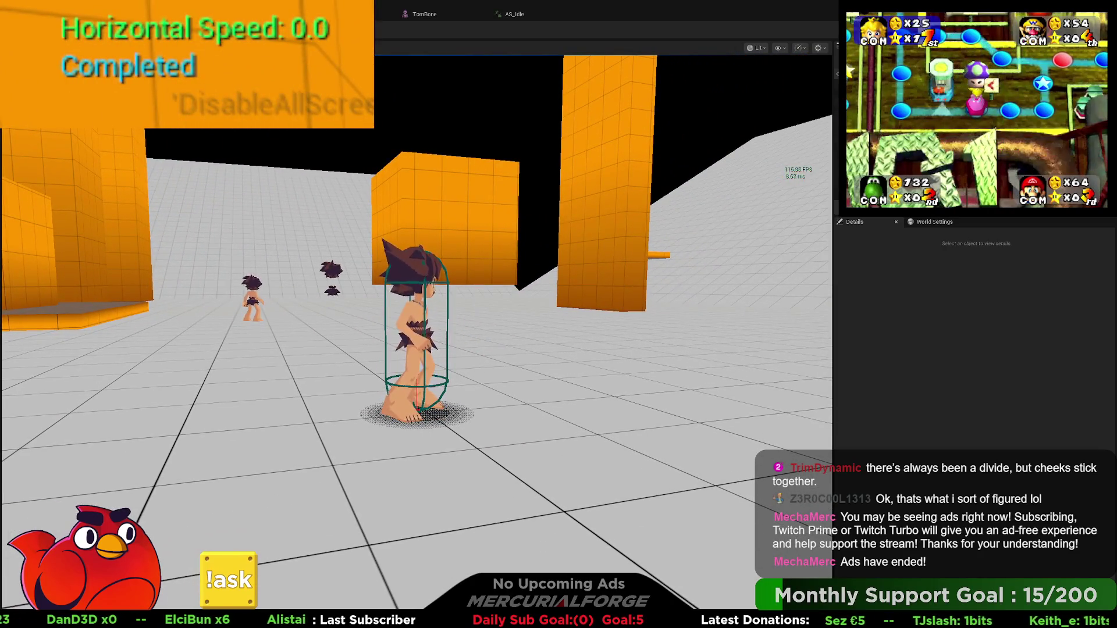
pyautogui.press('Escape')
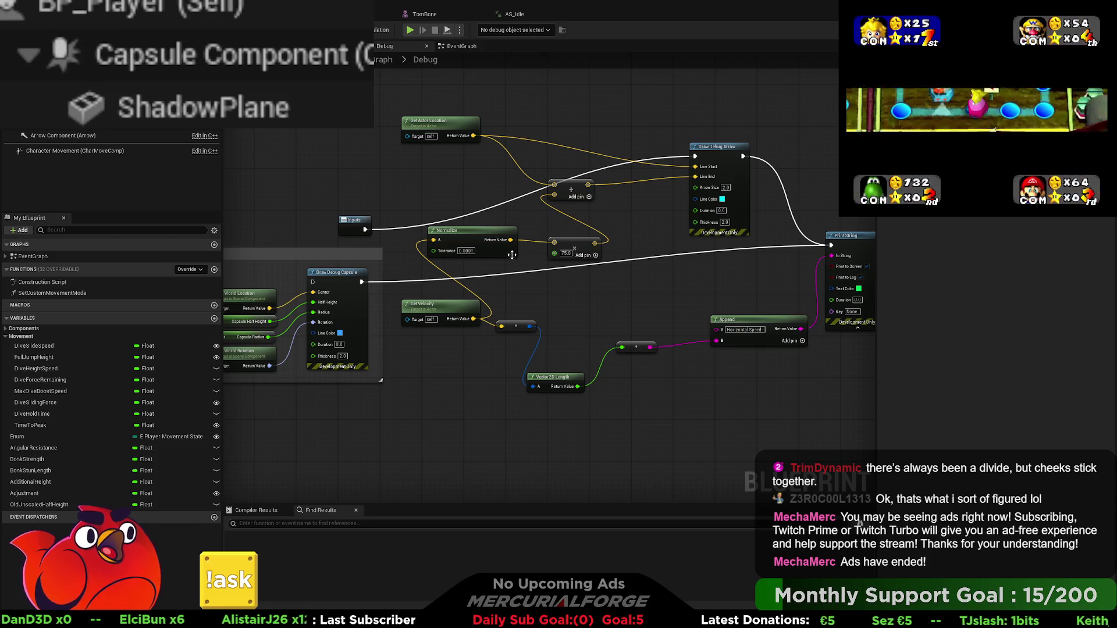
# Raise the Make Vector Z launch boost to 1000.0 in the EventGraph and start a fresh play test
pyautogui.moveTo(572, 299); pyautogui.dragTo(618, 281)
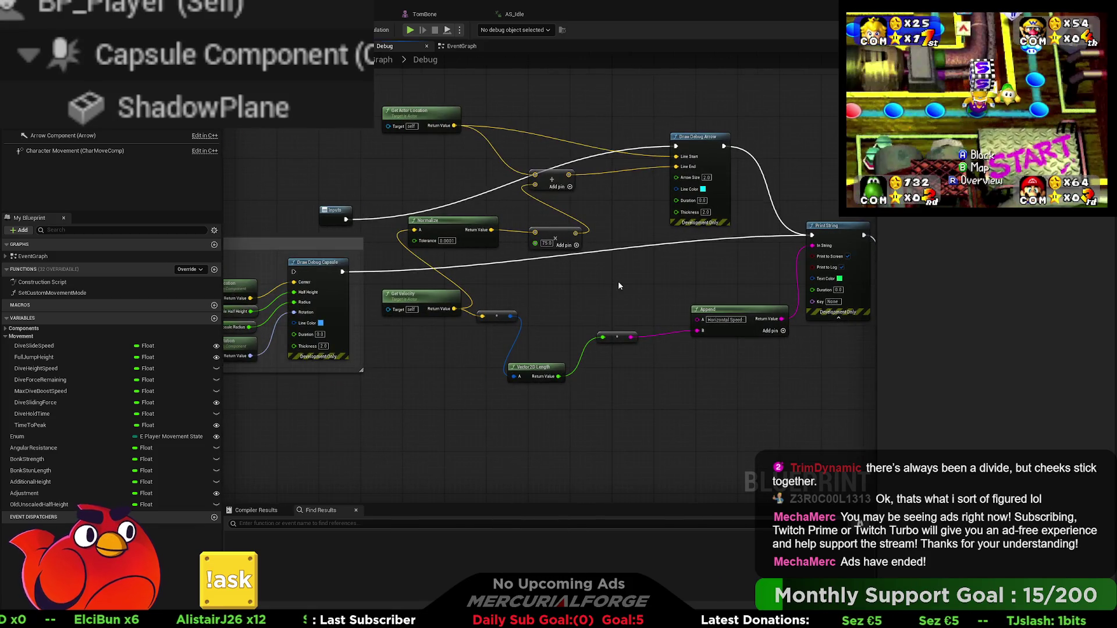
pyautogui.scroll(-4, 590, 280)
pyautogui.scroll(4, 551, 235)
pyautogui.click(462, 46)
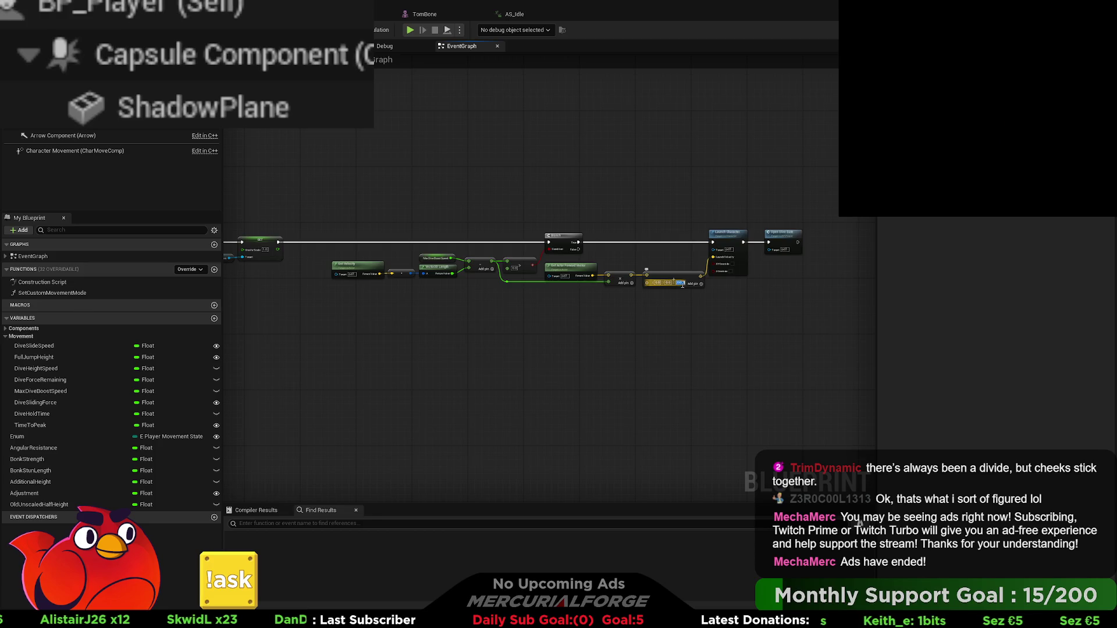
pyautogui.scroll(3, 703, 311)
pyautogui.write('00')
pyautogui.press('Return')
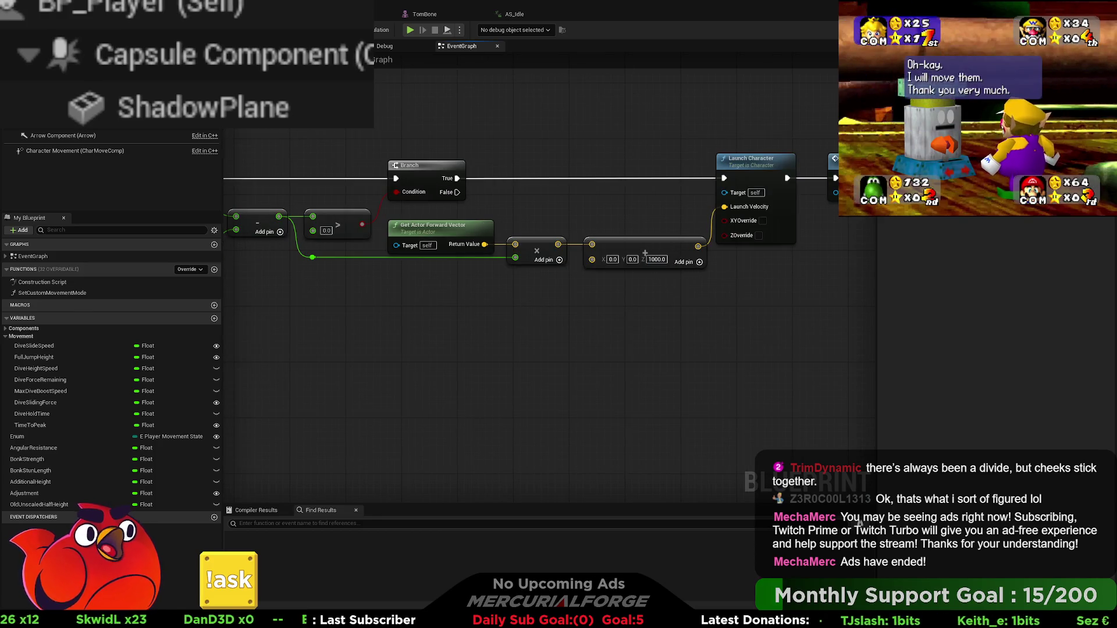
pyautogui.hotkey('alt', 'p')
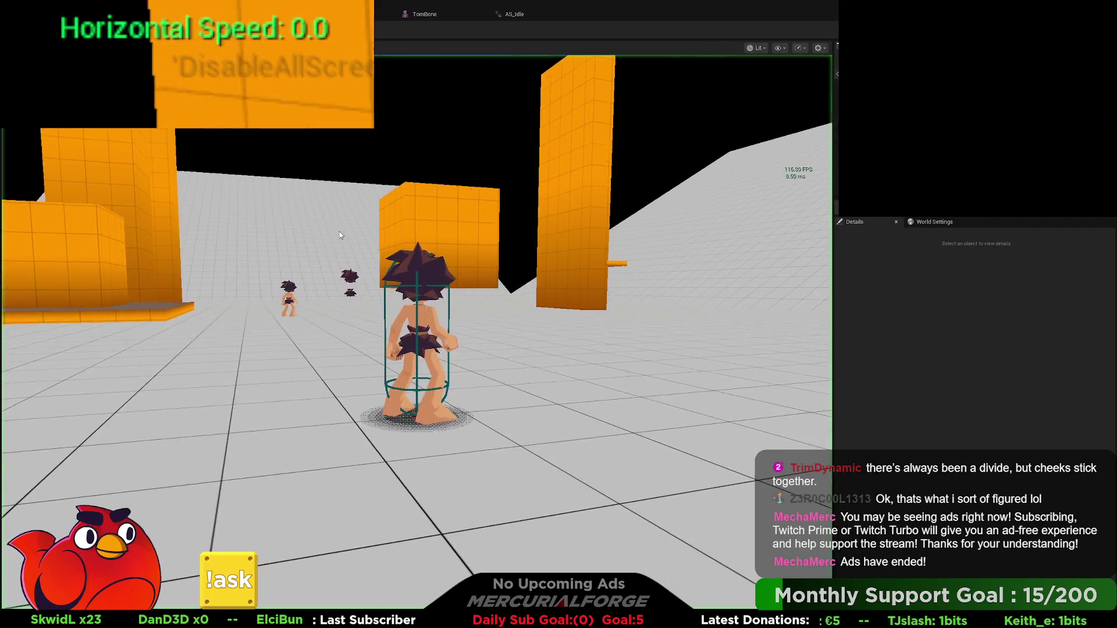
# Launch the character into five consecutive dives with the 1000.0 upward boost
pyautogui.press('e')
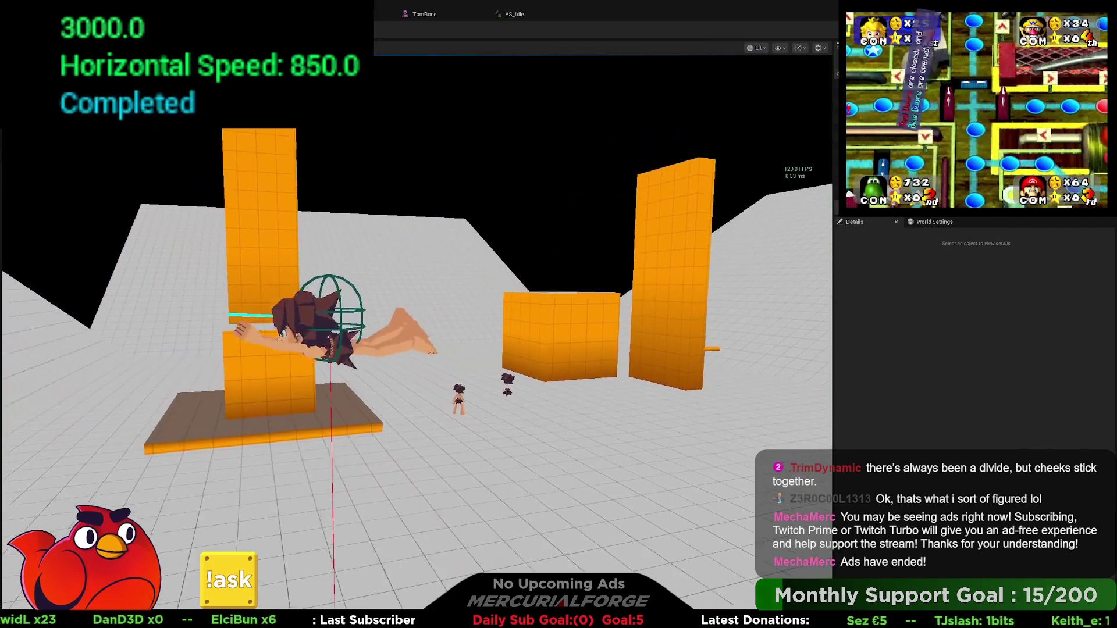
pyautogui.press('e')
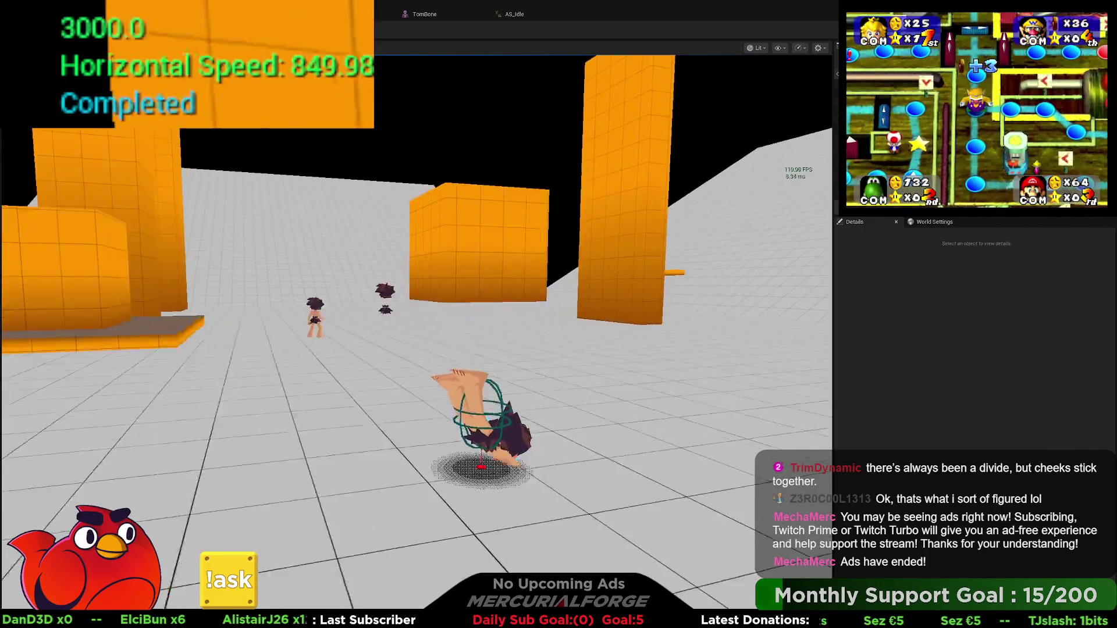
pyautogui.press('e')
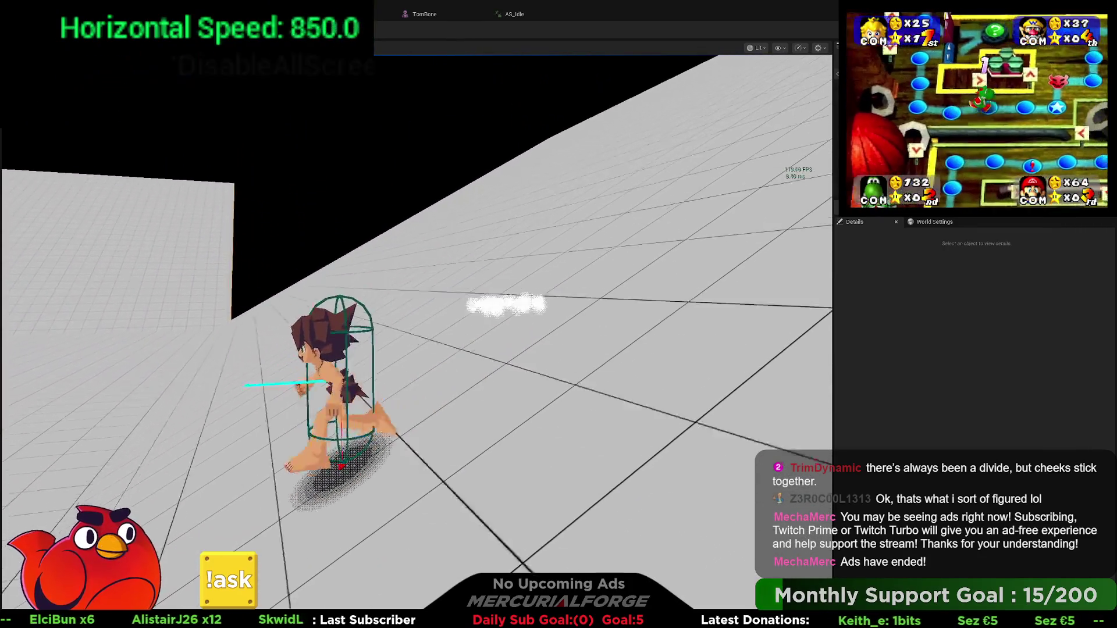
pyautogui.press('e')
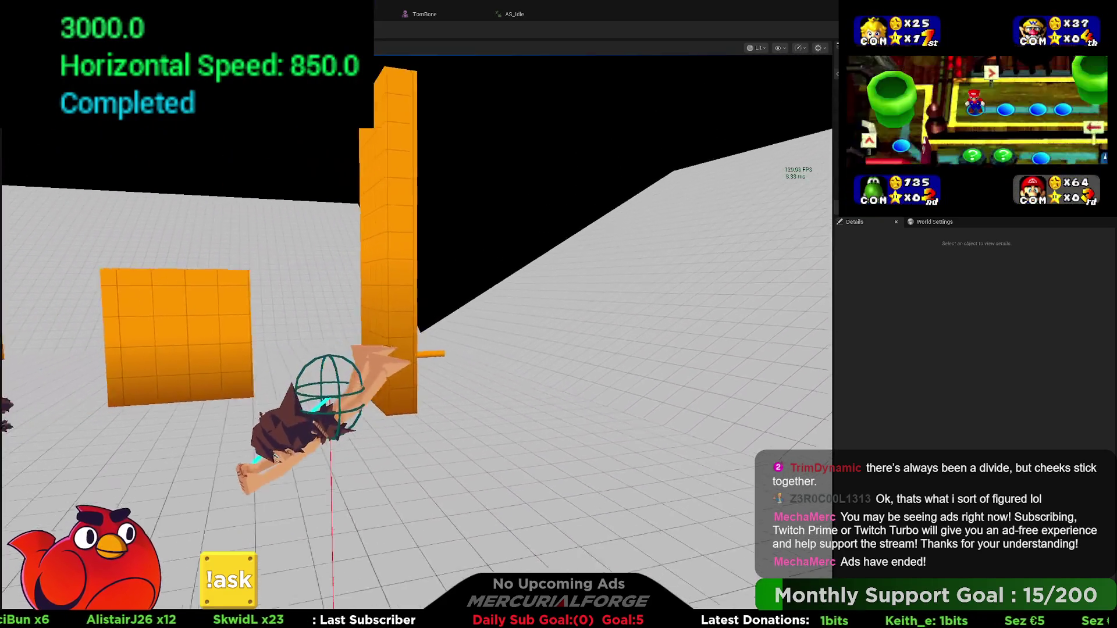
pyautogui.press('e')
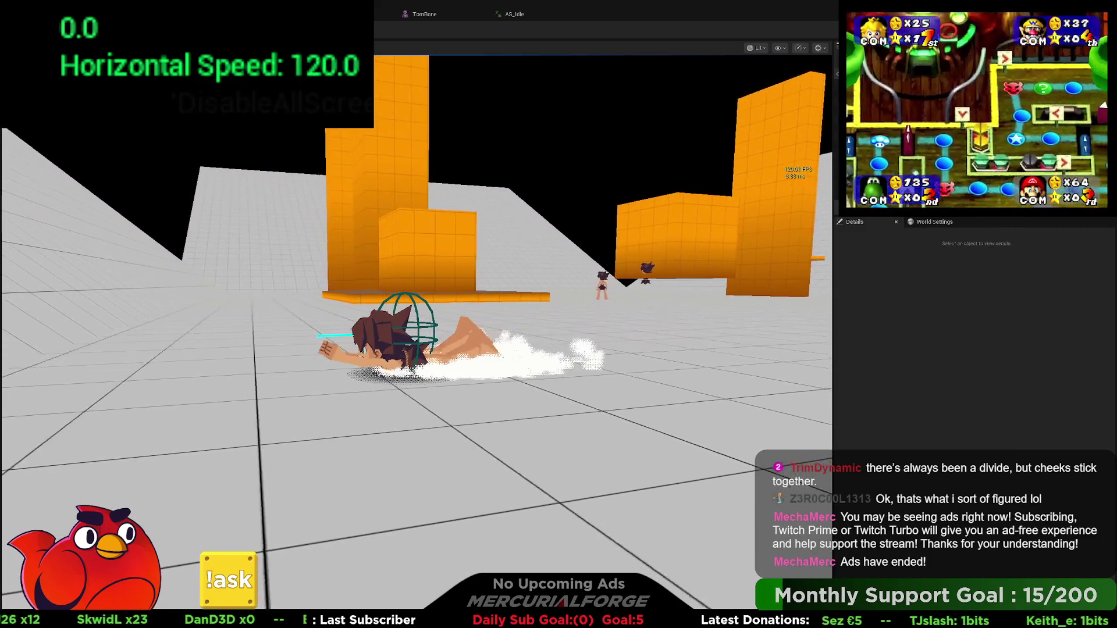
# Get the character up running and chain repeated forward dives from running and standing
pyautogui.press('w')
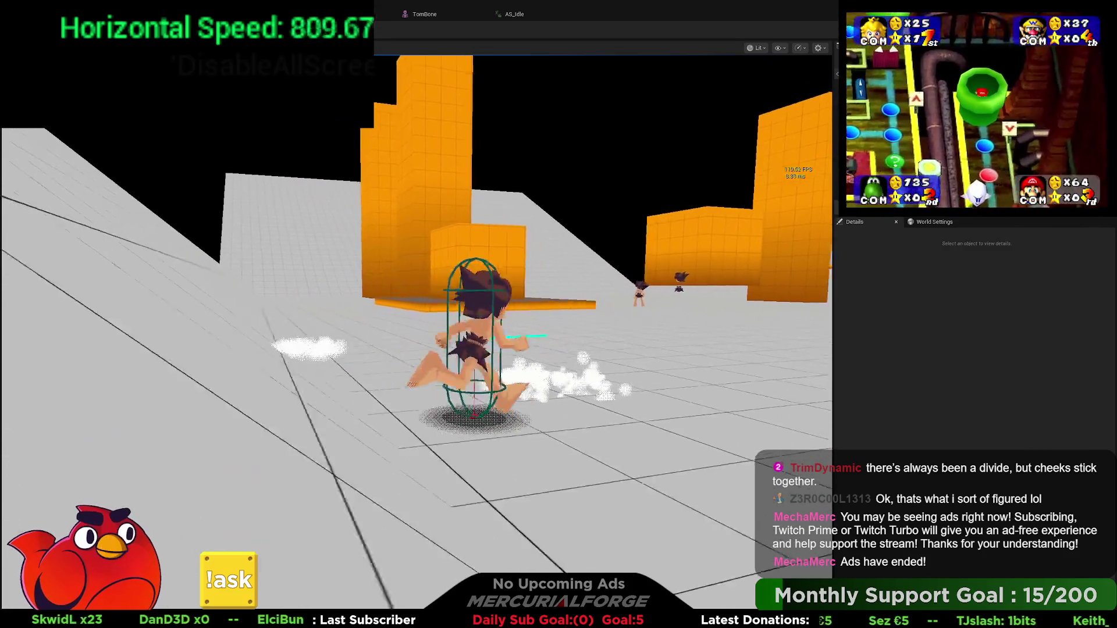
pyautogui.press('space')
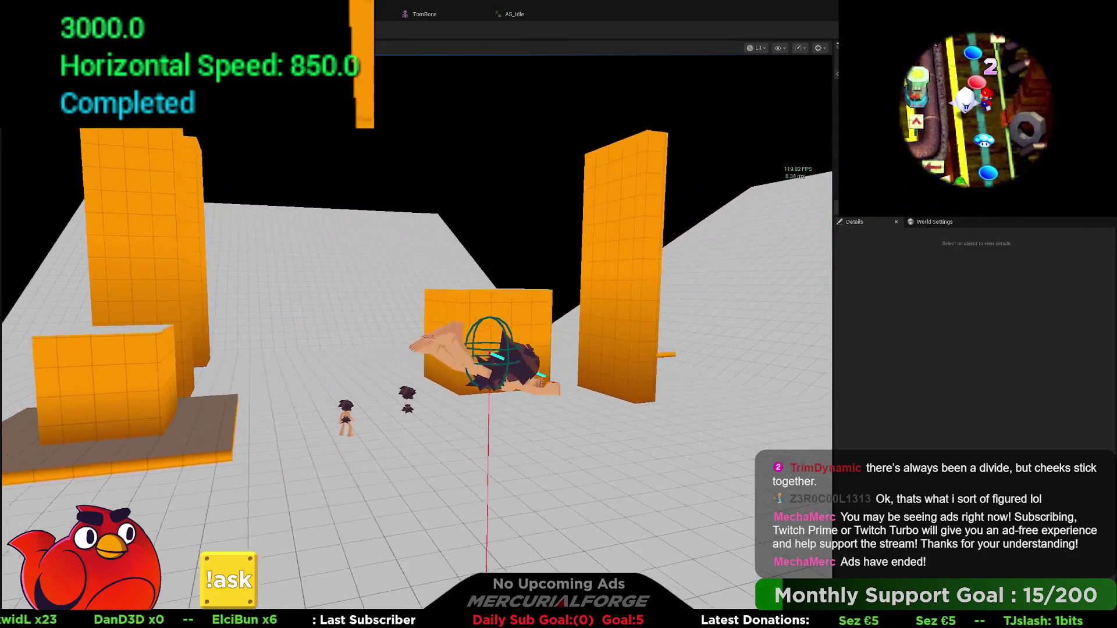
pyautogui.press('space')
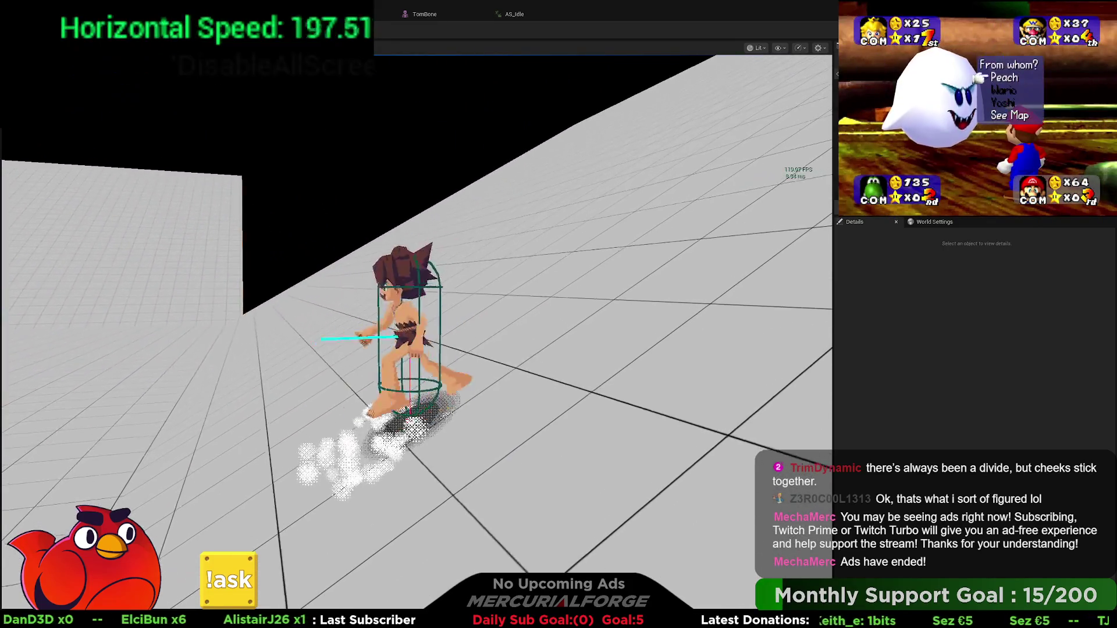
pyautogui.press('space')
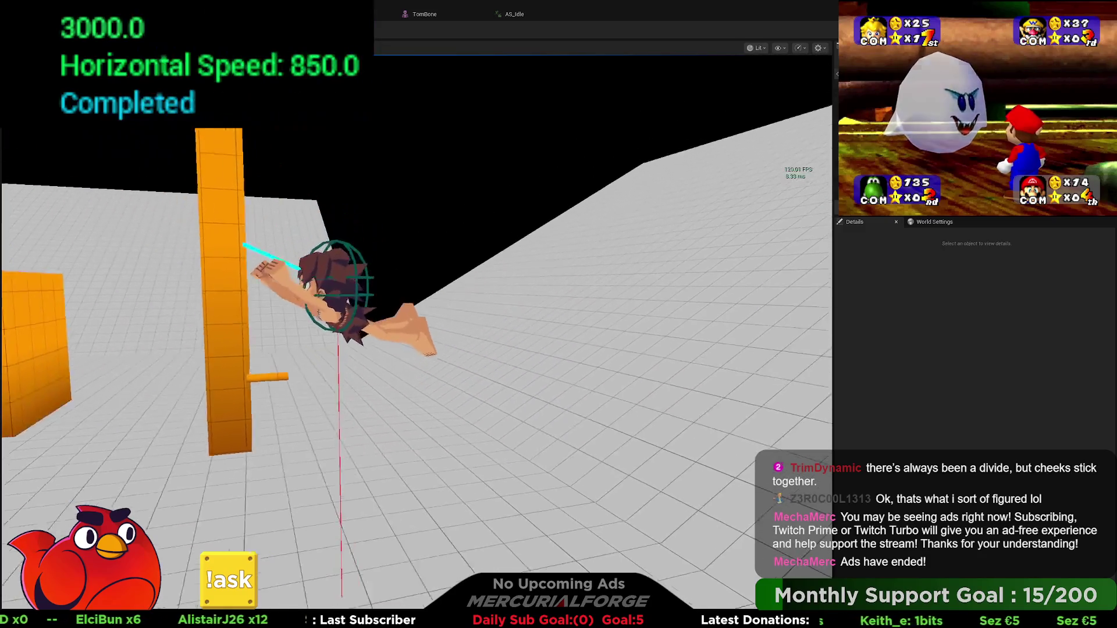
pyautogui.press('space')
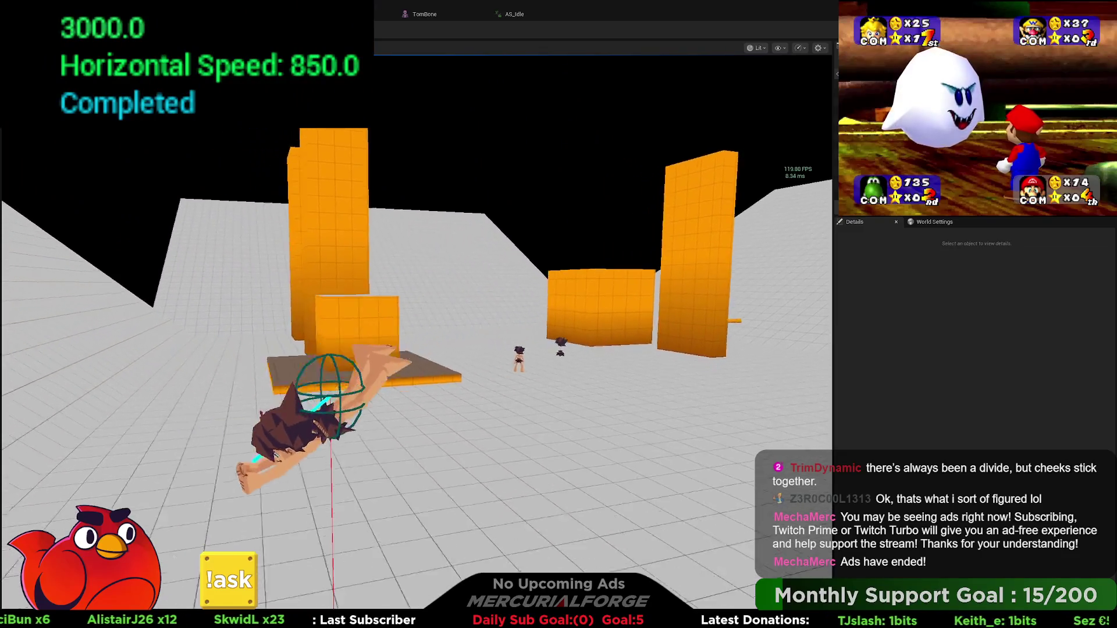
pyautogui.press('space')
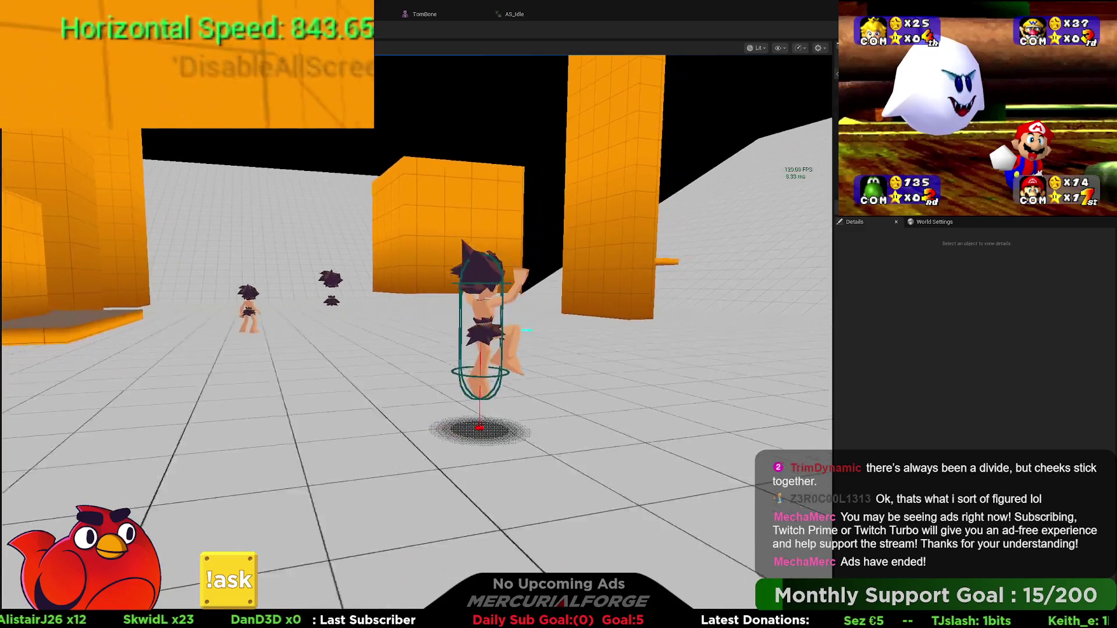
pyautogui.press('space')
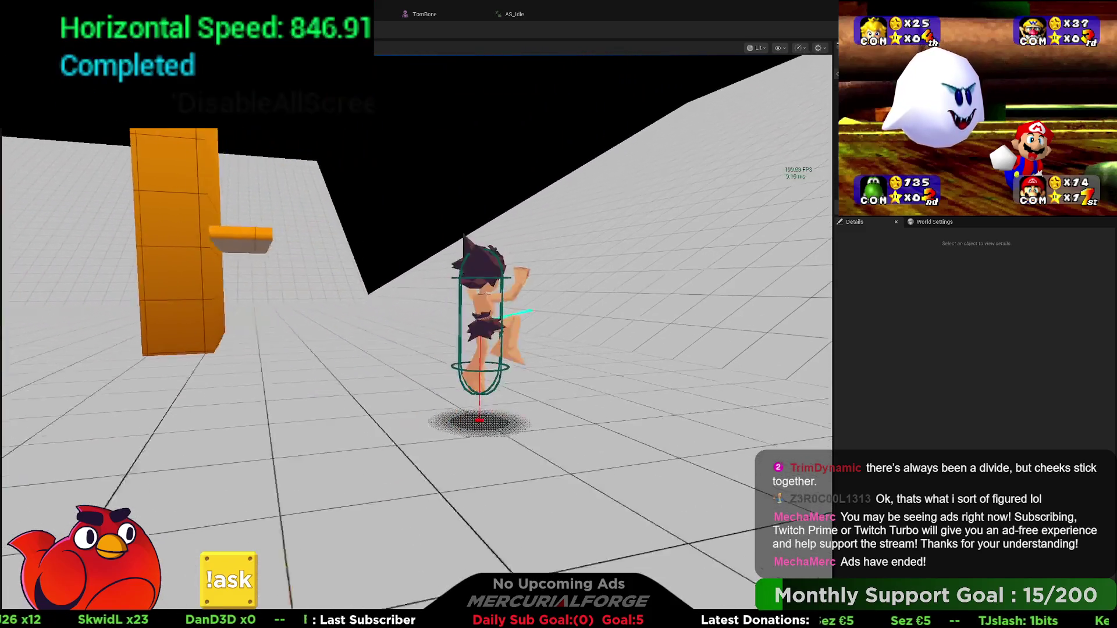
pyautogui.press('space')
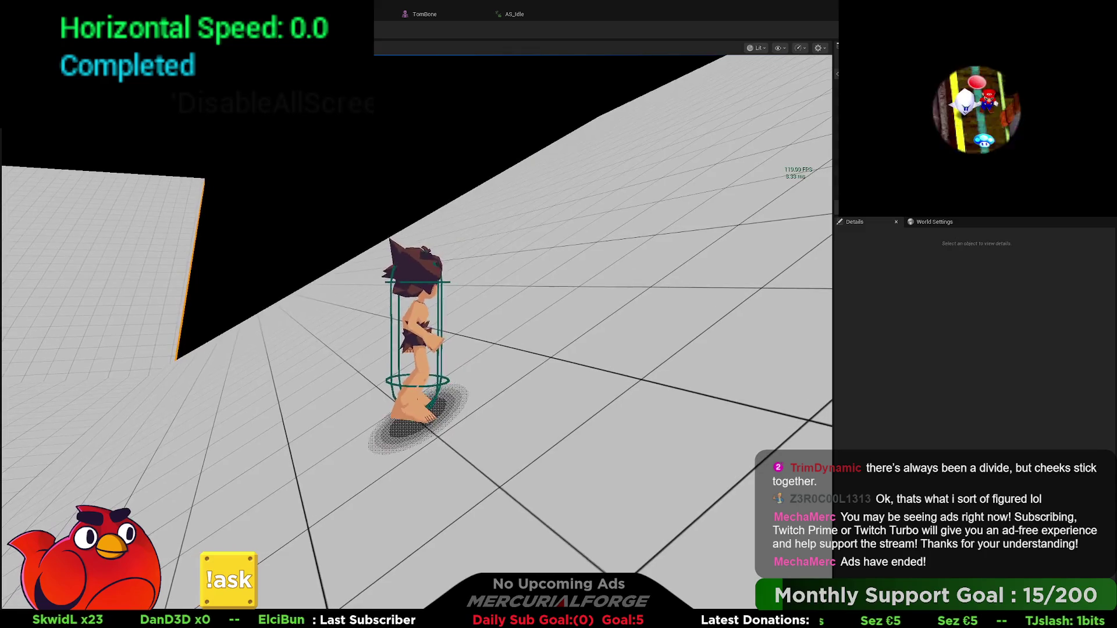
pyautogui.press('space')
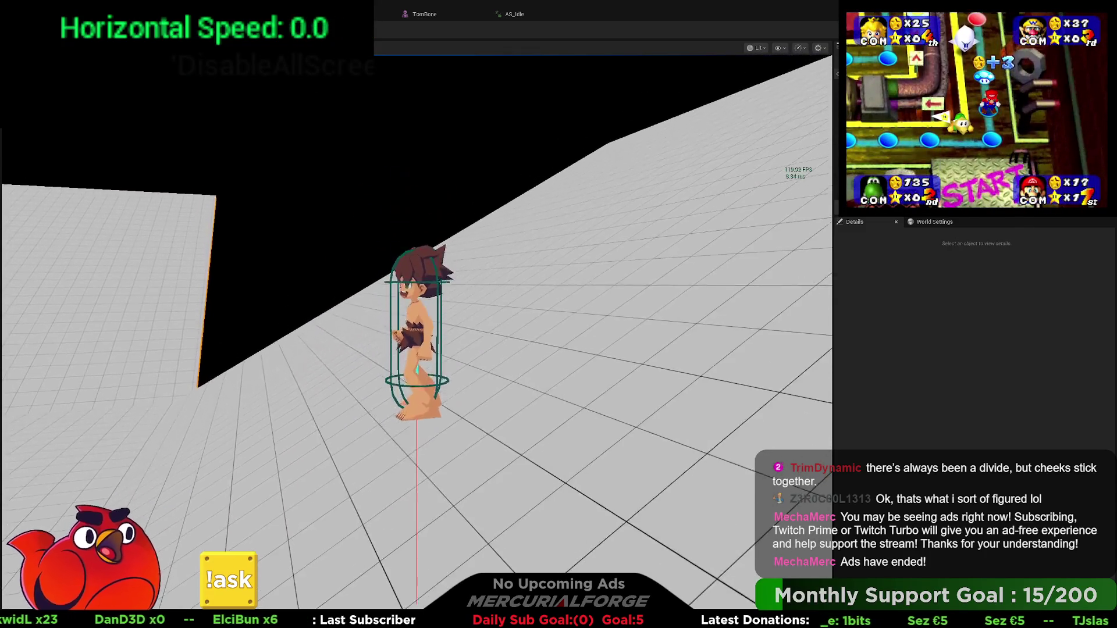
pyautogui.press('space')
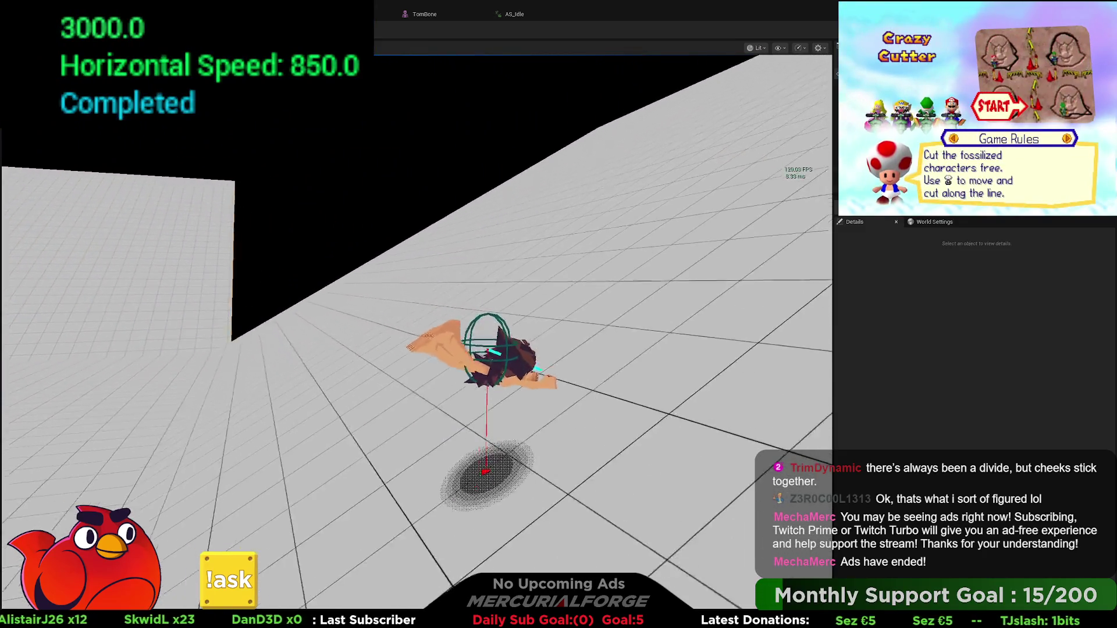
# Run forward and finish with three more dives, reaching 850 horizontal speed
pyautogui.press('w')
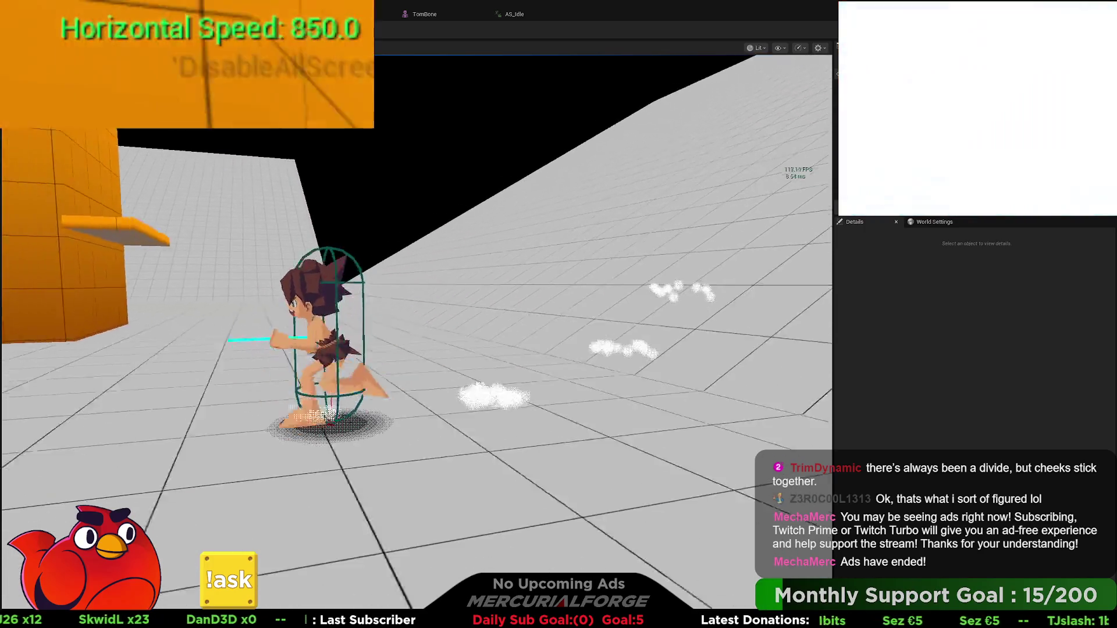
pyautogui.press('space')
pyautogui.press('space')
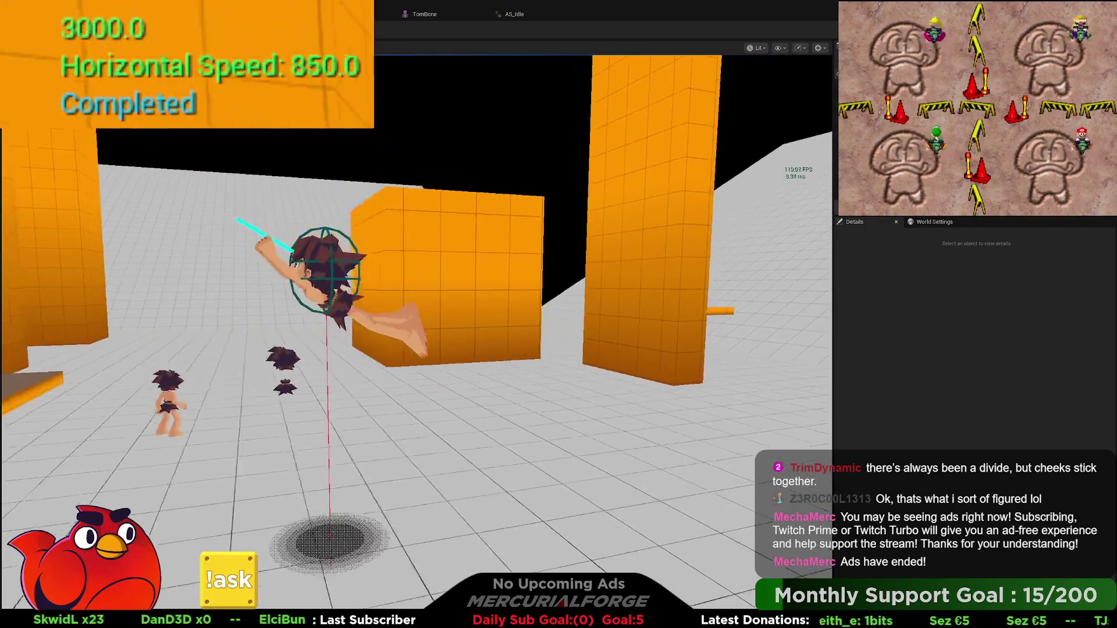
pyautogui.press('space')
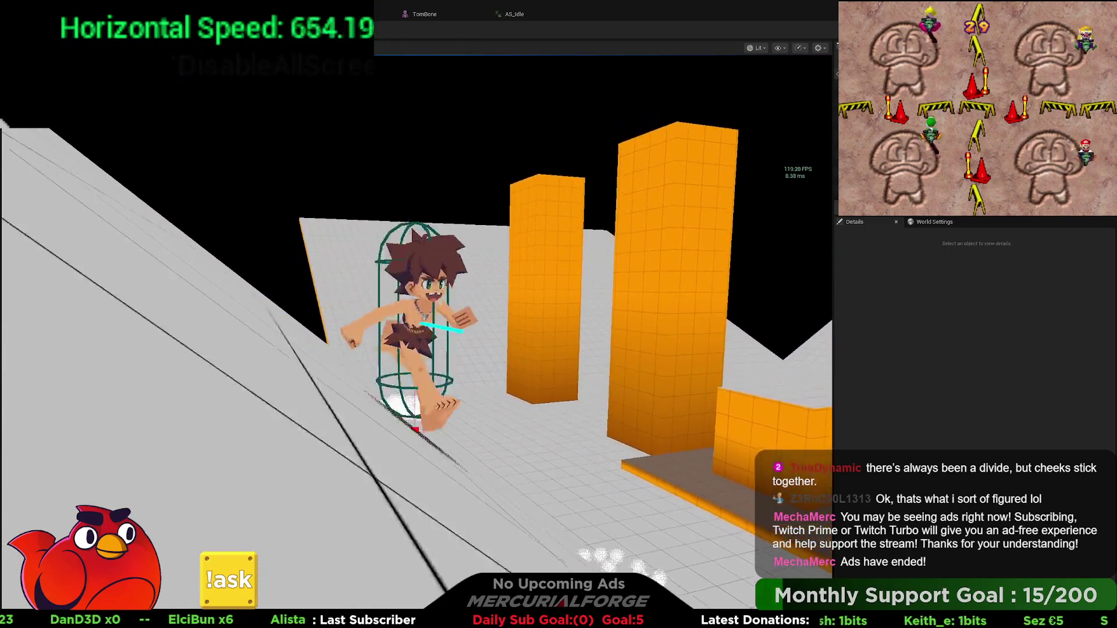
pyautogui.press('space')
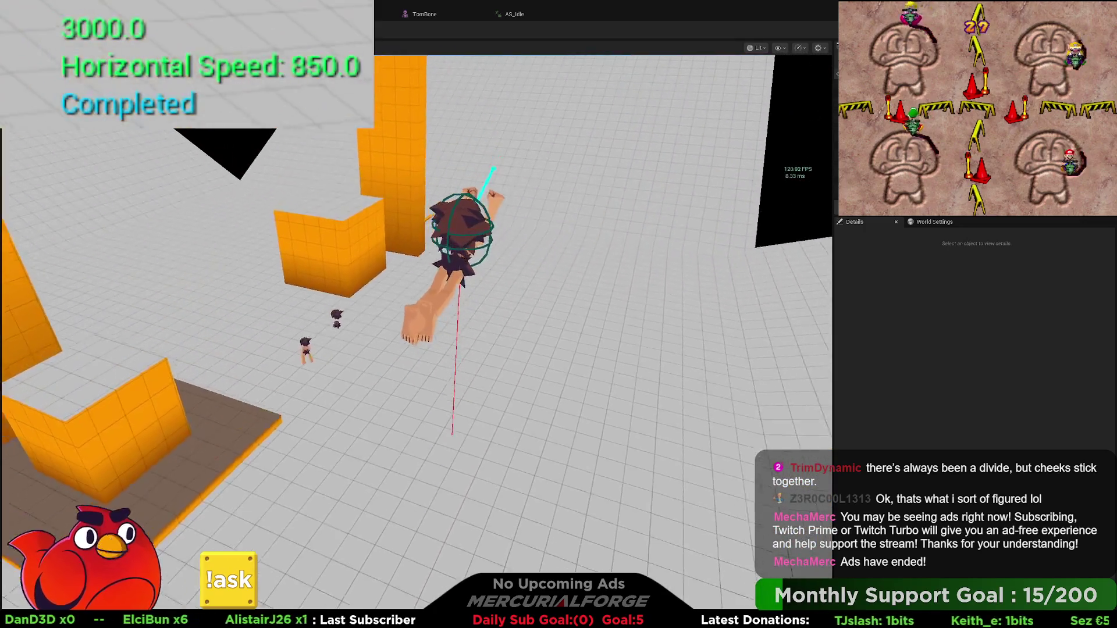
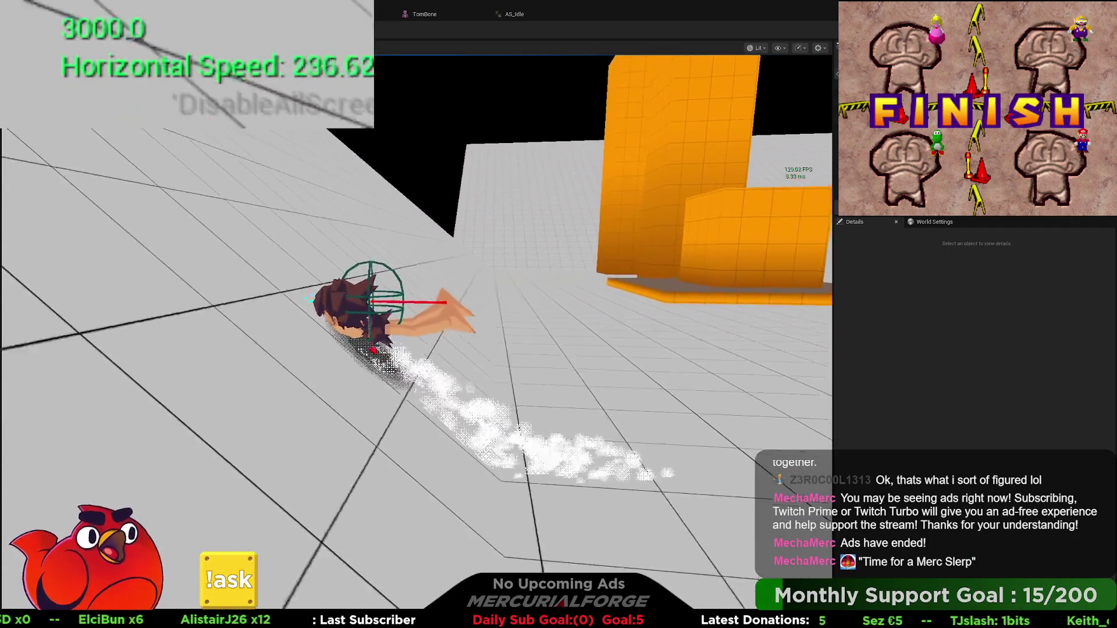
# Stop the play test to return to BP_Player's Launch Character dive setup
pyautogui.press('Escape')
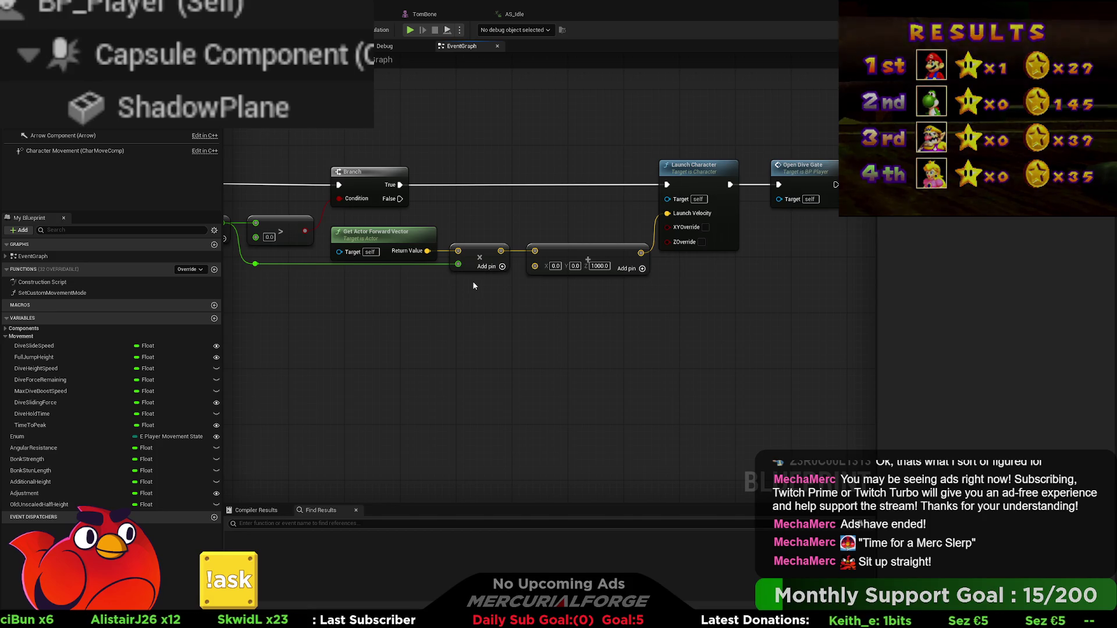
# Wire the dive input's Triggered pin to the Dive Force Remaining SET node
pyautogui.scroll(-8, 424, 302)
pyautogui.scroll(8, 591, 313)
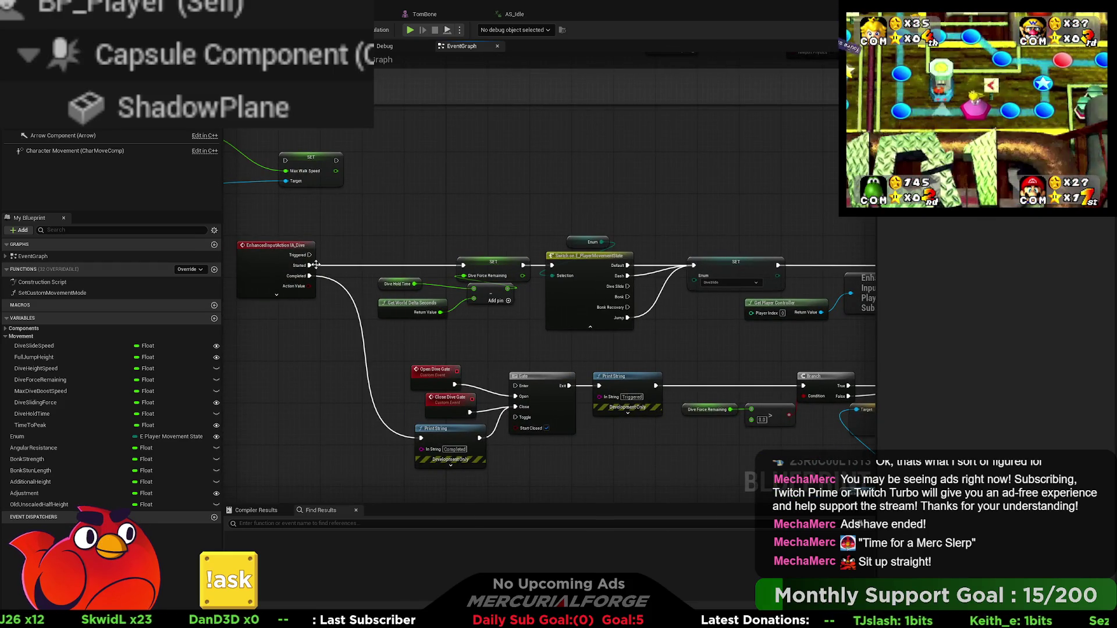
pyautogui.moveTo(372, 235); pyautogui.dragTo(505, 324)
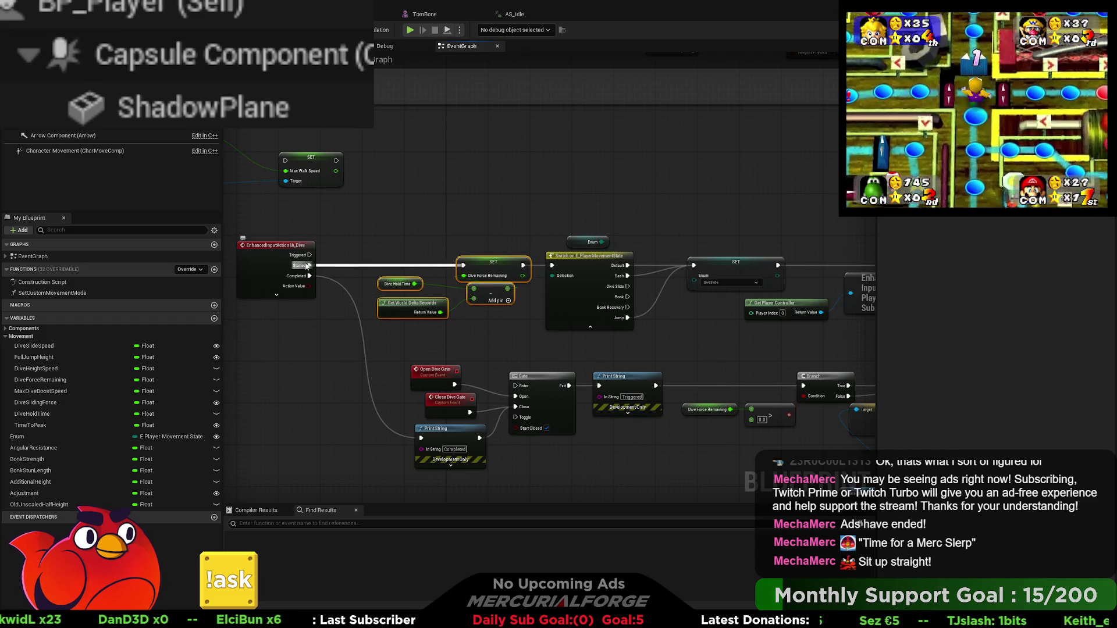
pyautogui.moveTo(310, 255)
pyautogui.mouseDown()
pyautogui.moveTo(425, 278)
pyautogui.moveTo(464, 266)
pyautogui.mouseUp()
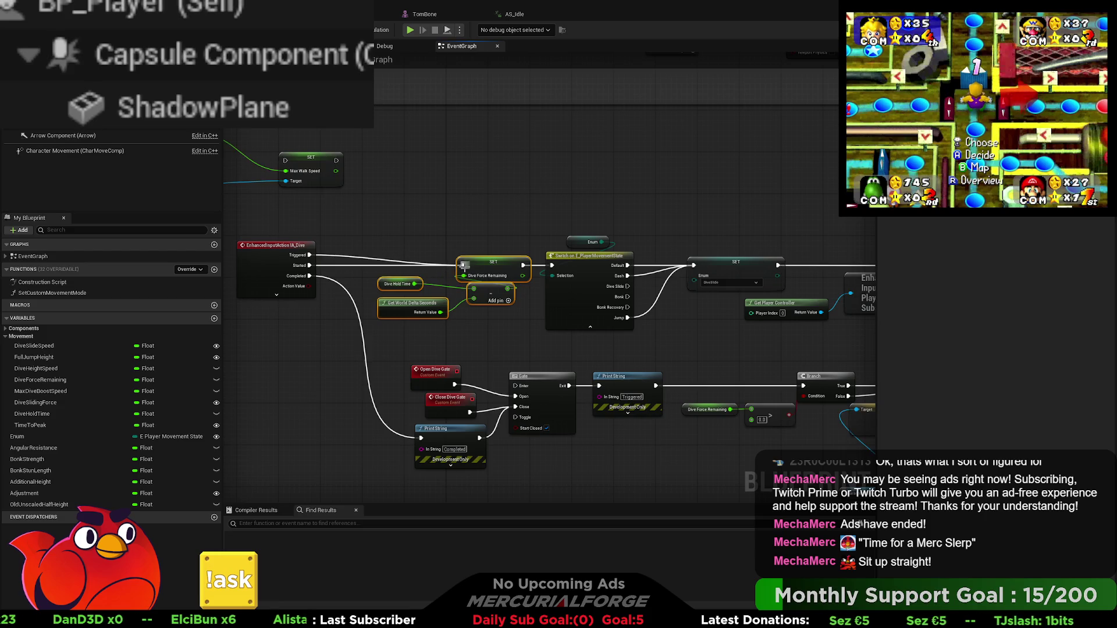
# Set the launch vector Z to 25 and enable ZOverride on Launch Character
pyautogui.scroll(-4, 593, 202)
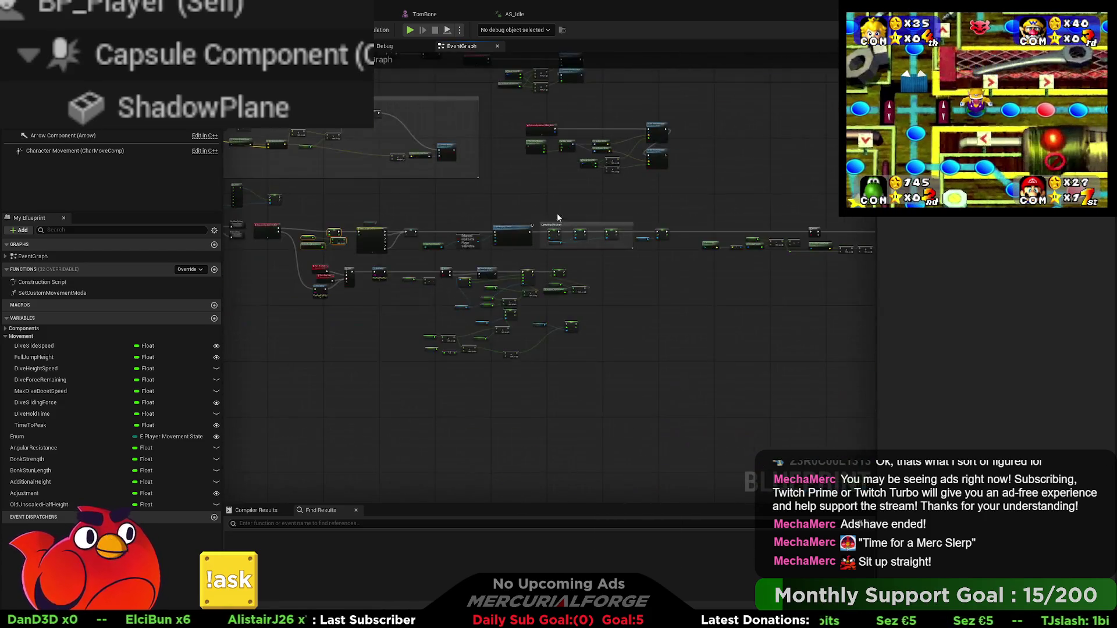
pyautogui.scroll(5, 623, 267)
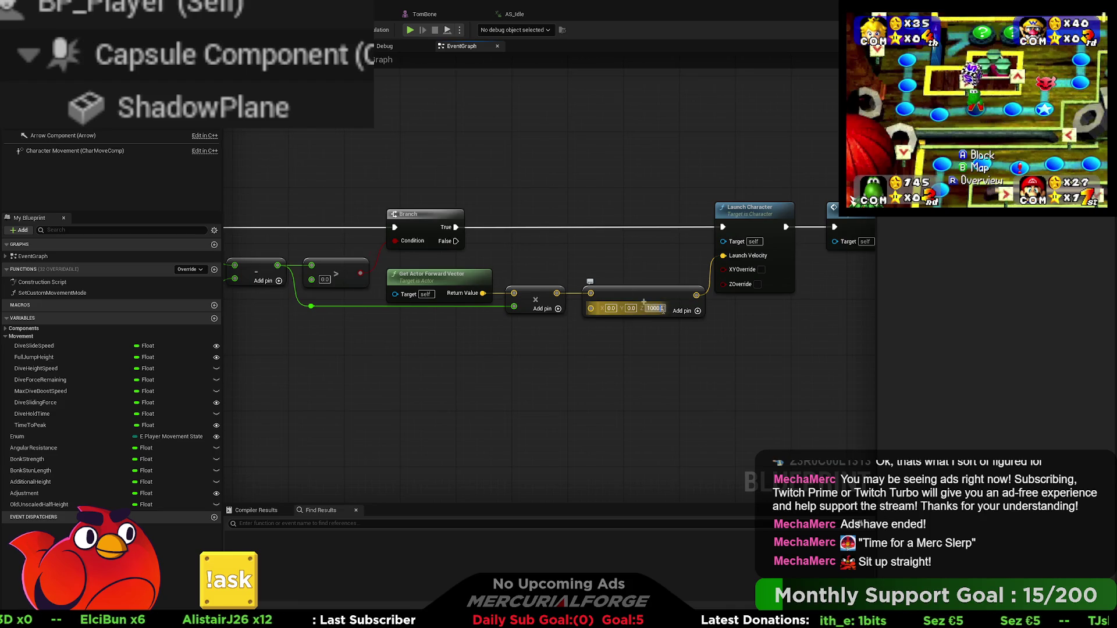
pyautogui.write('25')
pyautogui.press('Return')
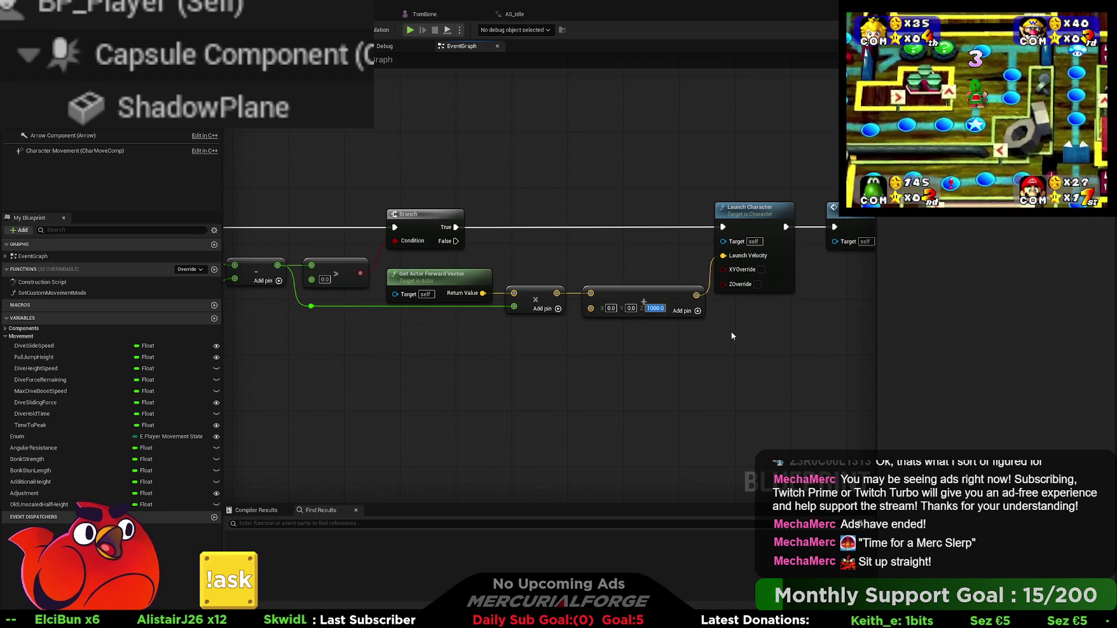
pyautogui.click(756, 284)
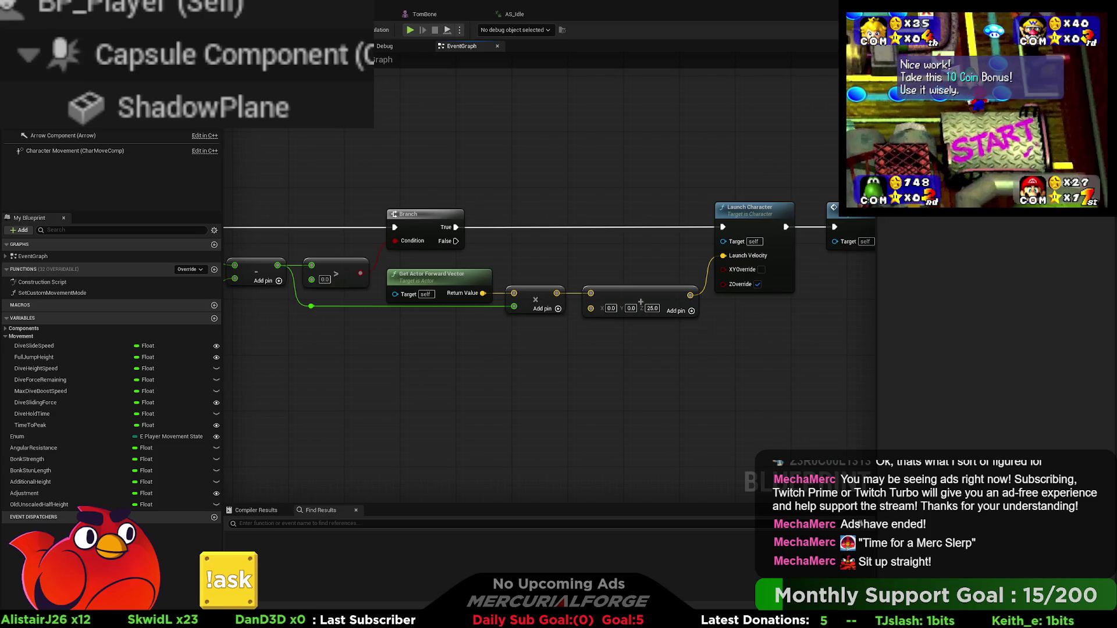
# Play-test by running forward and diving, then stop the session
pyautogui.hotkey('alt', 'p')
pyautogui.press('w')
pyautogui.press('shift')
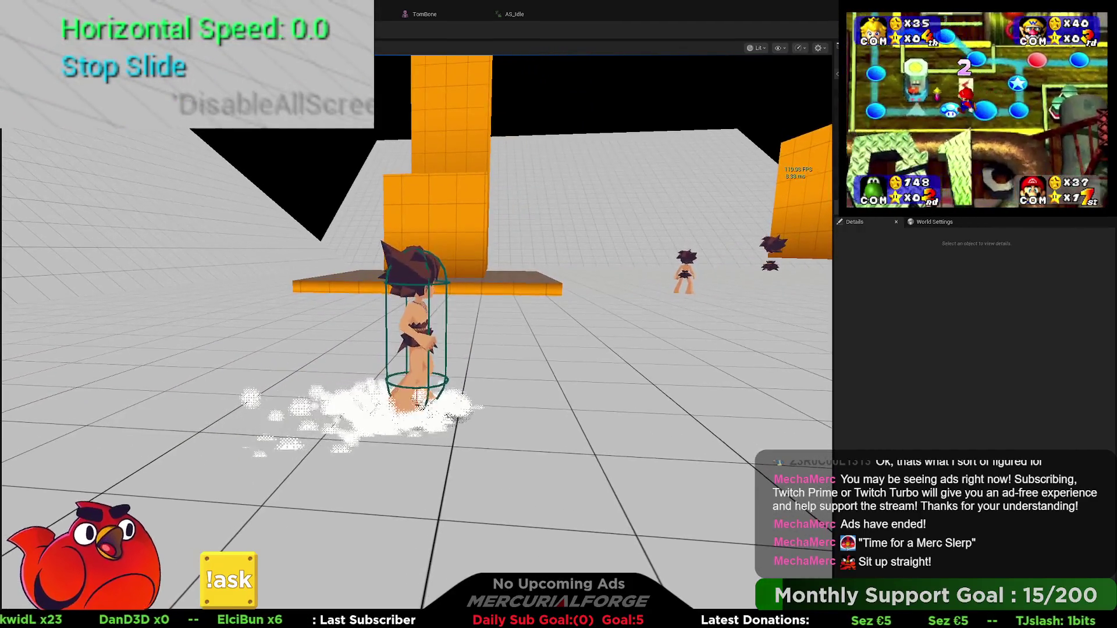
pyautogui.press('Escape')
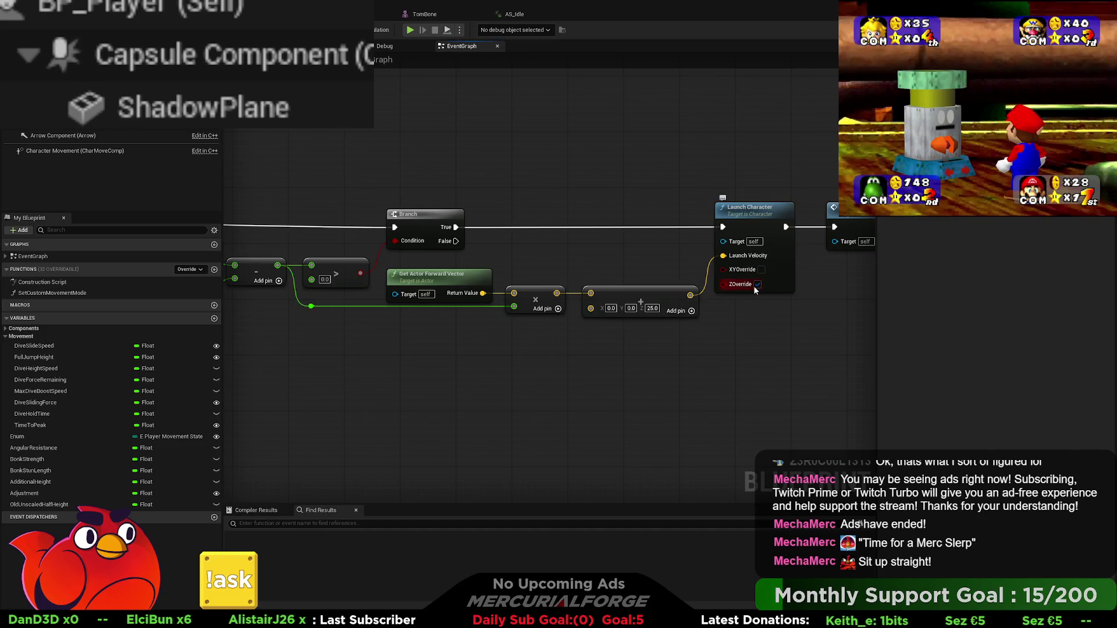
pyautogui.scroll(-4, 666, 349)
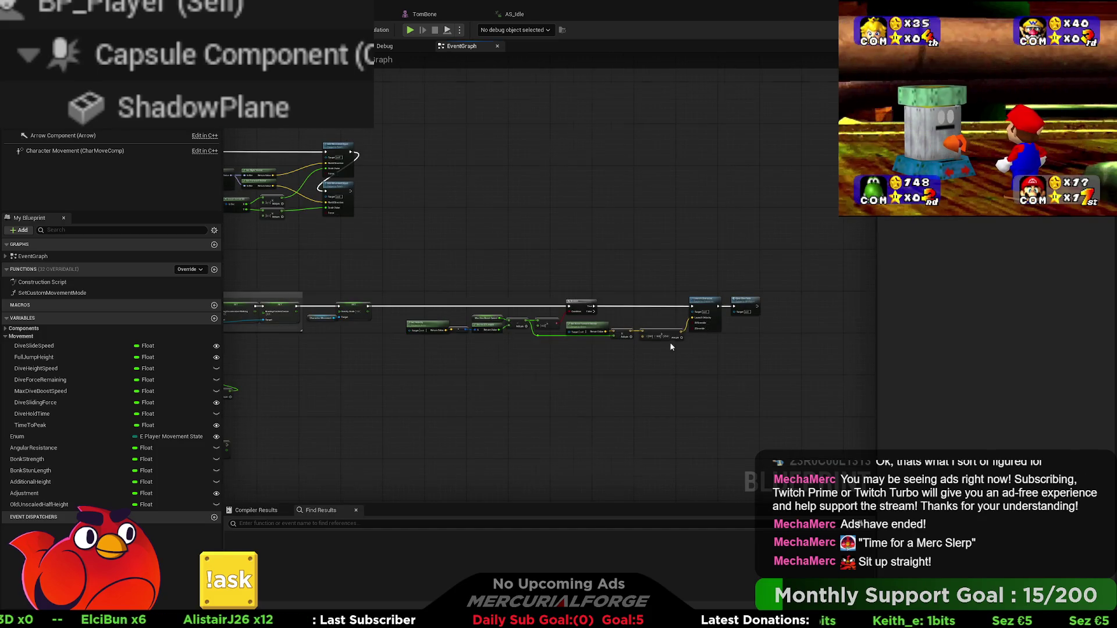
pyautogui.scroll(3, 666, 345)
pyautogui.scroll(-6, 502, 352)
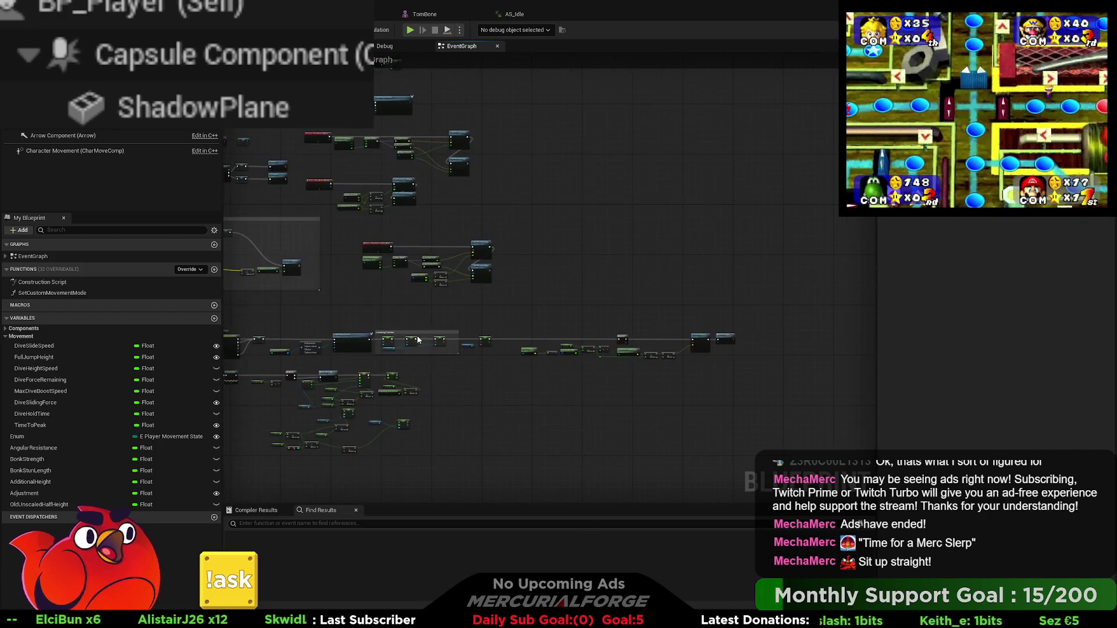
pyautogui.scroll(2, 418, 284)
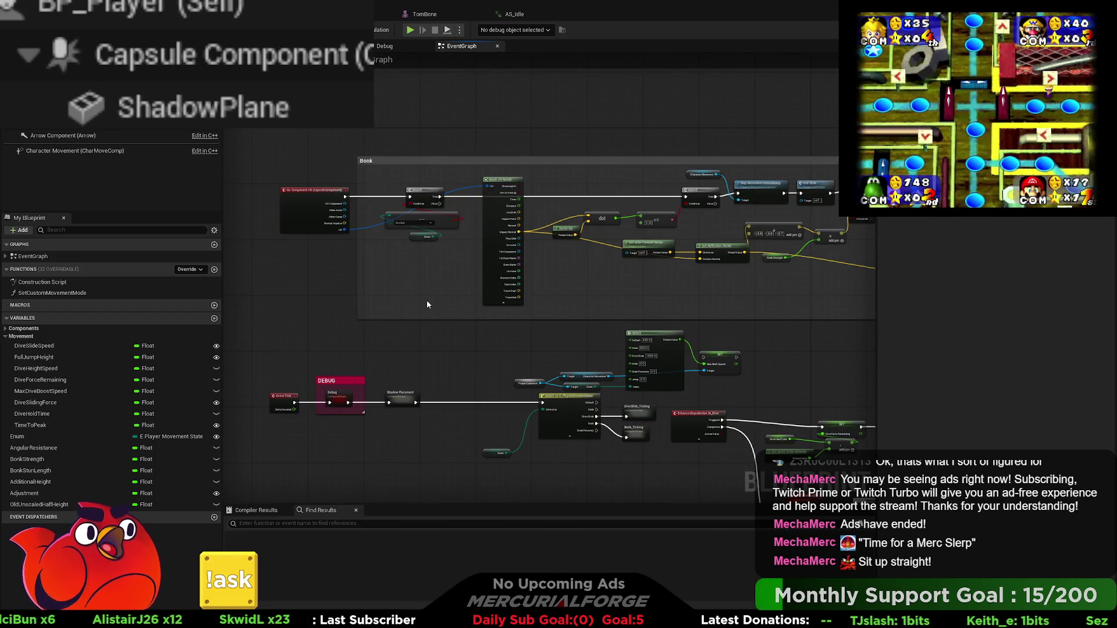
pyautogui.scroll(3, 388, 285)
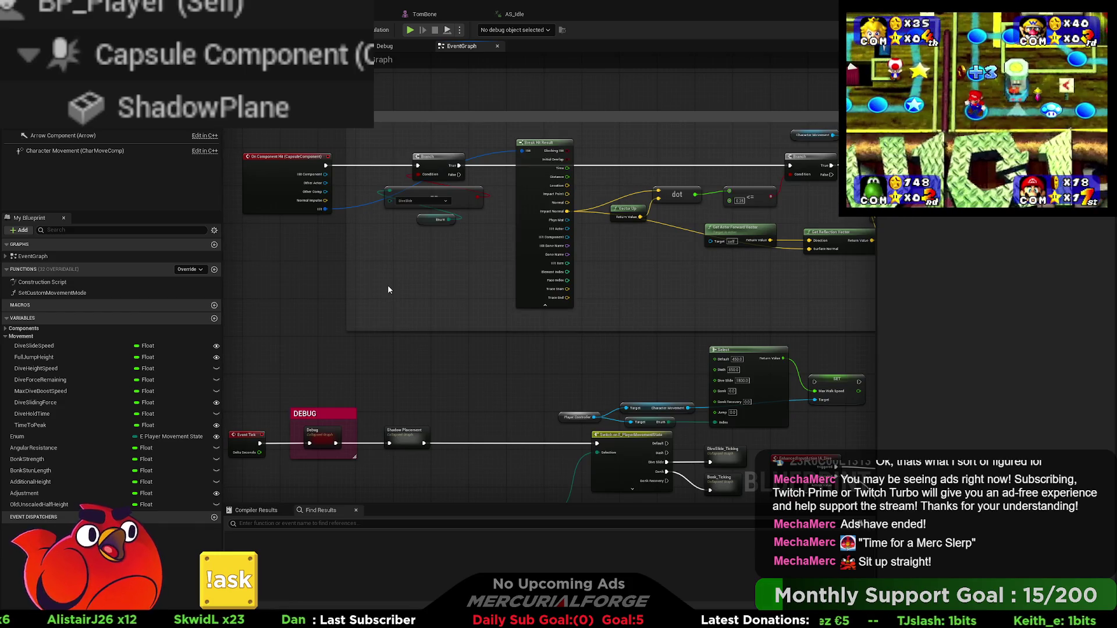
pyautogui.moveTo(494, 395); pyautogui.dragTo(499, 330)
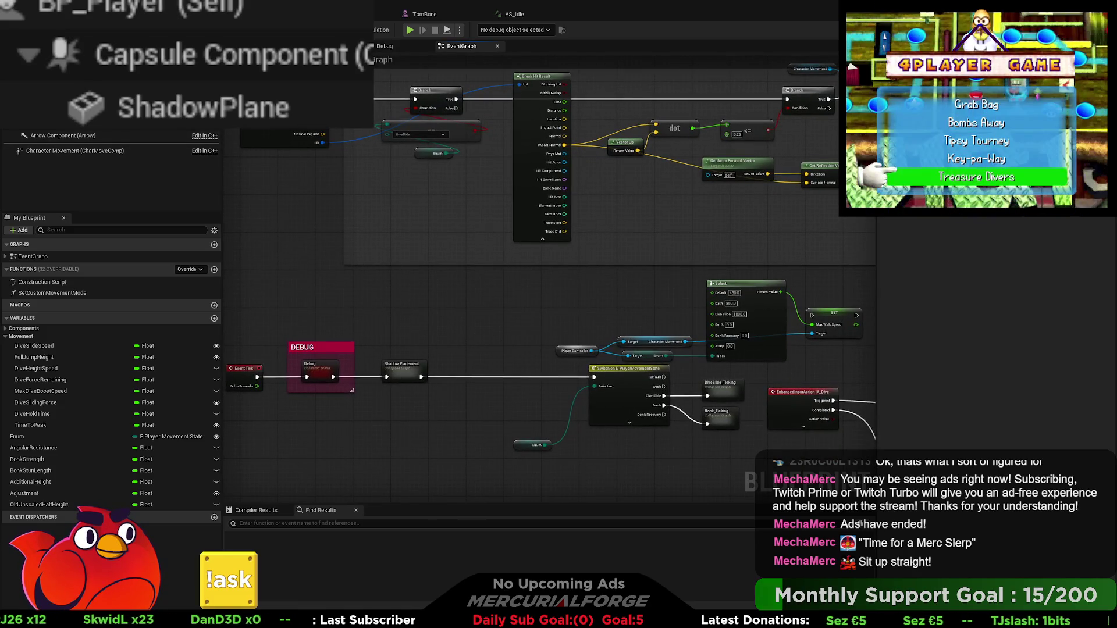
pyautogui.scroll(-10, 954, 421)
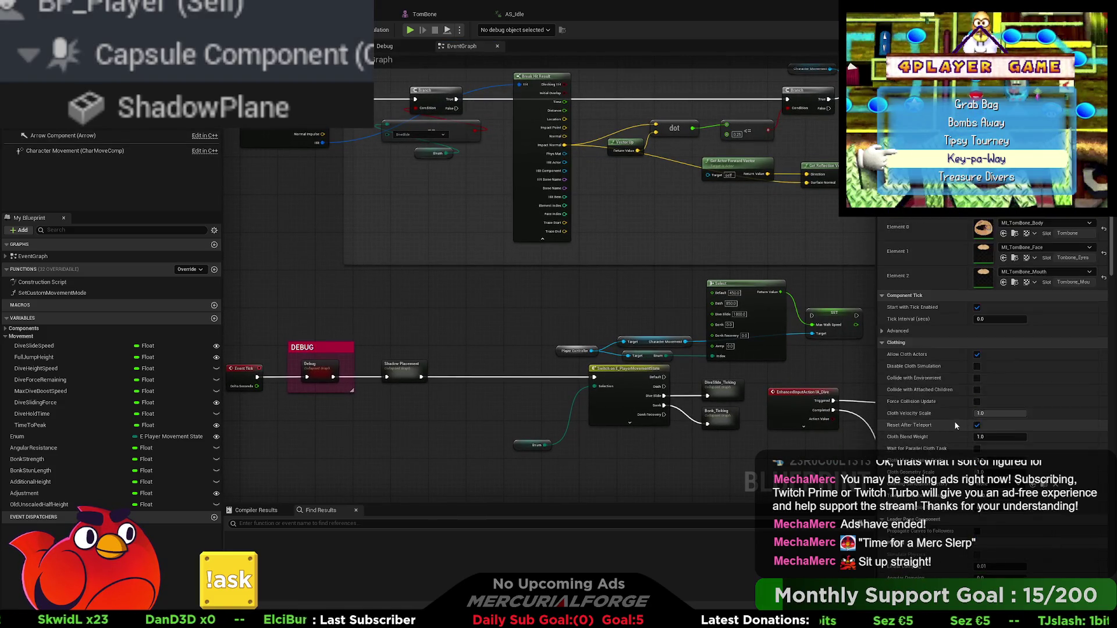
pyautogui.scroll(-8, 957, 416)
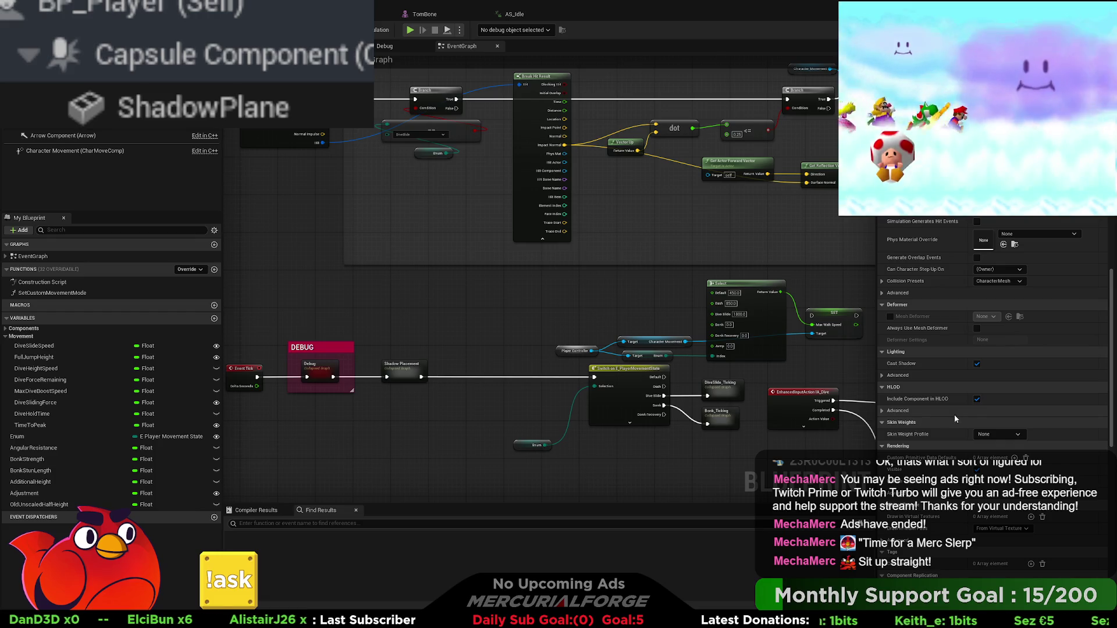
pyautogui.scroll(2, 933, 408)
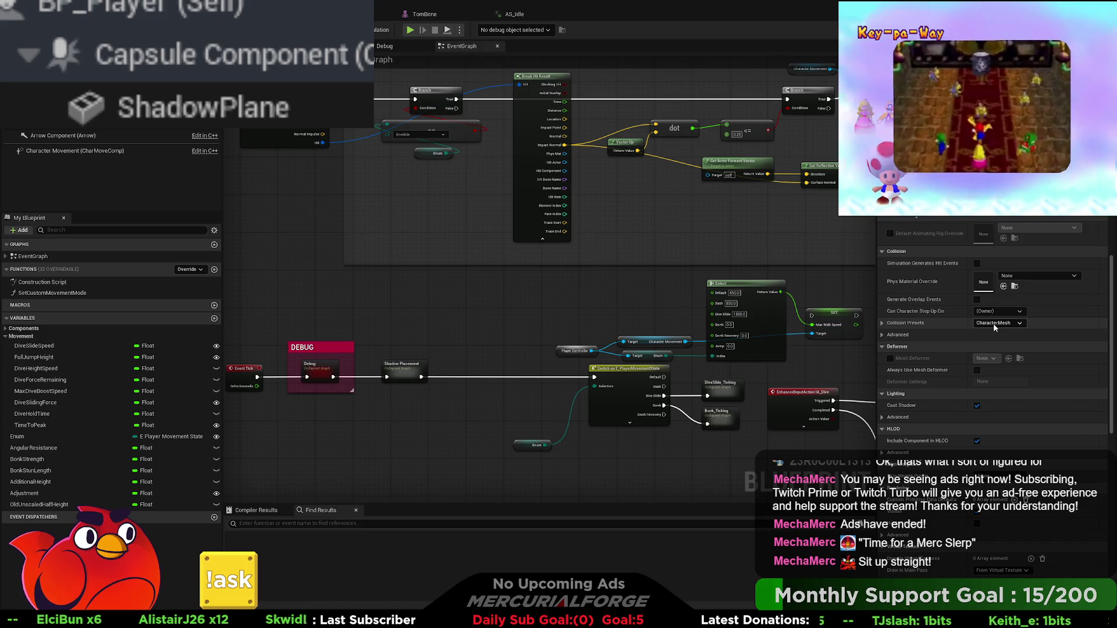
pyautogui.scroll(-10, 989, 378)
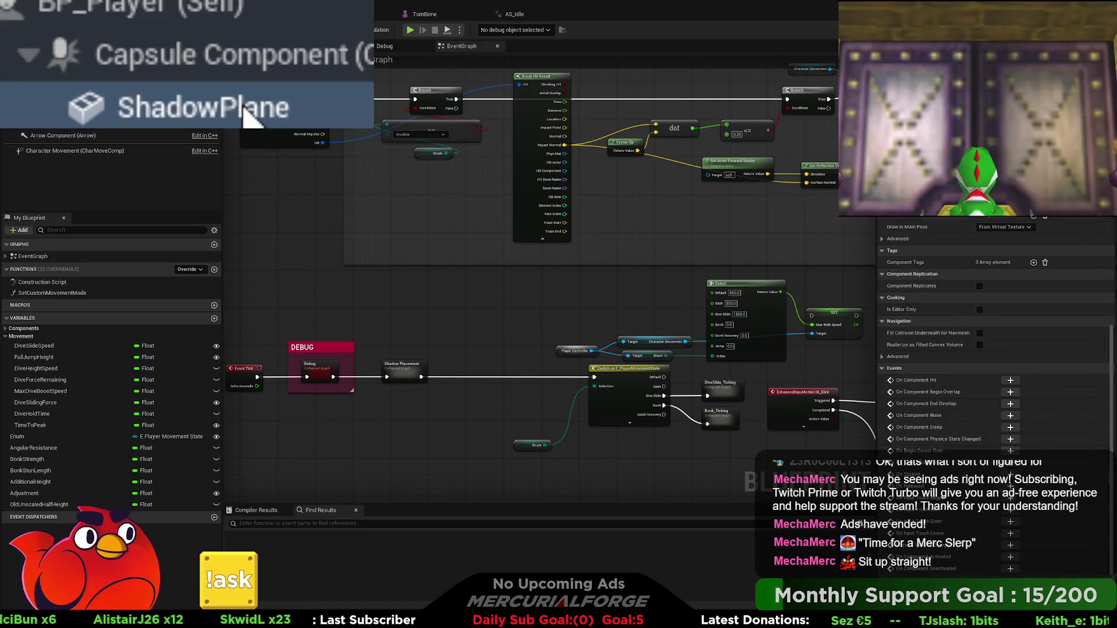
pyautogui.scroll(8, 1012, 361)
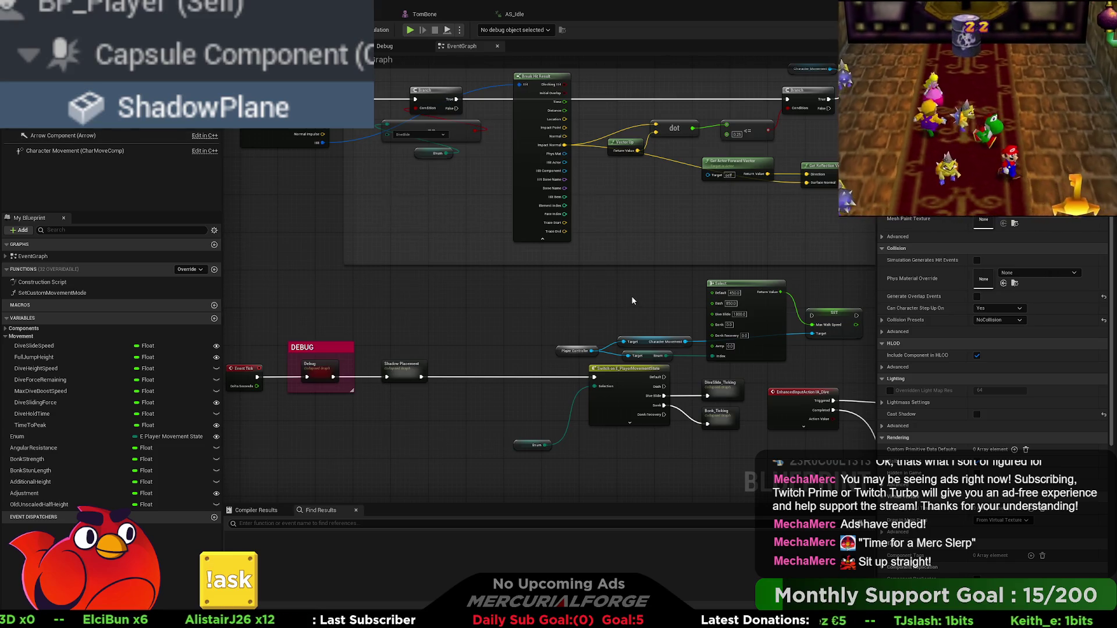
pyautogui.scroll(-6, 632, 300)
pyautogui.moveTo(666, 281)
pyautogui.mouseDown()
pyautogui.moveTo(325, 302)
pyautogui.moveTo(448, 463)
pyautogui.mouseUp()
# Find and open the DiveSlide_Ticking collapsed graph, then break the Sequence's Then 0 wire
pyautogui.scroll(5, 586, 122)
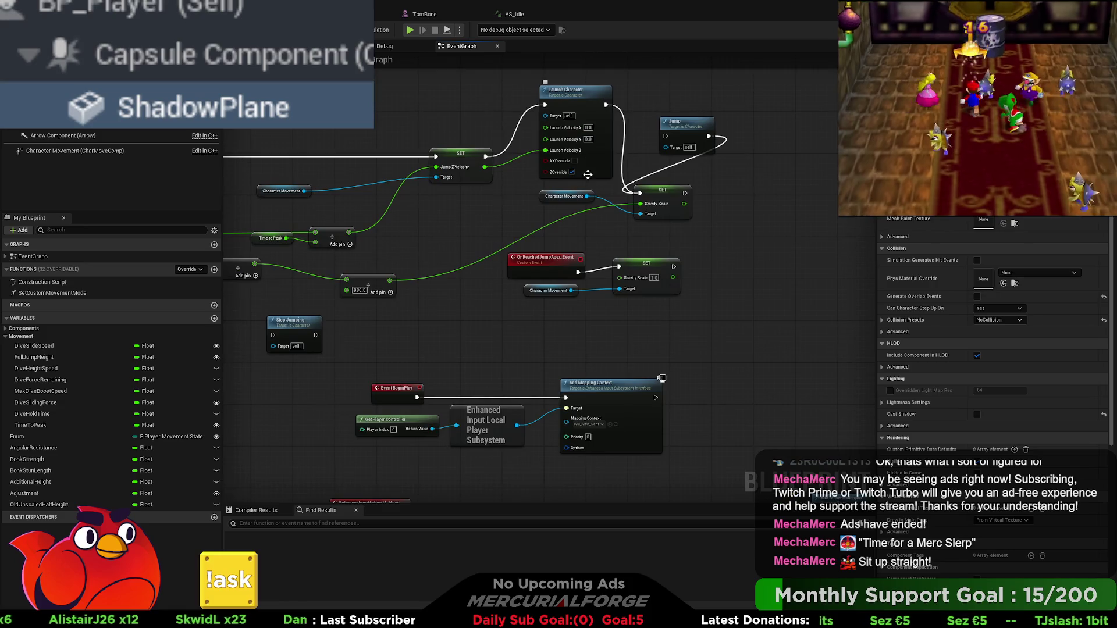
pyautogui.scroll(-6, 596, 204)
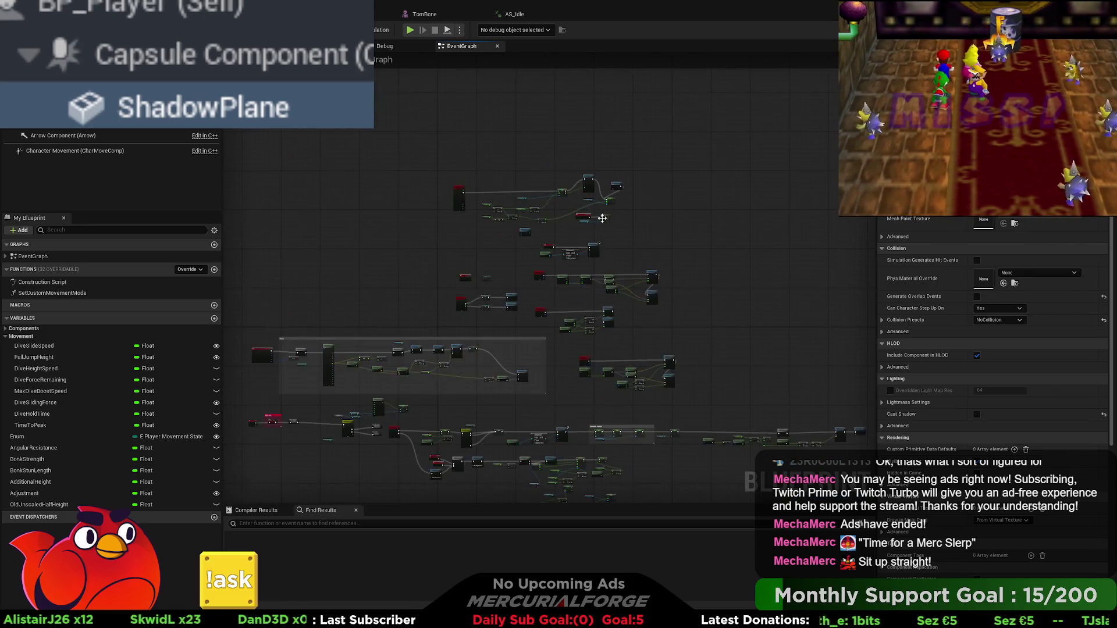
pyautogui.scroll(2, 533, 271)
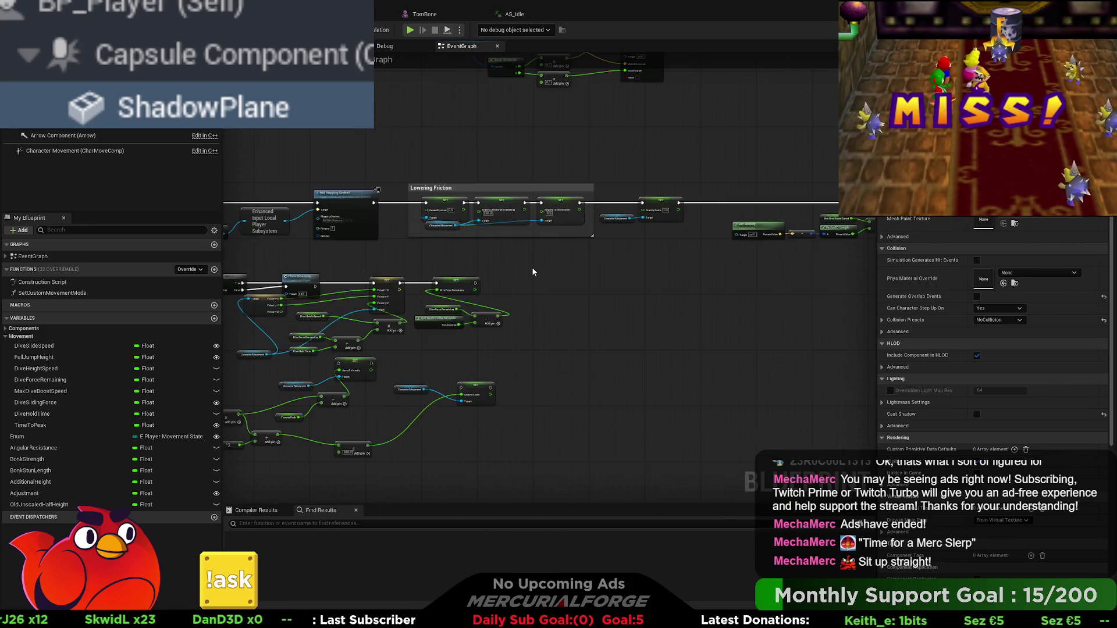
pyautogui.moveTo(394, 251); pyautogui.dragTo(764, 254)
pyautogui.moveTo(406, 256); pyautogui.dragTo(607, 271)
pyautogui.moveTo(378, 238); pyautogui.dragTo(508, 252)
pyautogui.moveTo(408, 170)
pyautogui.mouseDown()
pyautogui.moveTo(419, 246)
pyautogui.moveTo(544, 269)
pyautogui.mouseUp()
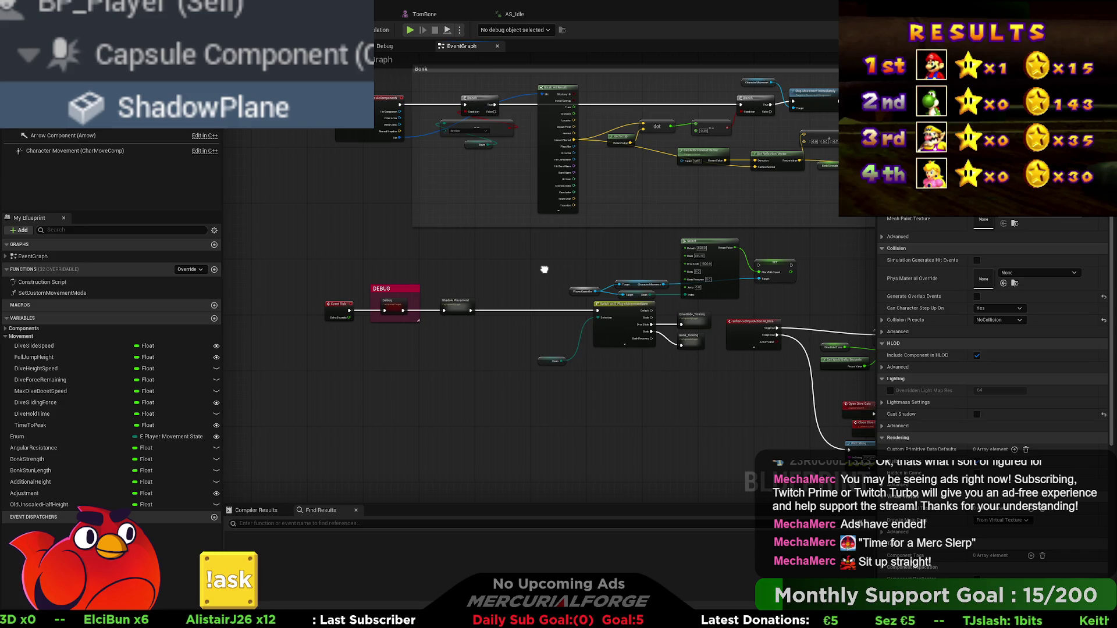
pyautogui.moveTo(543, 269)
pyautogui.mouseDown()
pyautogui.moveTo(339, 204)
pyautogui.moveTo(417, 210)
pyautogui.mouseUp()
pyautogui.doubleClick(486, 252)
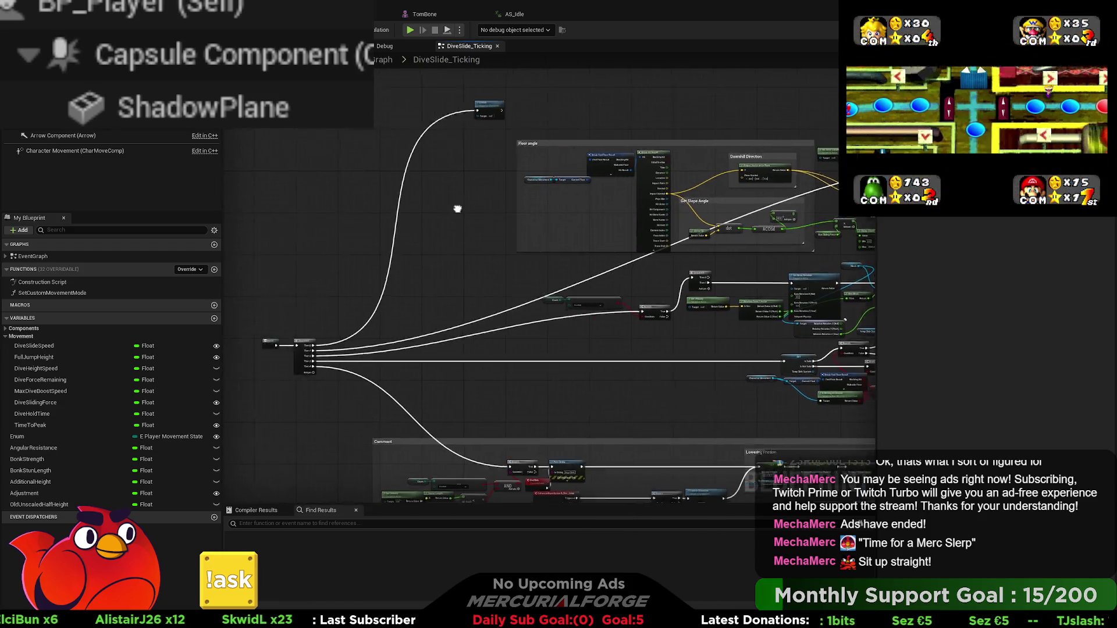
pyautogui.scroll(3, 417, 210)
pyautogui.keyDown('alt'); pyautogui.click(291, 450); pyautogui.keyUp('alt')
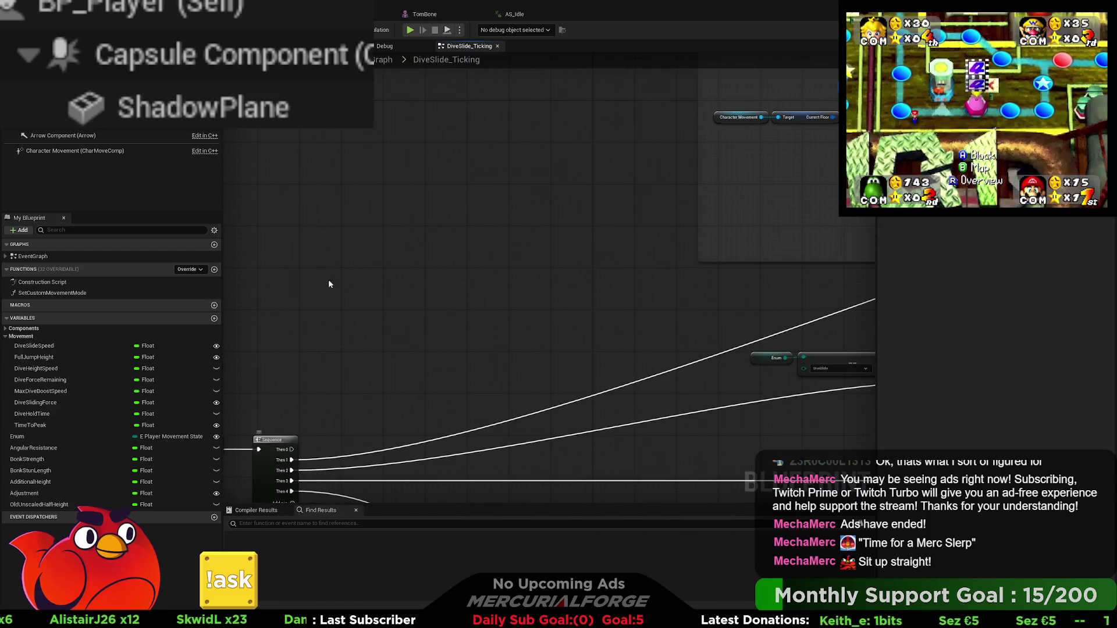
# Test six consecutive dives and slides in Play-In-Editor, then stop playing
pyautogui.hotkey('alt', 'p')
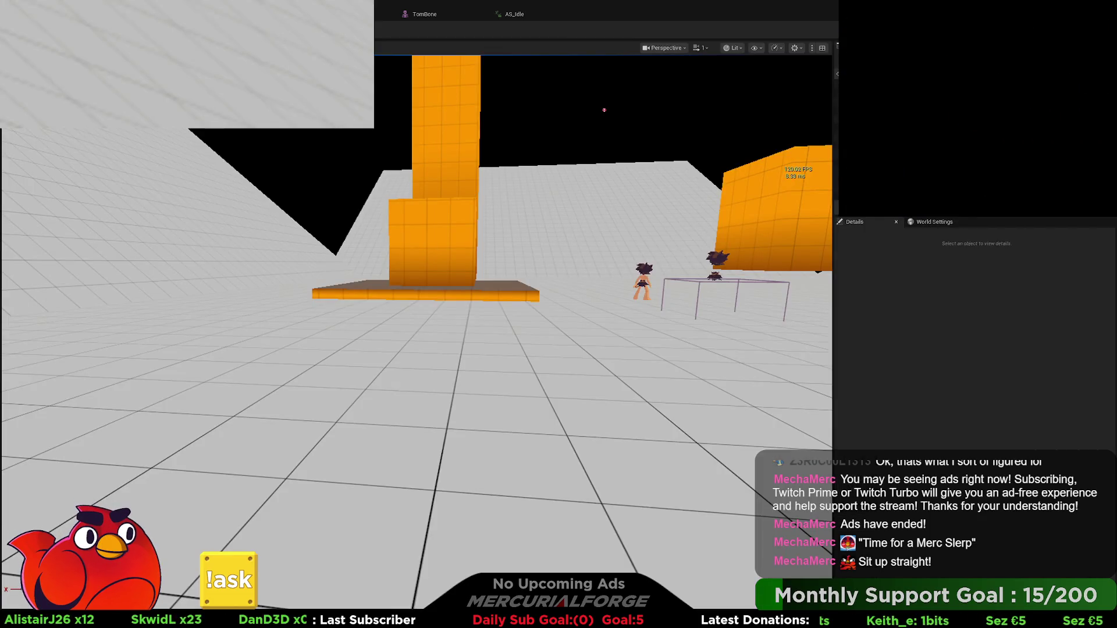
pyautogui.press('w')
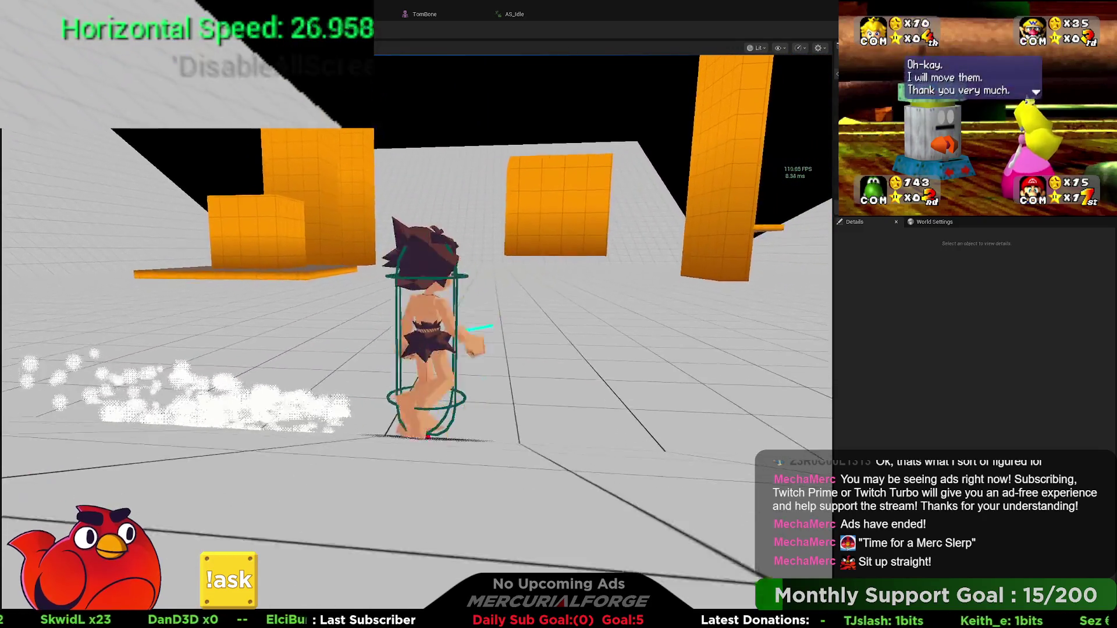
pyautogui.press('w')
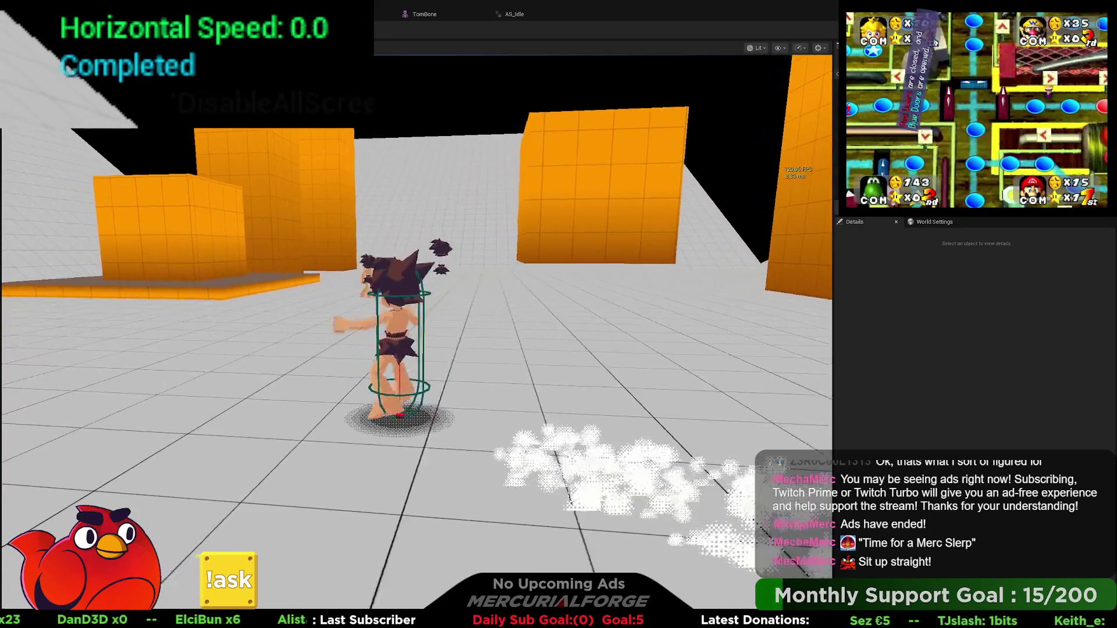
pyautogui.press('w')
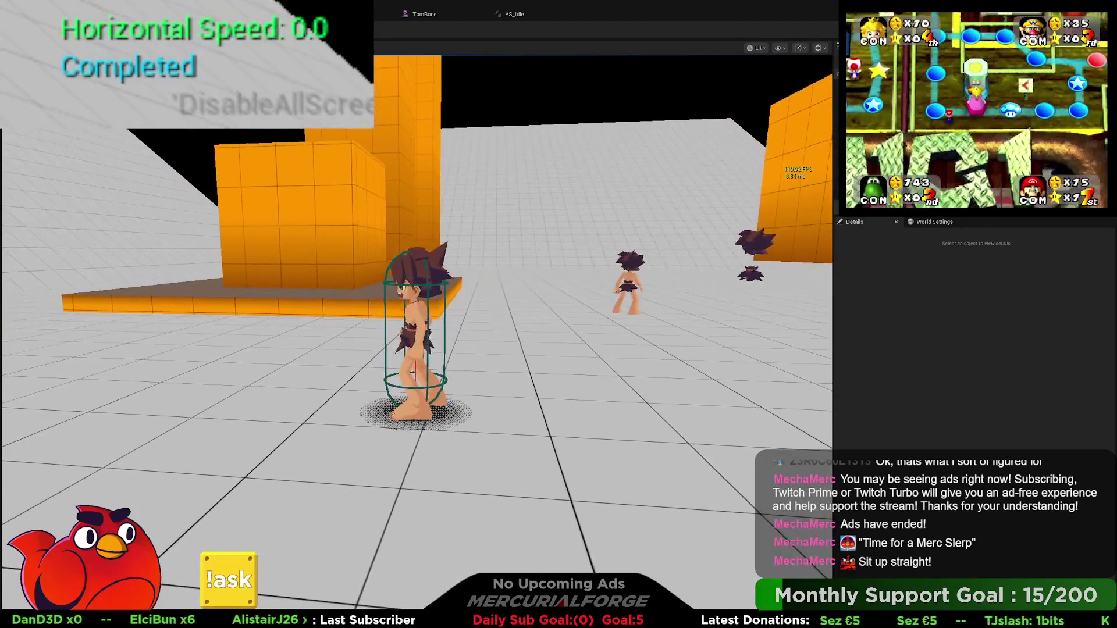
pyautogui.press('w')
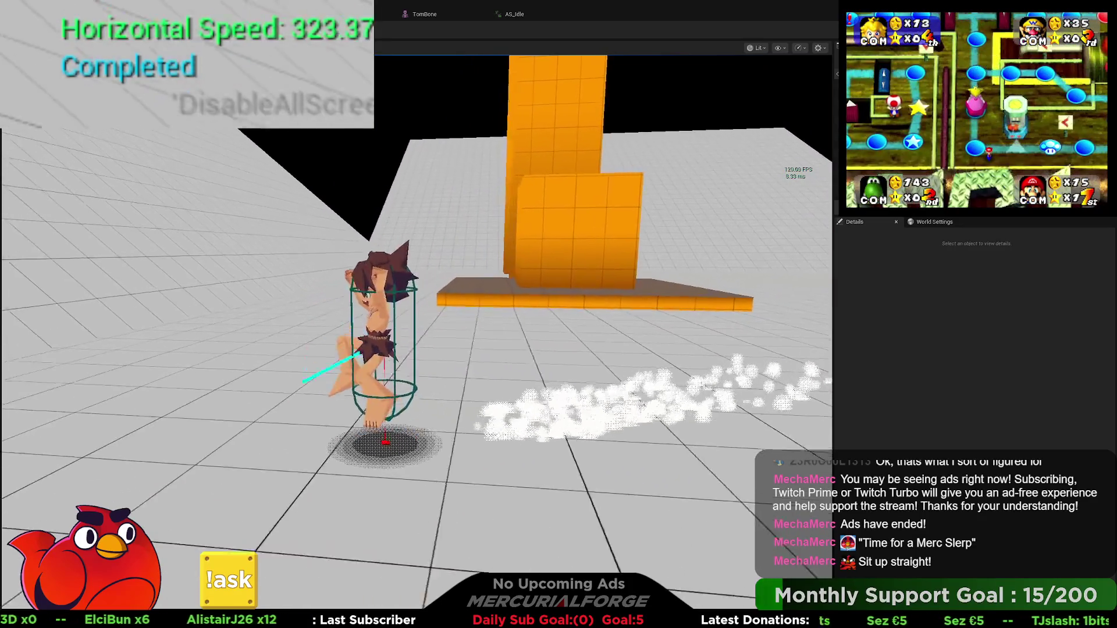
pyautogui.press('w')
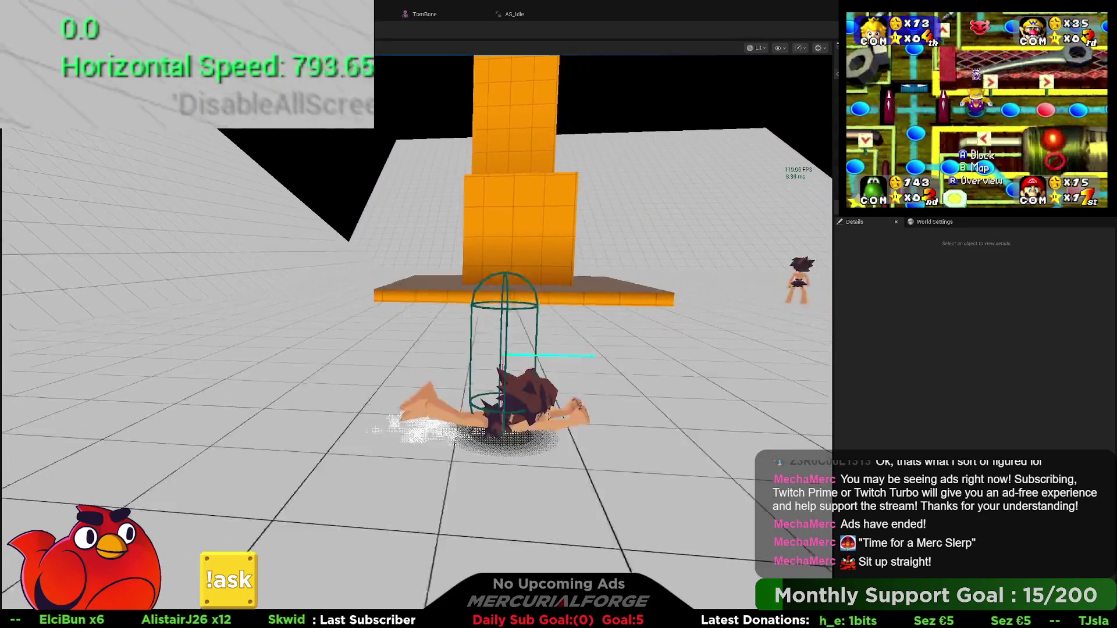
pyautogui.press('w')
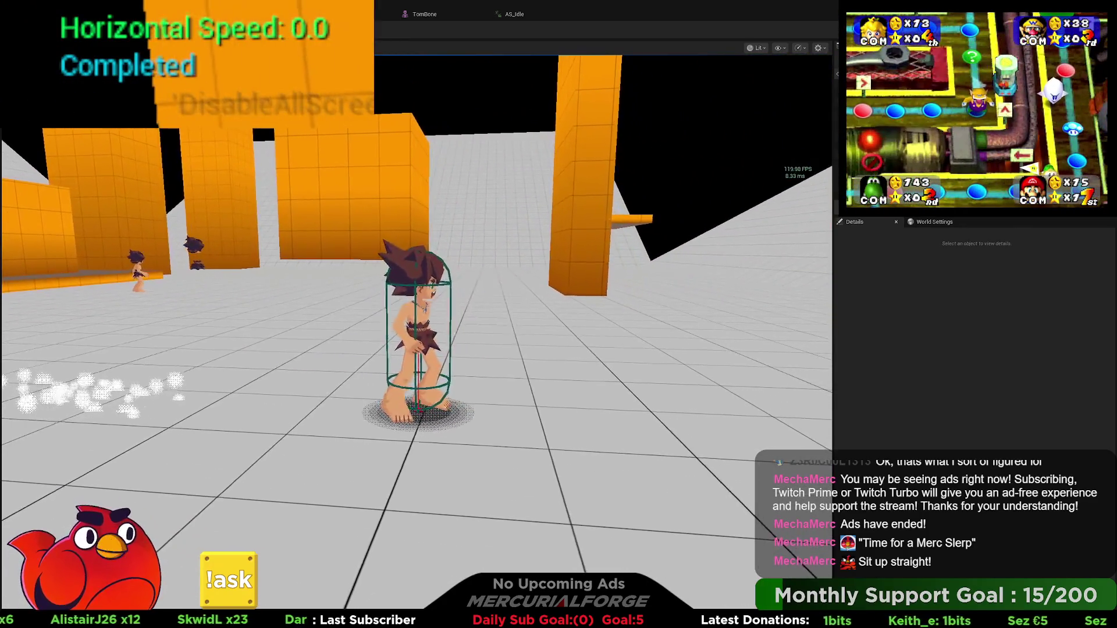
pyautogui.press('Escape')
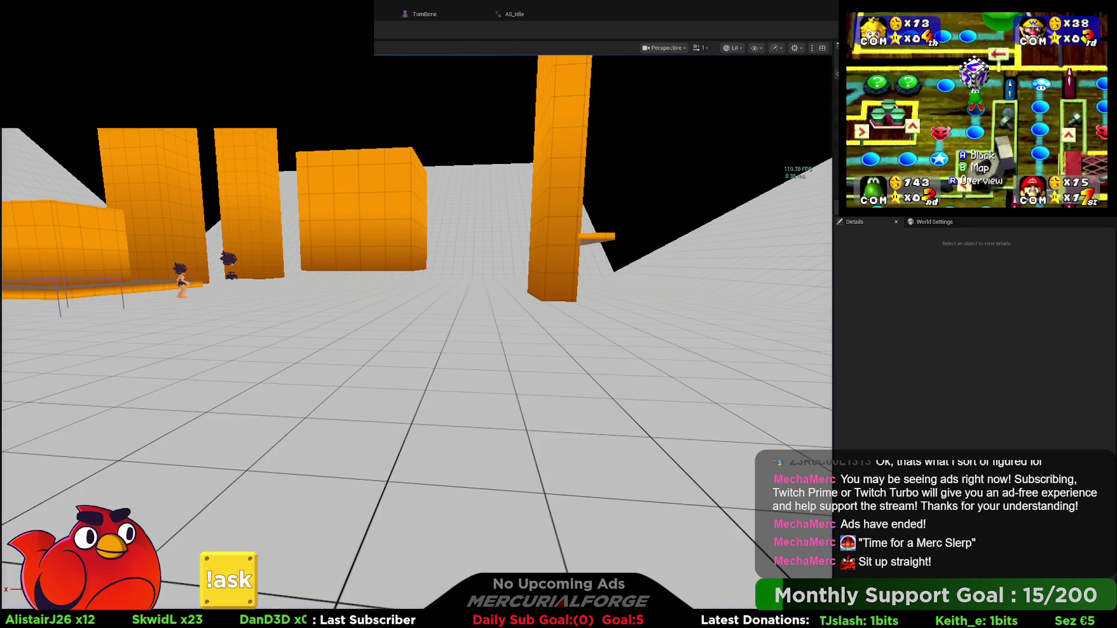
pyautogui.scroll(-5, 578, 266)
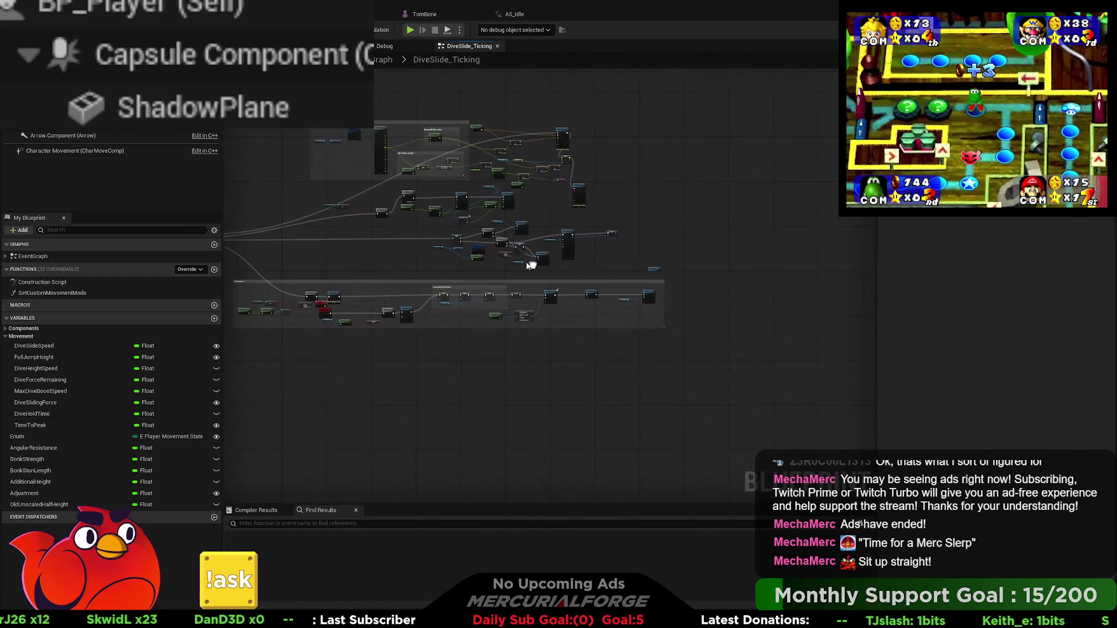
# Browse the Debug and DiveSlide_Ticking graphs, then go back to the parent EventGraph
pyautogui.scroll(3, 569, 329)
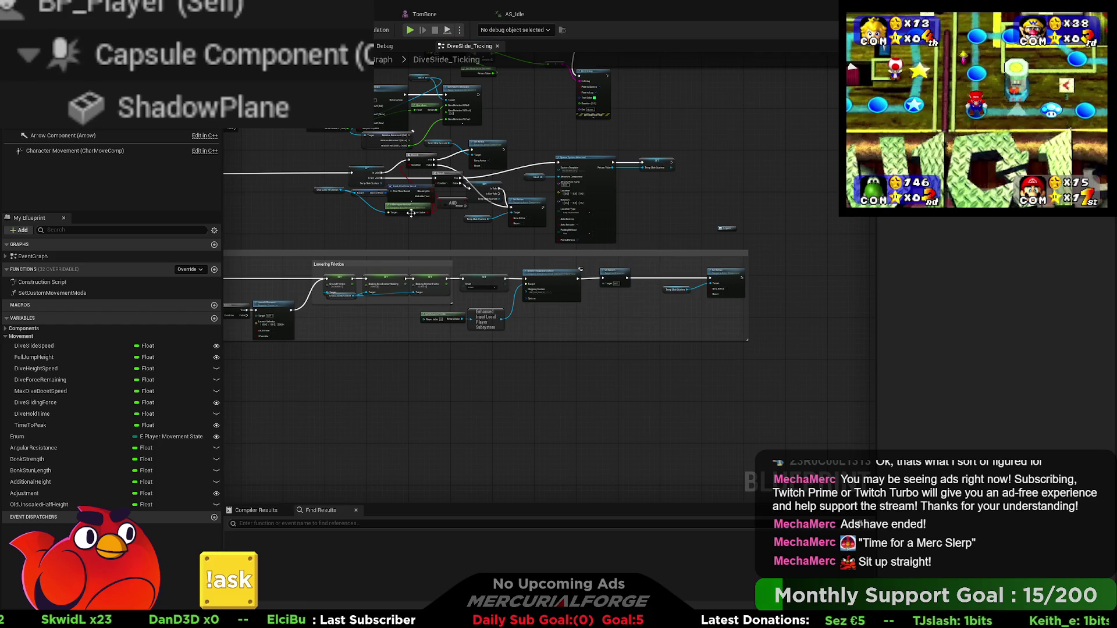
pyautogui.click(381, 45)
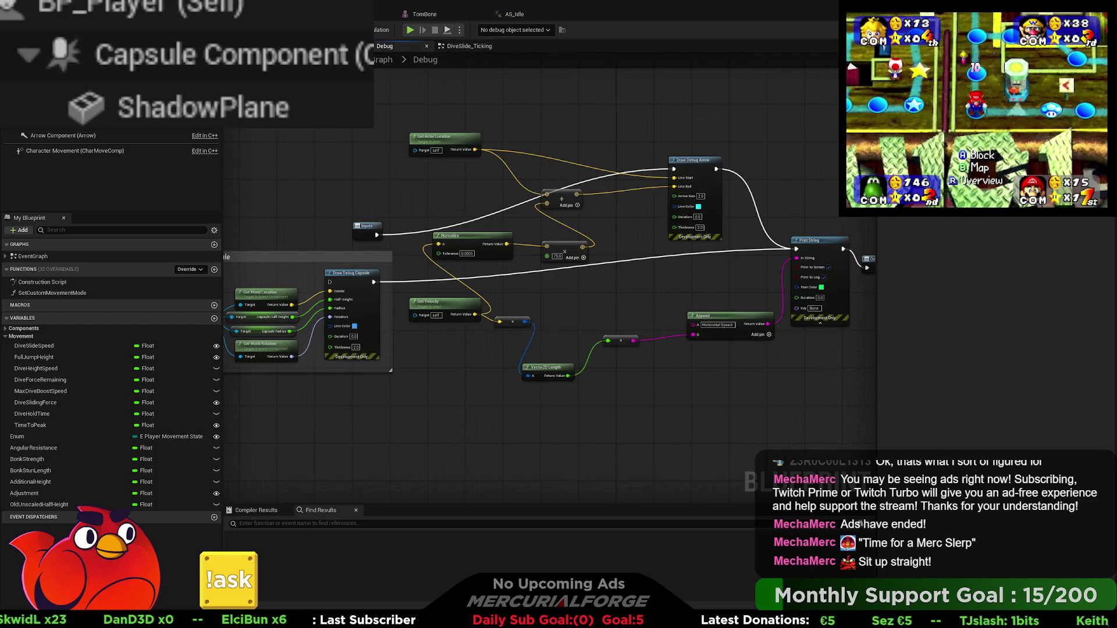
pyautogui.scroll(3, 541, 297)
pyautogui.scroll(-2, 543, 298)
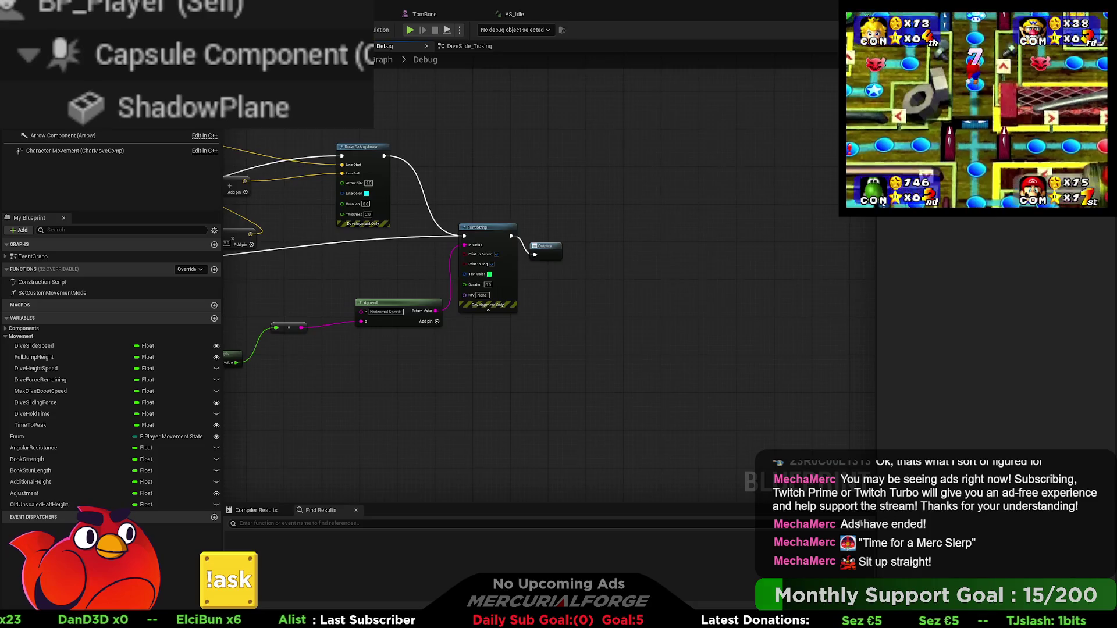
pyautogui.doubleClick(547, 227)
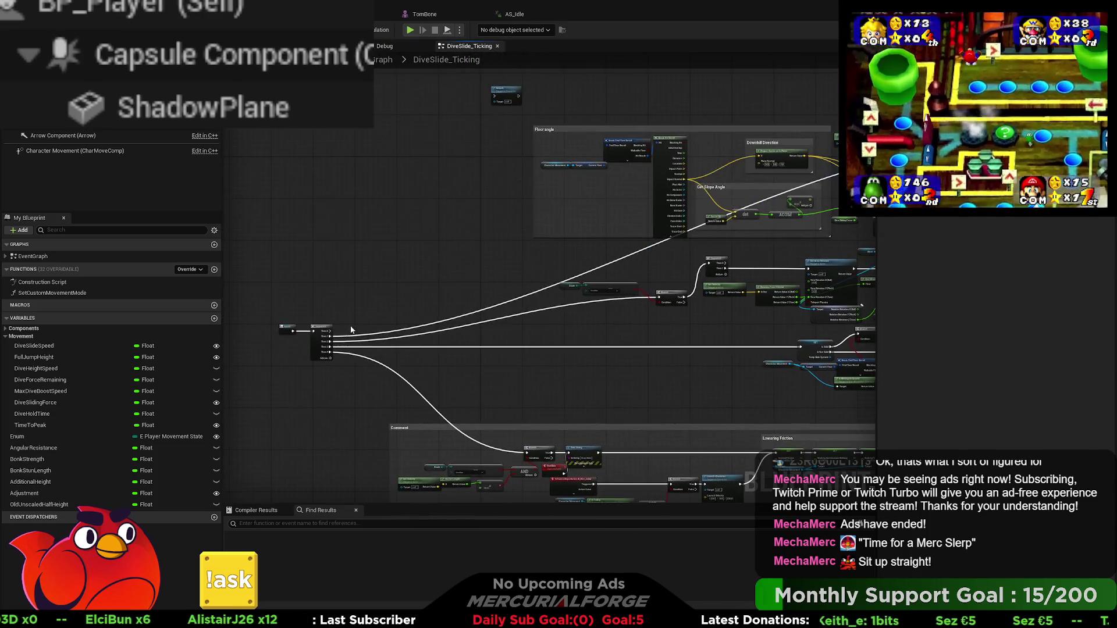
pyautogui.moveTo(494, 96)
pyautogui.mouseDown()
pyautogui.moveTo(515, 116)
pyautogui.moveTo(497, 100)
pyautogui.mouseUp()
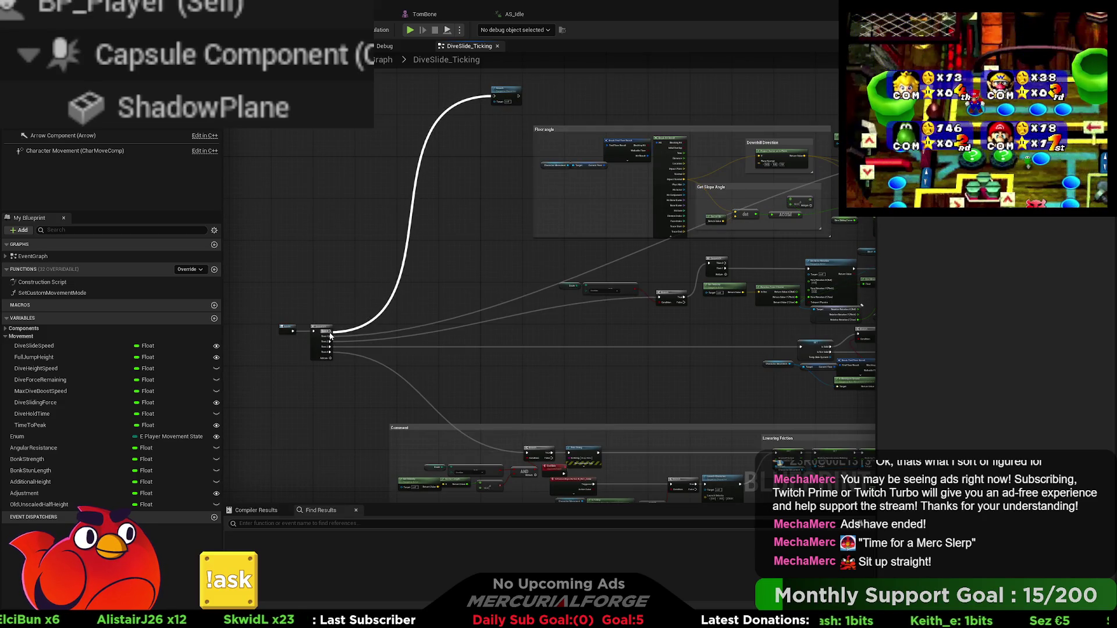
pyautogui.click(383, 46)
pyautogui.moveTo(545, 222); pyautogui.dragTo(374, 104)
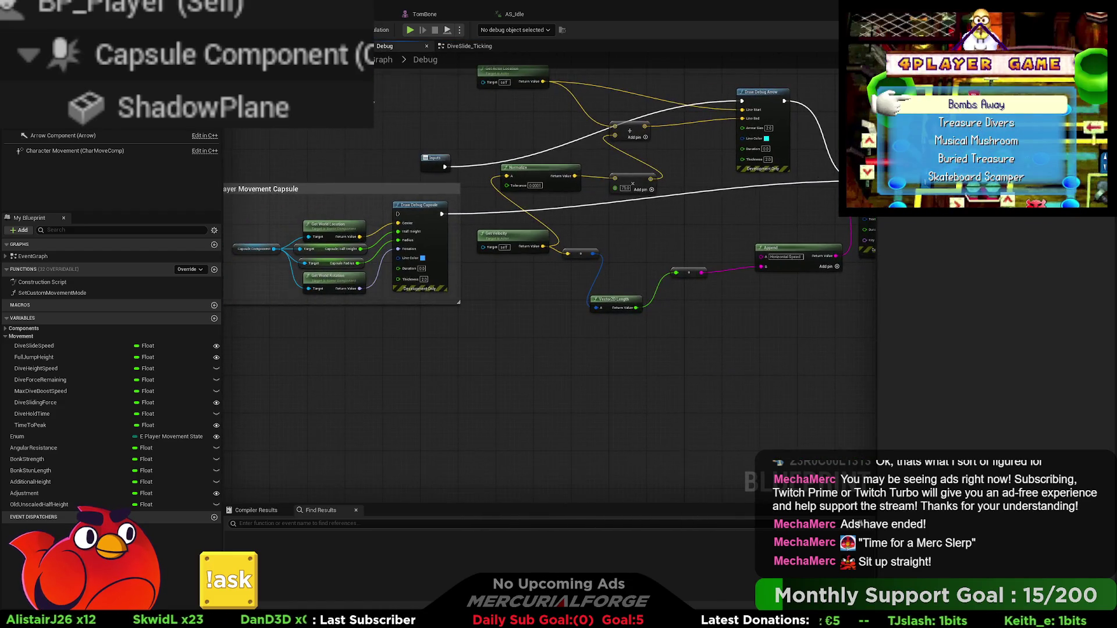
pyautogui.hotkey('alt', 'Left')
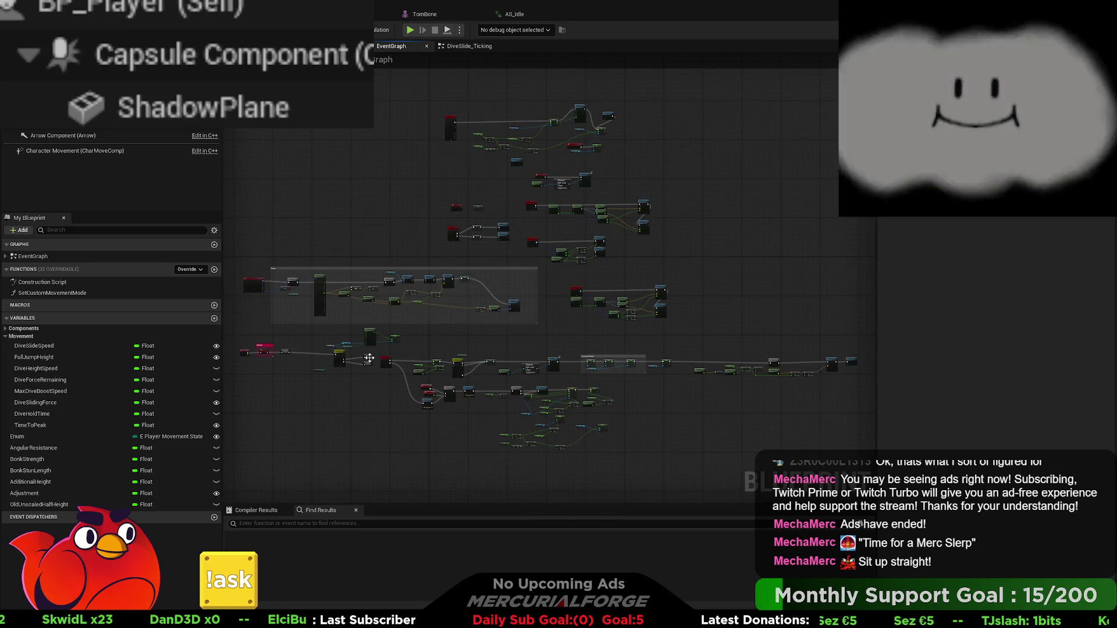
# Rewire IA_Dive so its Triggered output feeds the dive Gate's Enter pin
pyautogui.scroll(5, 529, 402)
pyautogui.moveTo(621, 397); pyautogui.dragTo(762, 304)
pyautogui.scroll(3, 415, 259)
pyautogui.moveTo(532, 318)
pyautogui.mouseDown()
pyautogui.moveTo(378, 233)
pyautogui.moveTo(260, 203)
pyautogui.mouseUp()
pyautogui.moveTo(295, 178); pyautogui.dragTo(554, 239)
pyautogui.moveTo(580, 185); pyautogui.dragTo(575, 178)
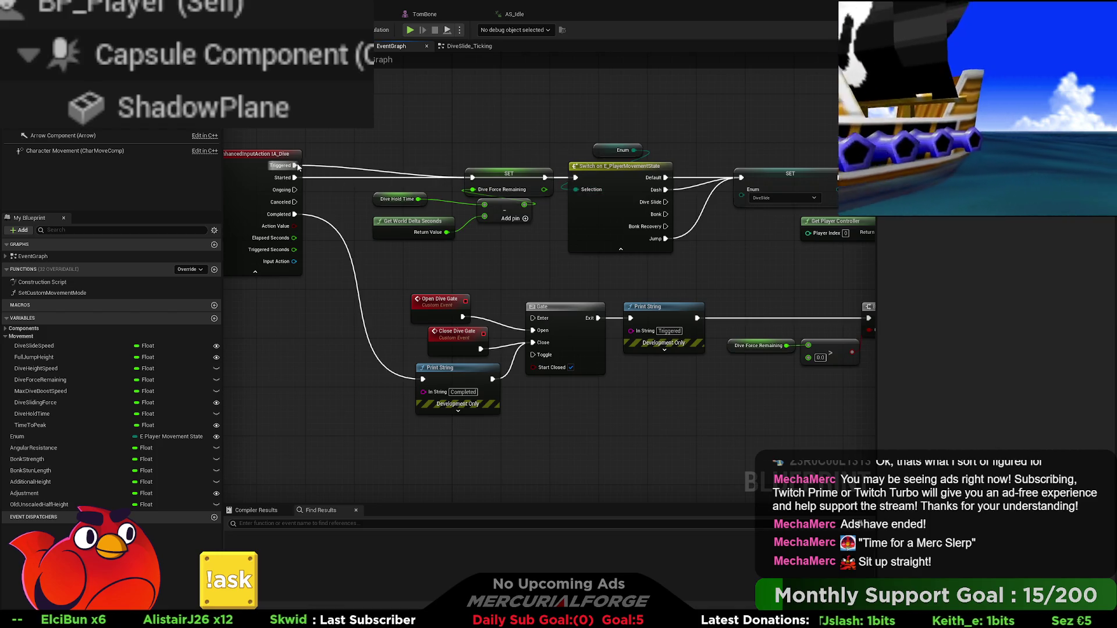
pyautogui.moveTo(296, 166); pyautogui.dragTo(444, 300)
pyautogui.moveTo(517, 314); pyautogui.dragTo(529, 317)
# Review the speed check and select the forward vector and Launch Character nodes
pyautogui.moveTo(742, 270)
pyautogui.mouseDown()
pyautogui.moveTo(369, 264)
pyautogui.moveTo(337, 268)
pyautogui.moveTo(286, 299)
pyautogui.mouseUp()
pyautogui.moveTo(758, 273); pyautogui.dragTo(504, 285)
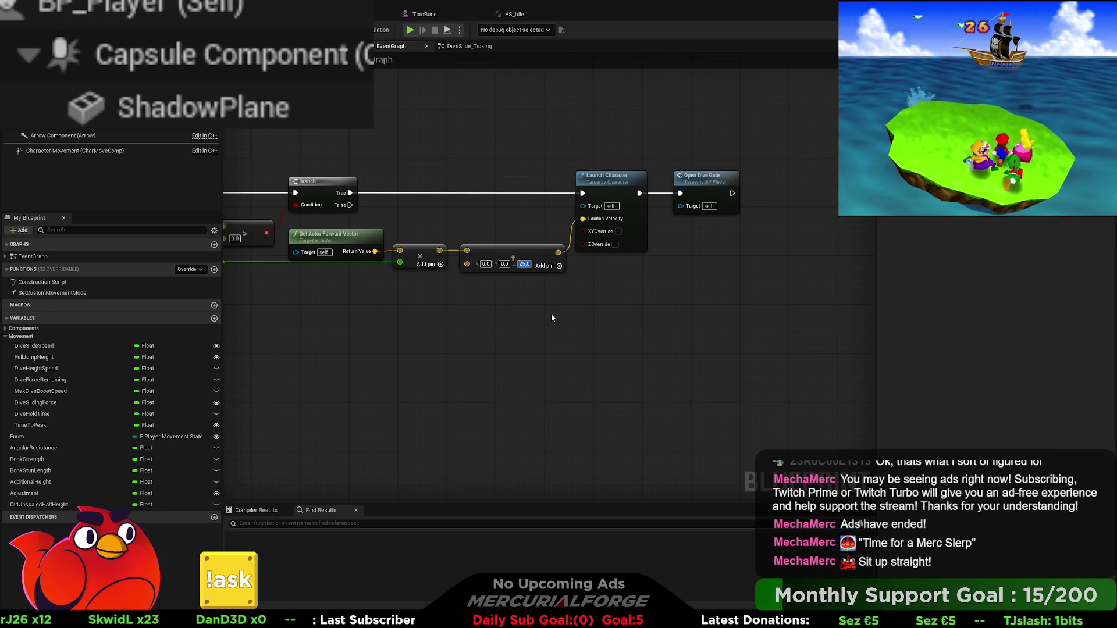
pyautogui.moveTo(418, 316)
pyautogui.mouseDown()
pyautogui.moveTo(718, 316)
pyautogui.moveTo(500, 319)
pyautogui.mouseUp()
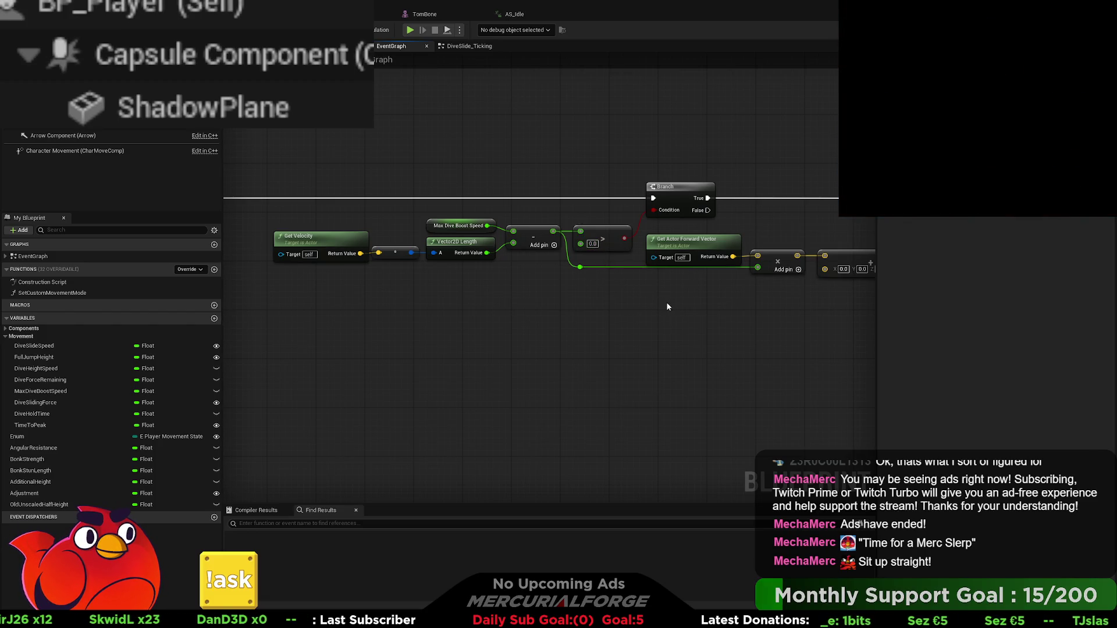
pyautogui.moveTo(758, 216); pyautogui.dragTo(435, 221)
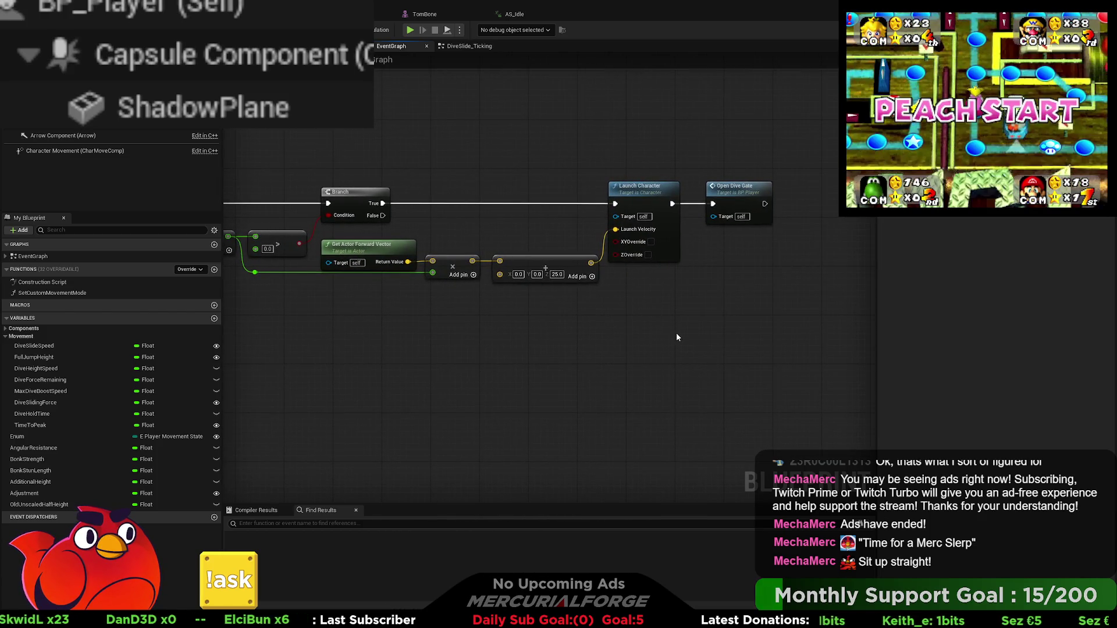
pyautogui.moveTo(673, 332); pyautogui.dragTo(400, 246)
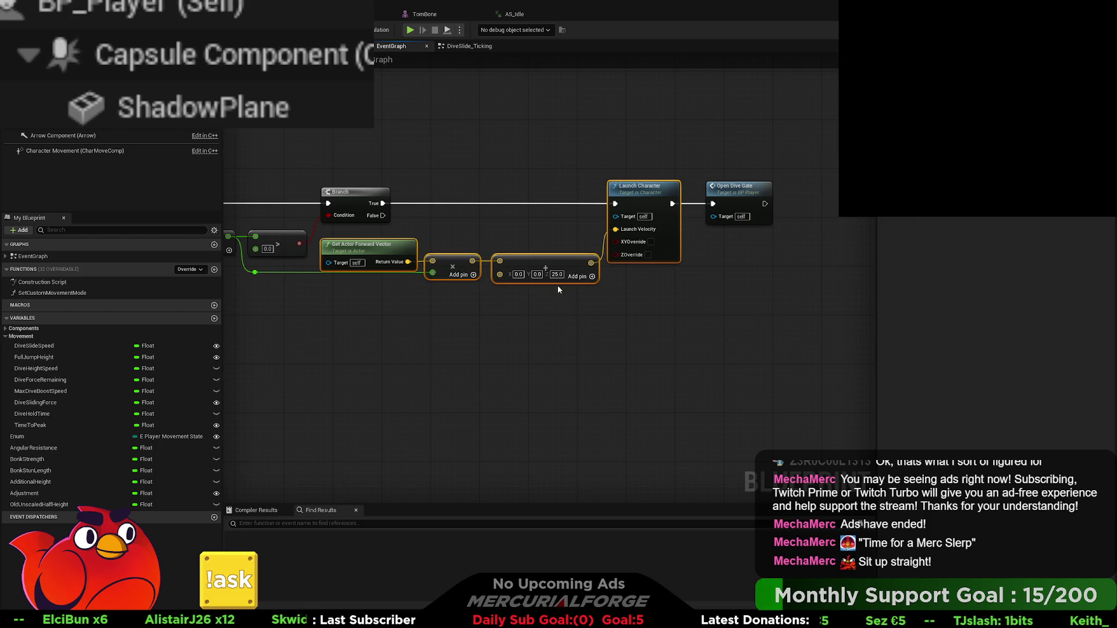
# Duplicate Launch Character and Open Dive Gate with Z 25, driven by Branch False
pyautogui.moveTo(706, 287); pyautogui.dragTo(613, 197)
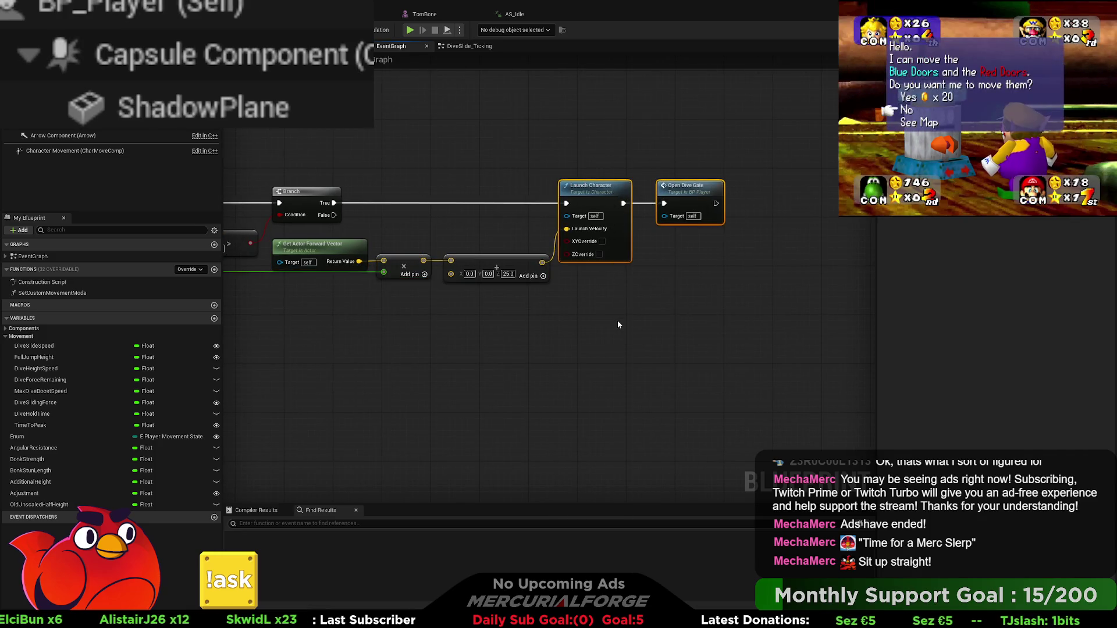
pyautogui.hotkey('ctrl', 'v')
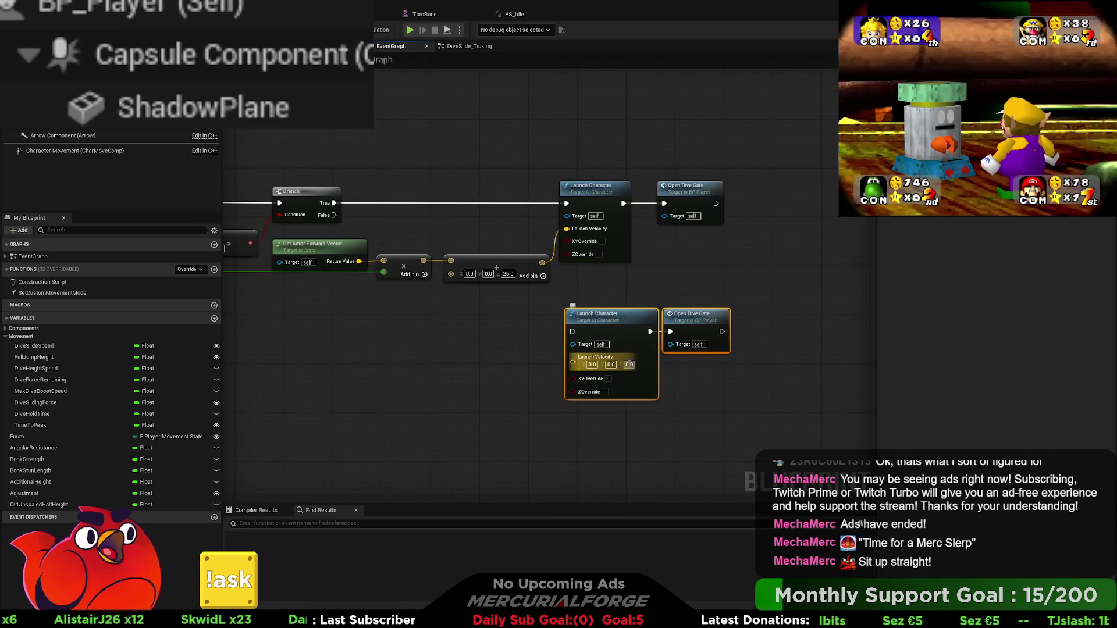
pyautogui.write('25')
pyautogui.press('Return')
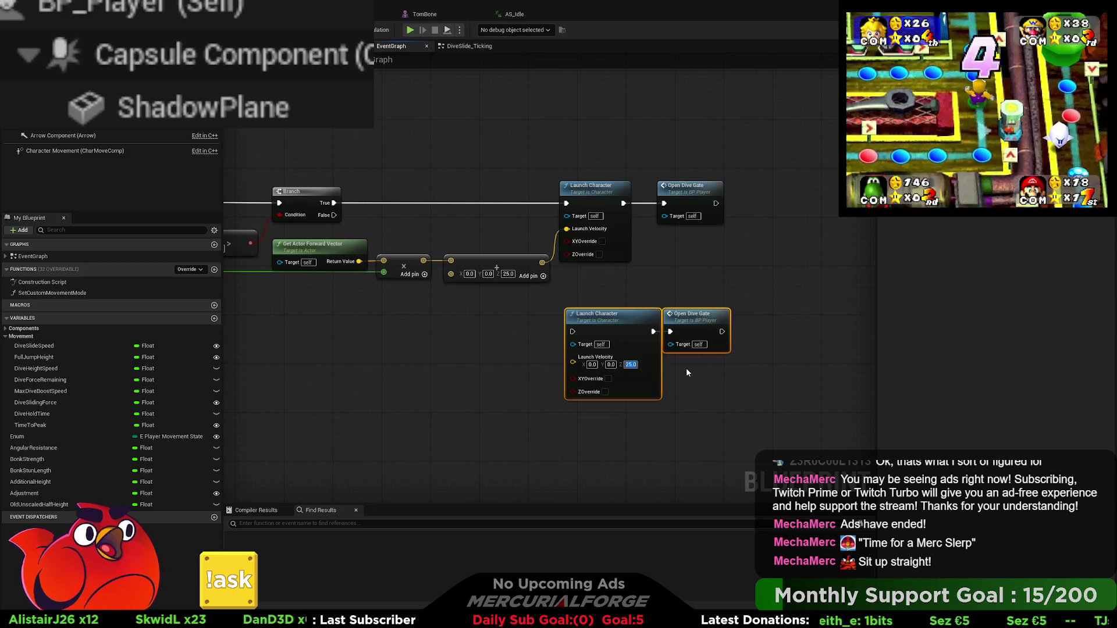
pyautogui.moveTo(692, 317); pyautogui.dragTo(716, 327)
pyautogui.click(716, 360)
pyautogui.moveTo(586, 332); pyautogui.dragTo(325, 218)
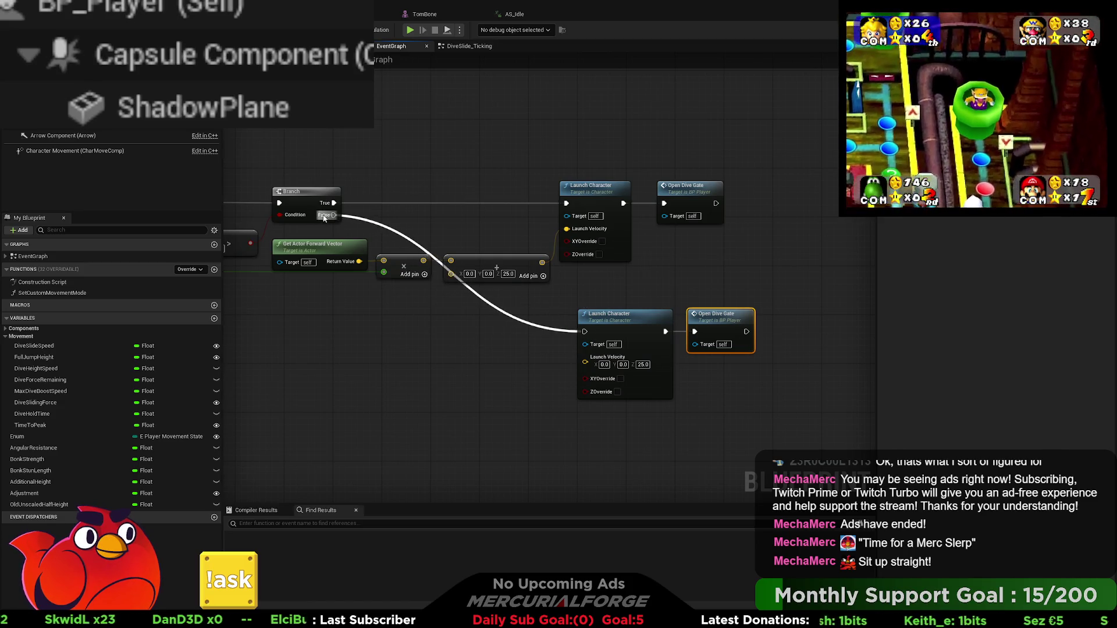
pyautogui.click(491, 248)
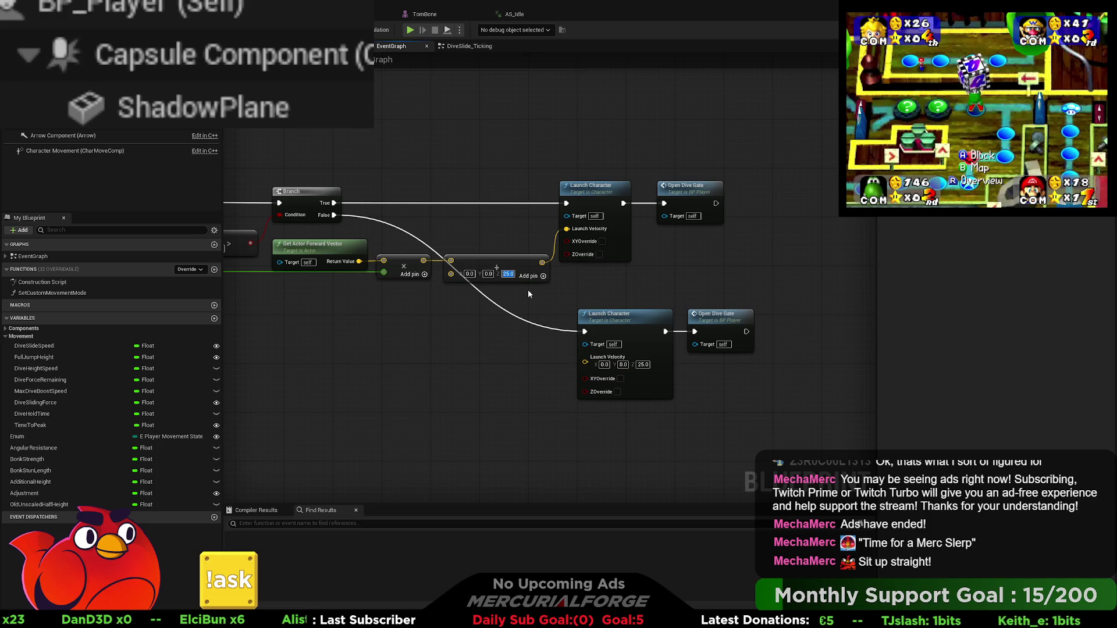
# Set the upper launch Z to -25 with ZOverride enabled, then start play
pyautogui.write('-')
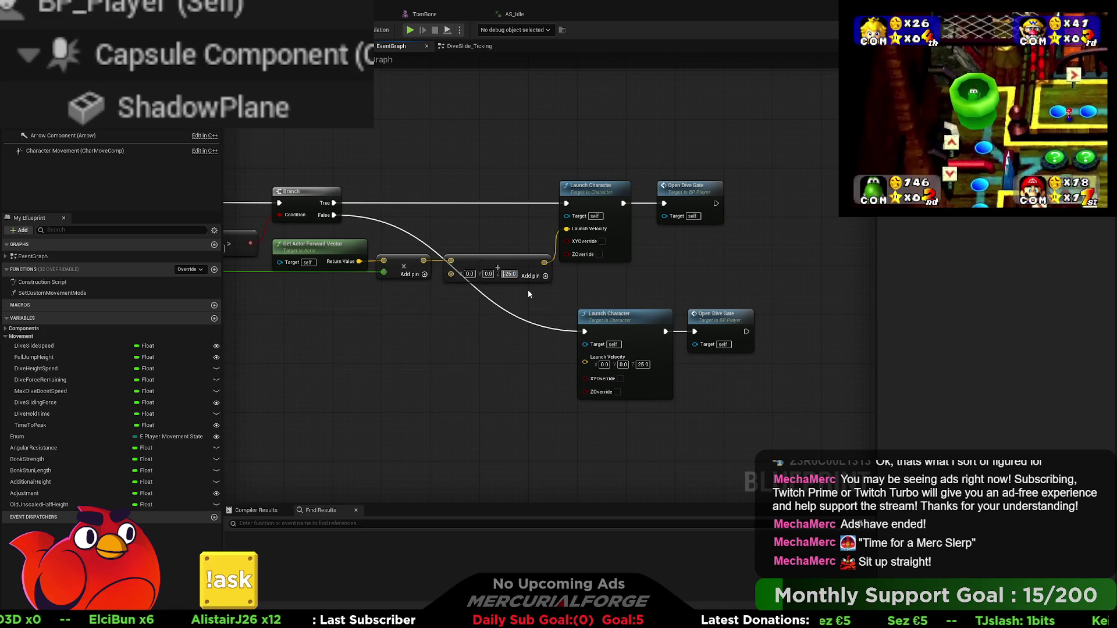
pyautogui.press('Home')
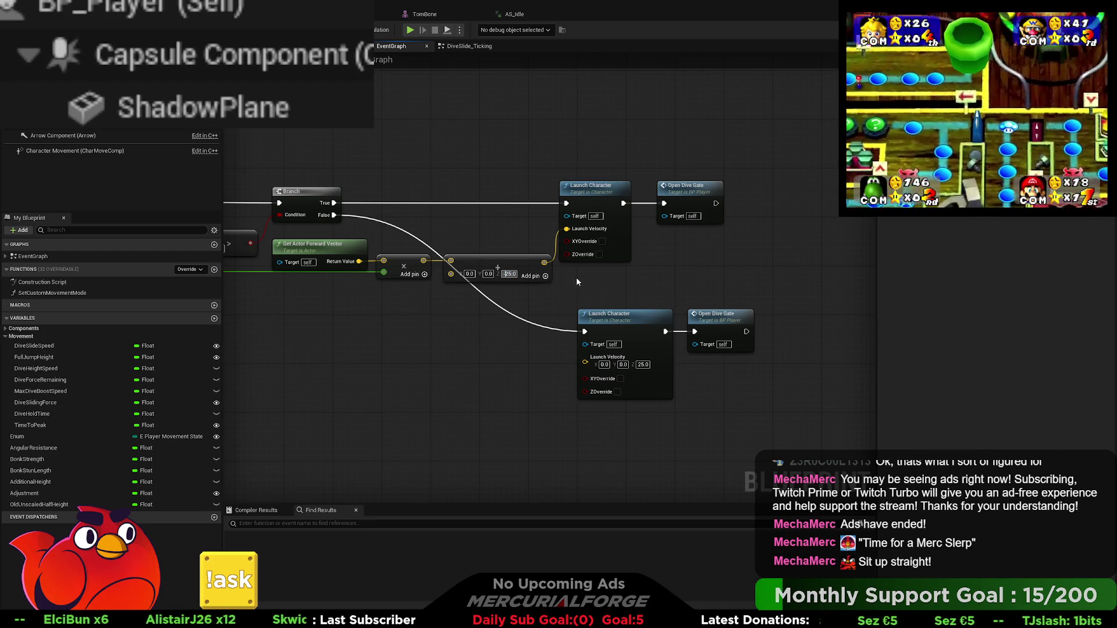
pyautogui.click(599, 254)
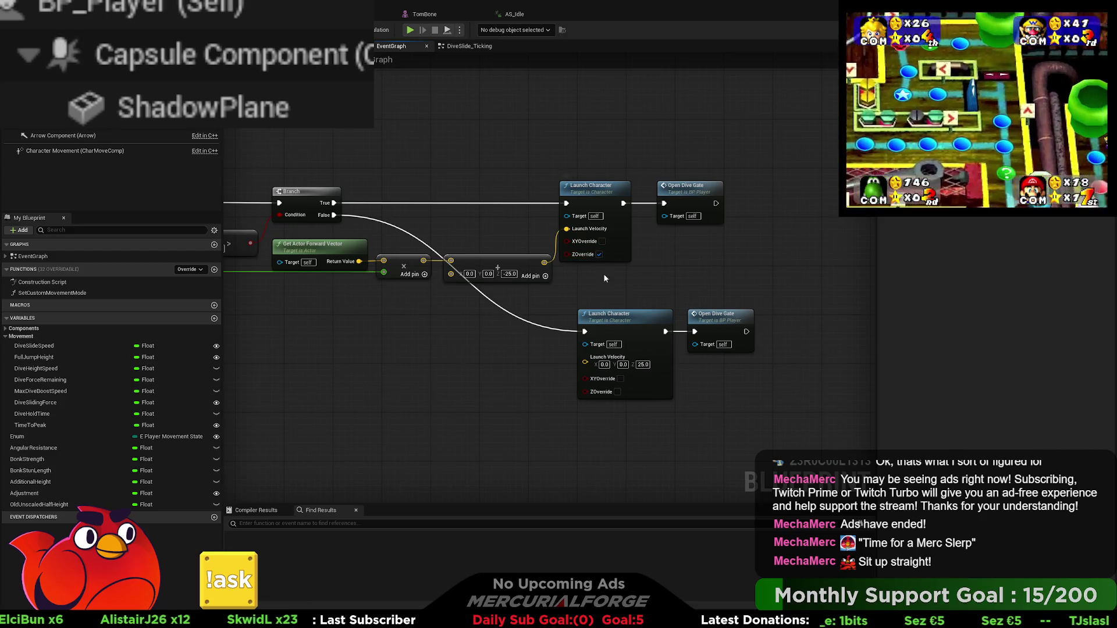
pyautogui.hotkey('alt', 'p')
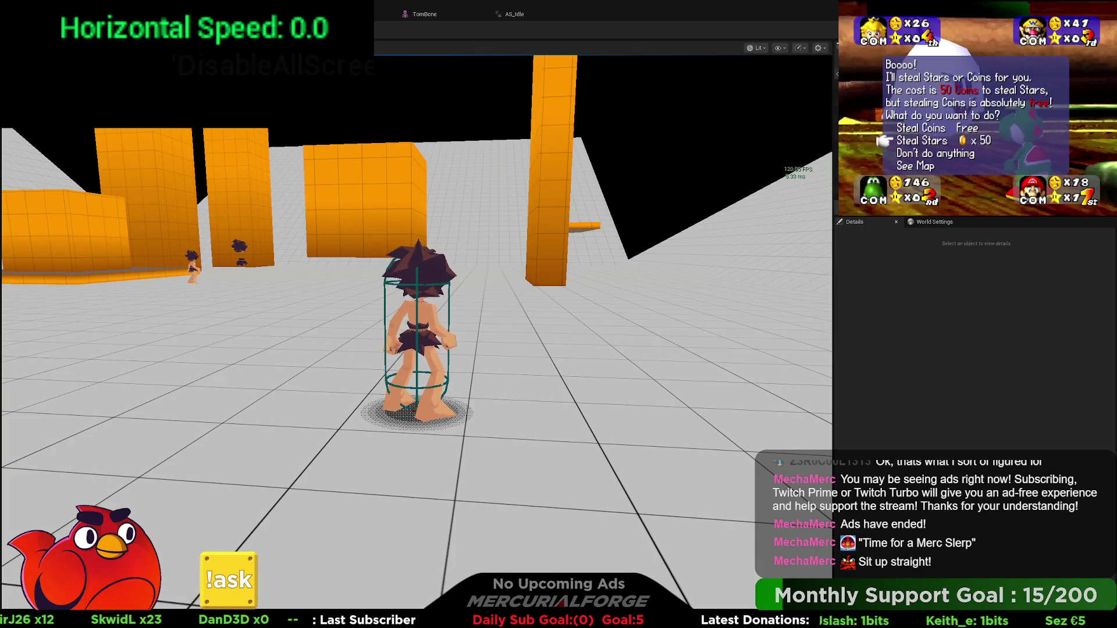
# Run, jump and dive repeatedly, reaching 850 horizontal speed, then stop the session
pyautogui.moveTo(416, 315)
pyautogui.press('w')
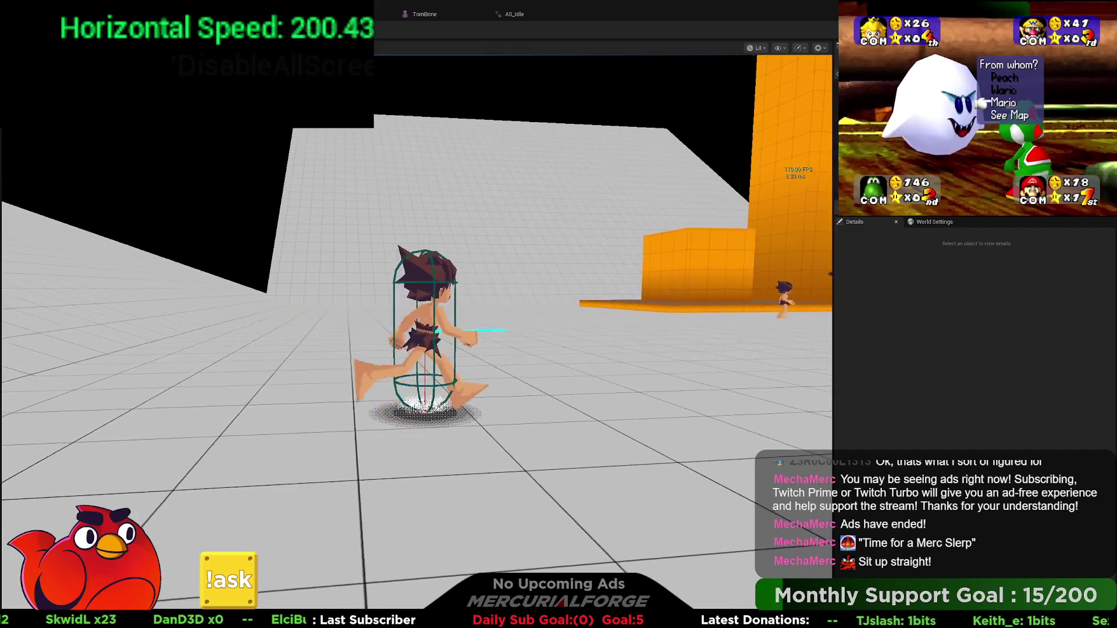
pyautogui.press('space')
pyautogui.press('e')
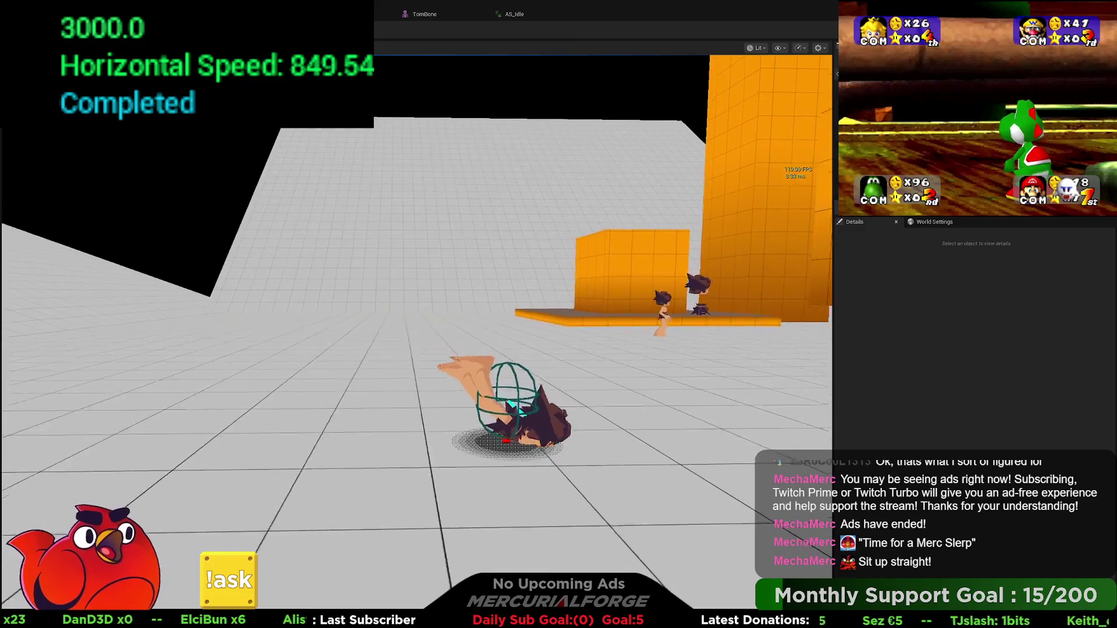
pyautogui.press('space')
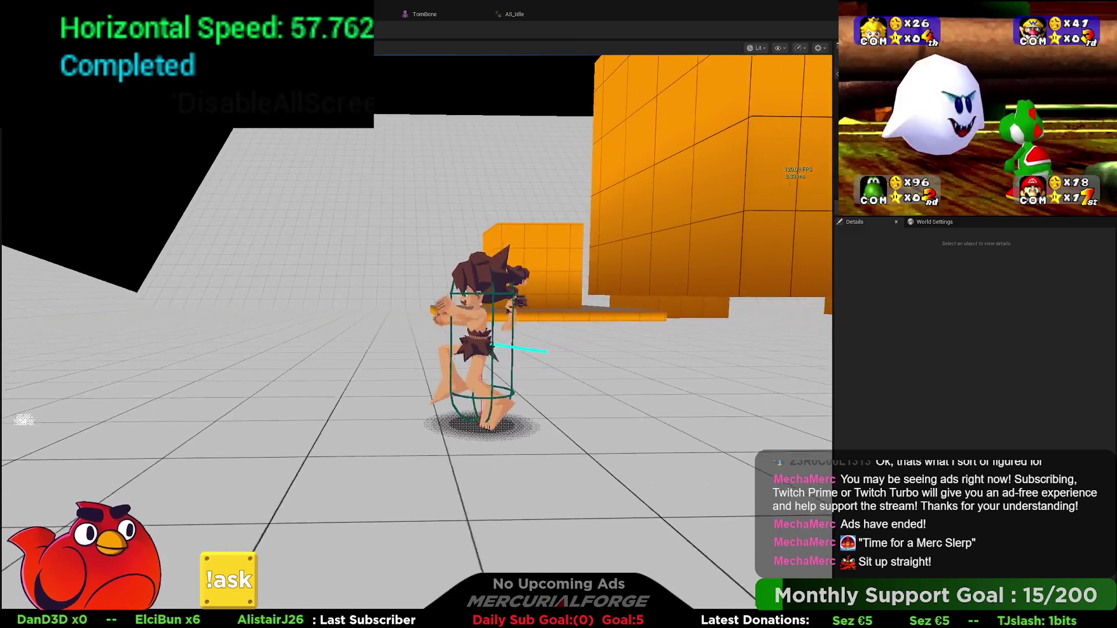
pyautogui.press('e')
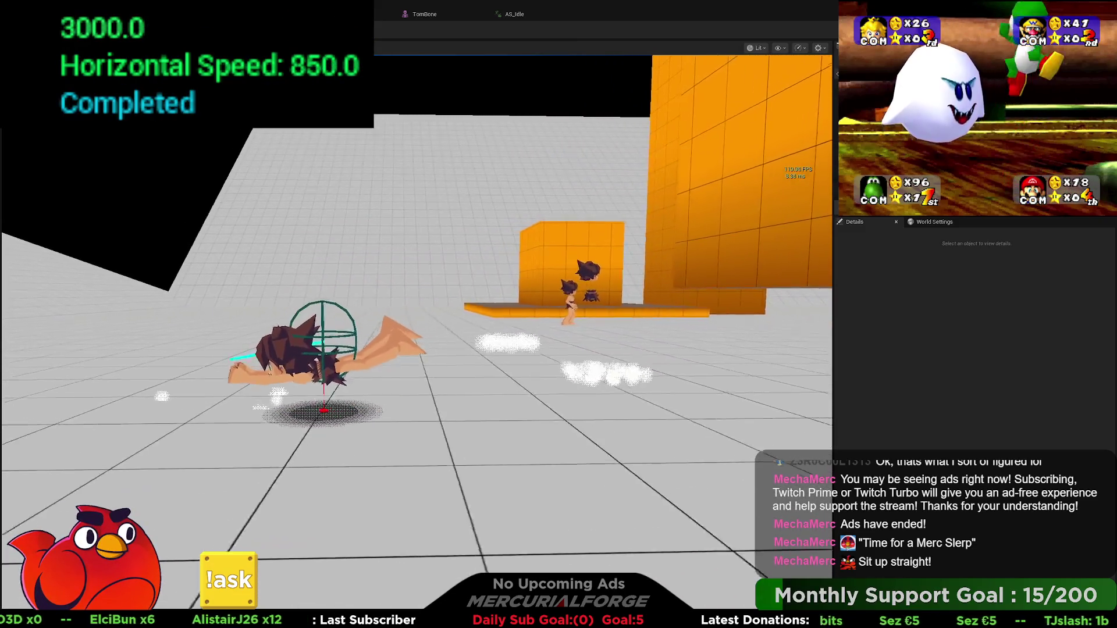
pyautogui.press('space')
pyautogui.press('e')
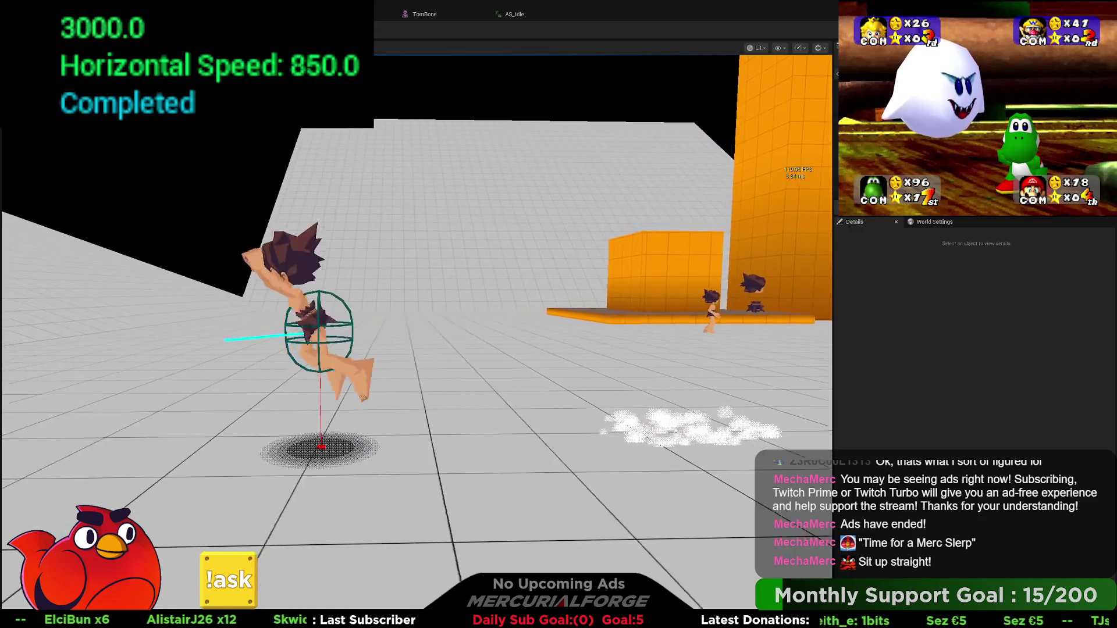
pyautogui.press('space')
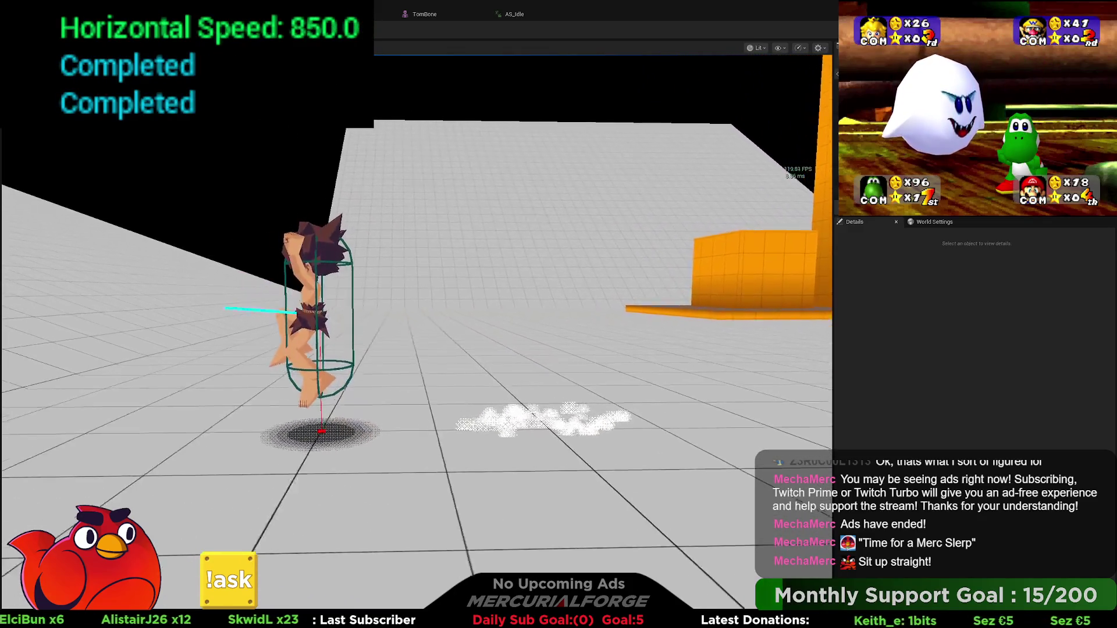
pyautogui.press('e')
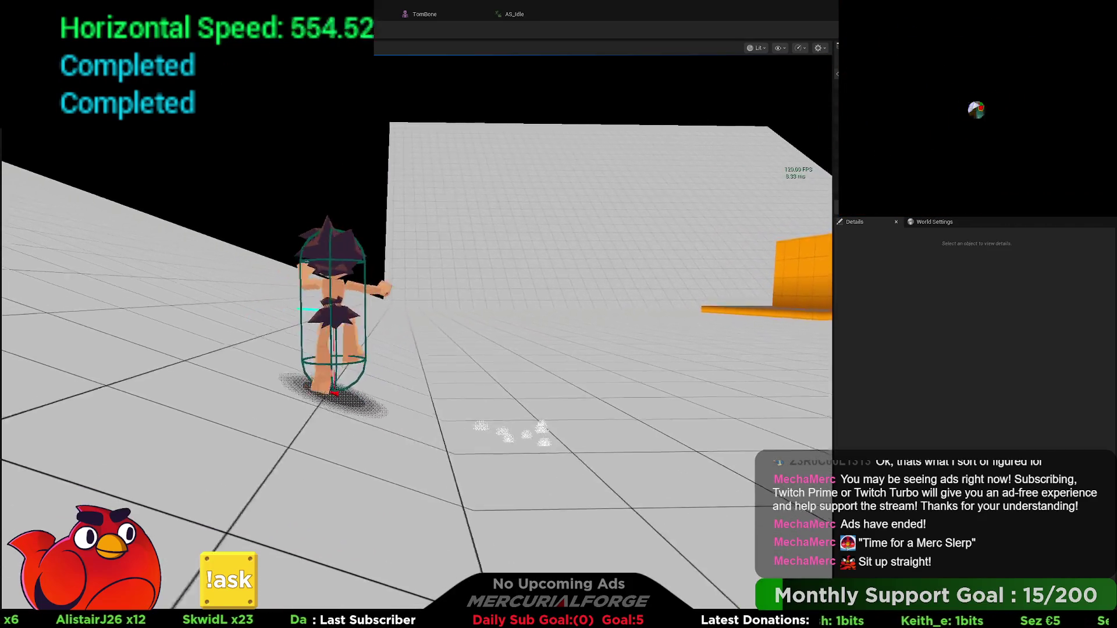
pyautogui.press('space')
pyautogui.press('e')
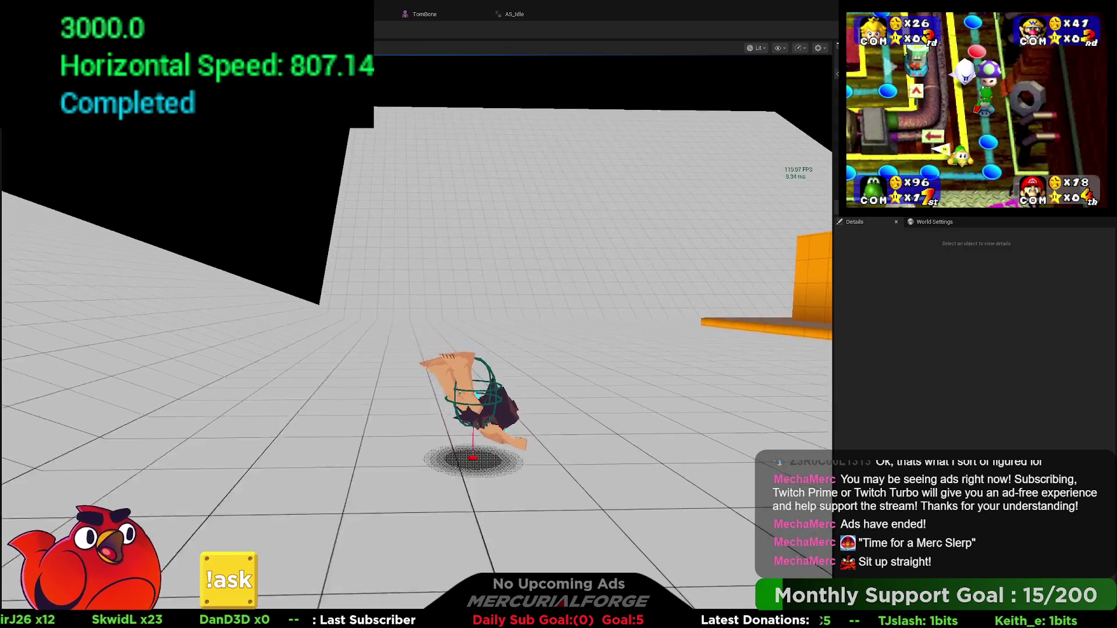
pyautogui.press('space')
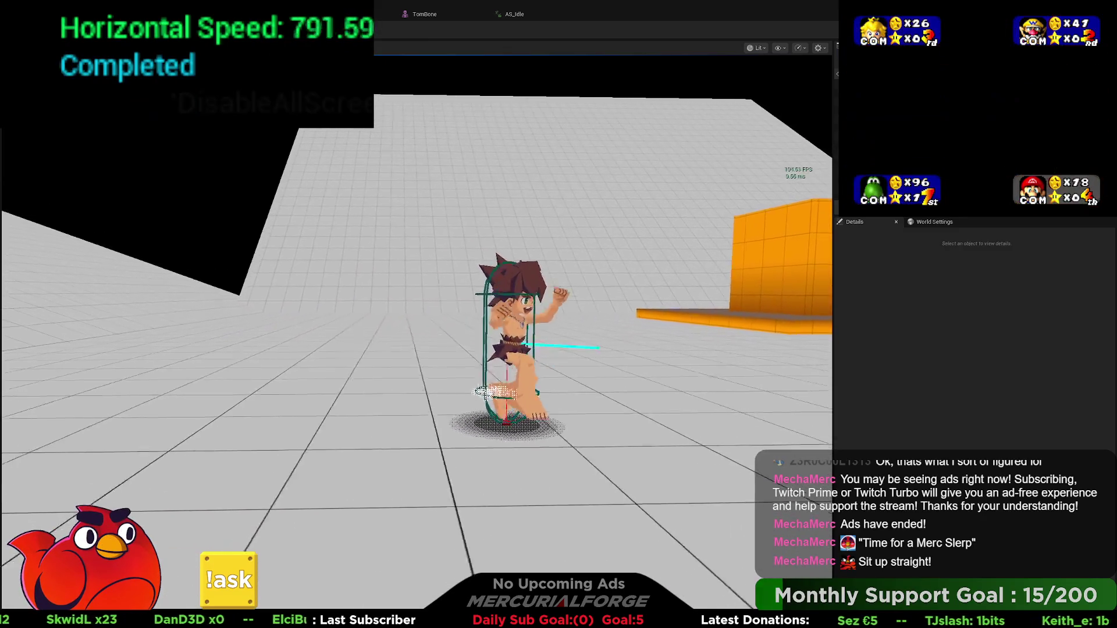
pyautogui.press('space')
pyautogui.press('e')
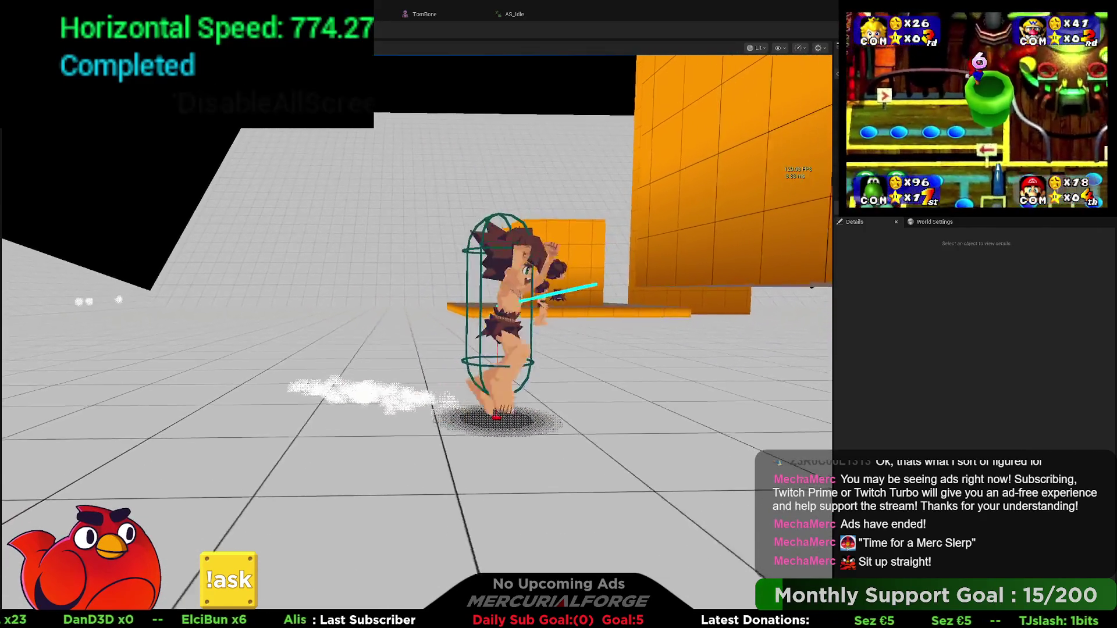
pyautogui.press('space')
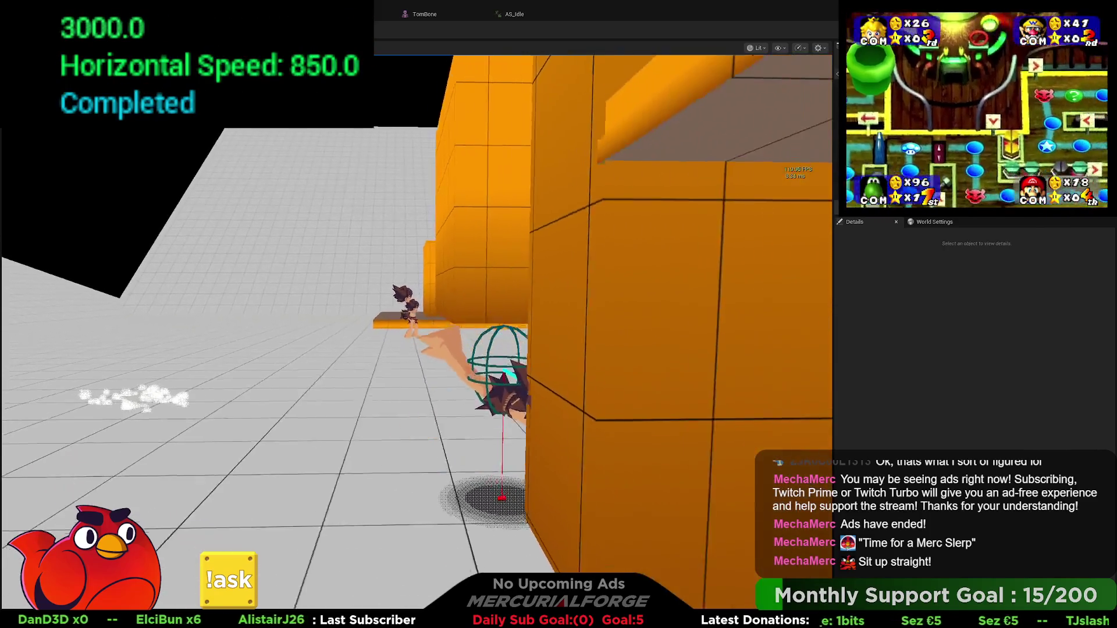
pyautogui.press('Escape')
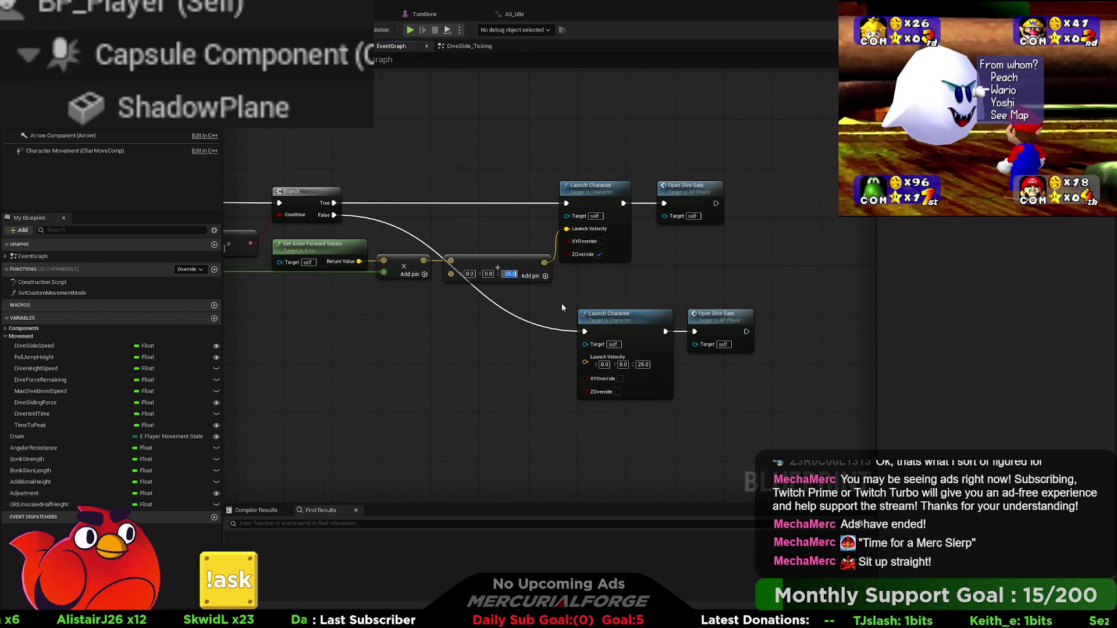
# Change the true-branch launch Z from -25 to 500 and start a play session
pyautogui.write('-500')
pyautogui.press('Return')
pyautogui.write('500')
pyautogui.press('Return')
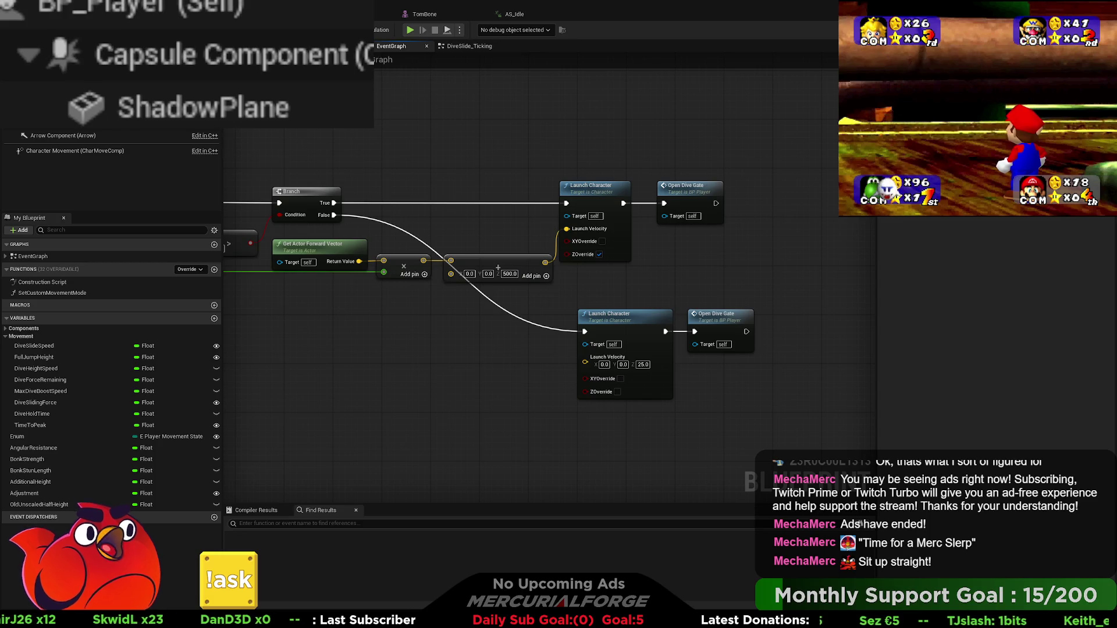
pyautogui.hotkey('alt', 'p')
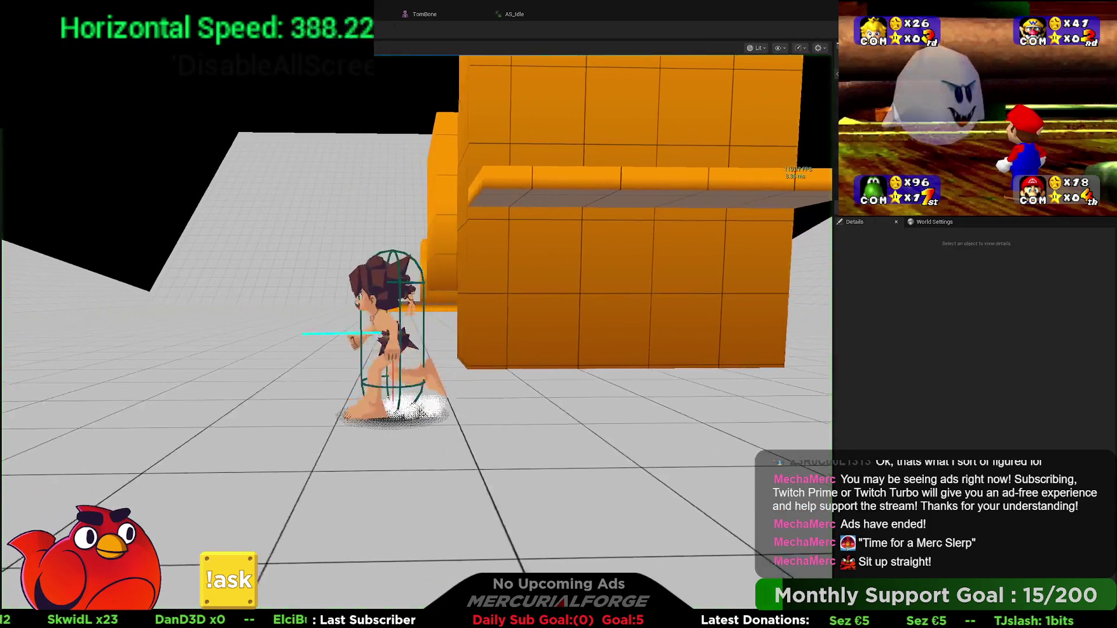
# Try three dives with the 500 upward boost, then stop the play session
pyautogui.press('space')
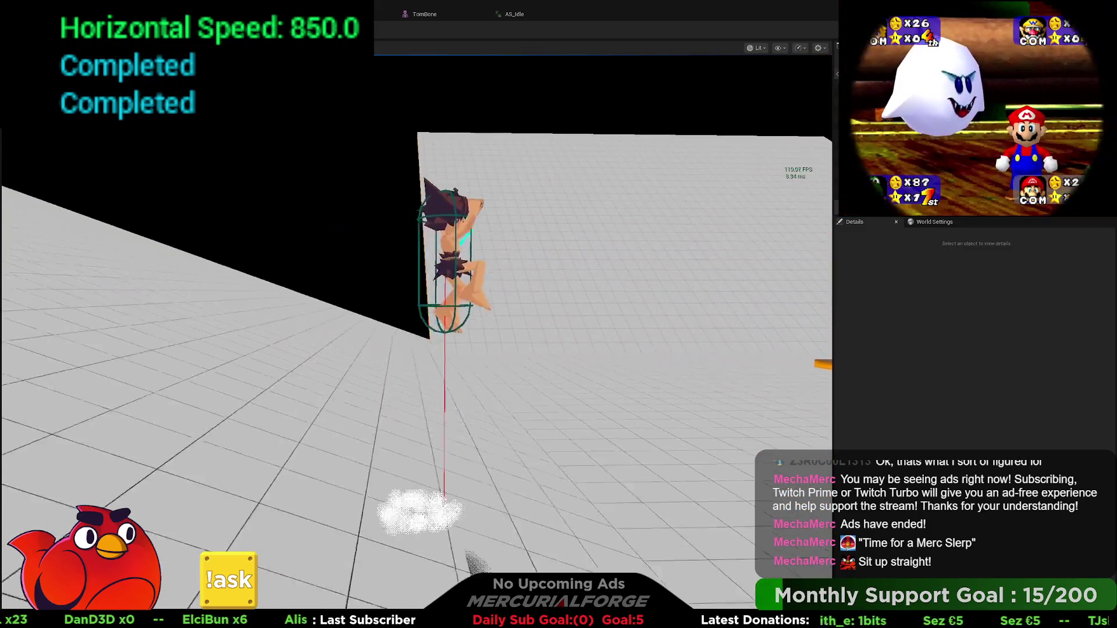
pyautogui.press('space')
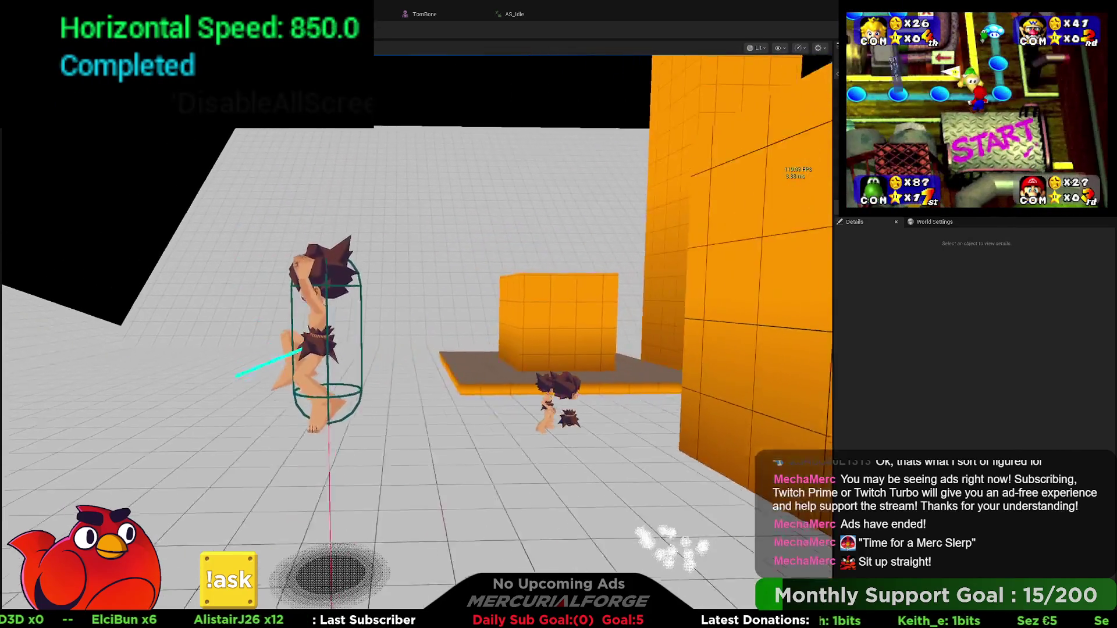
pyautogui.press('space')
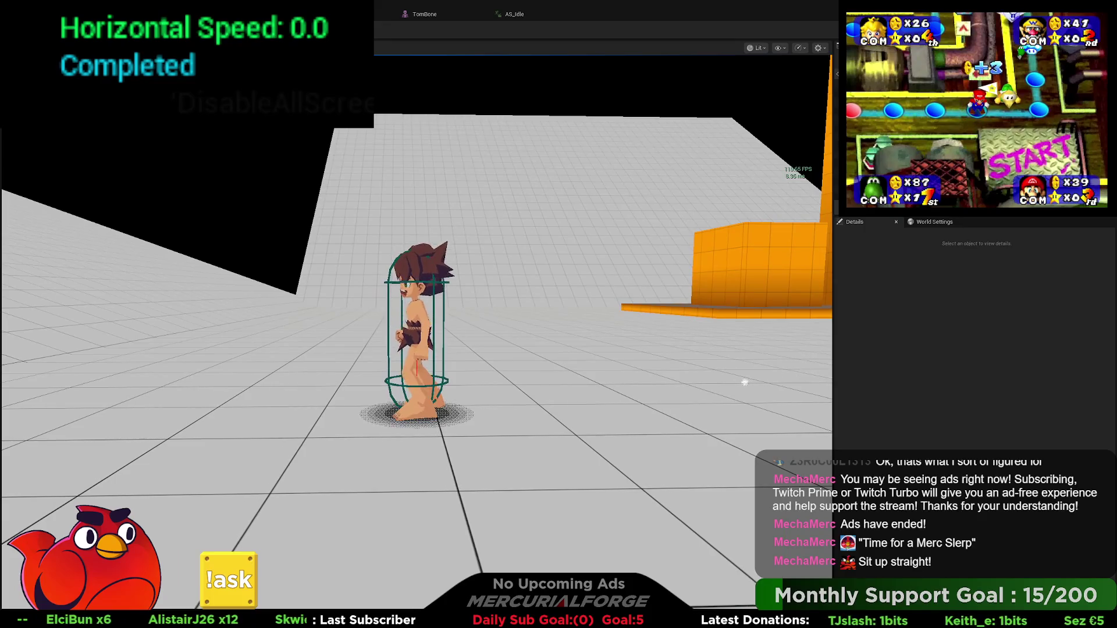
pyautogui.press('Escape')
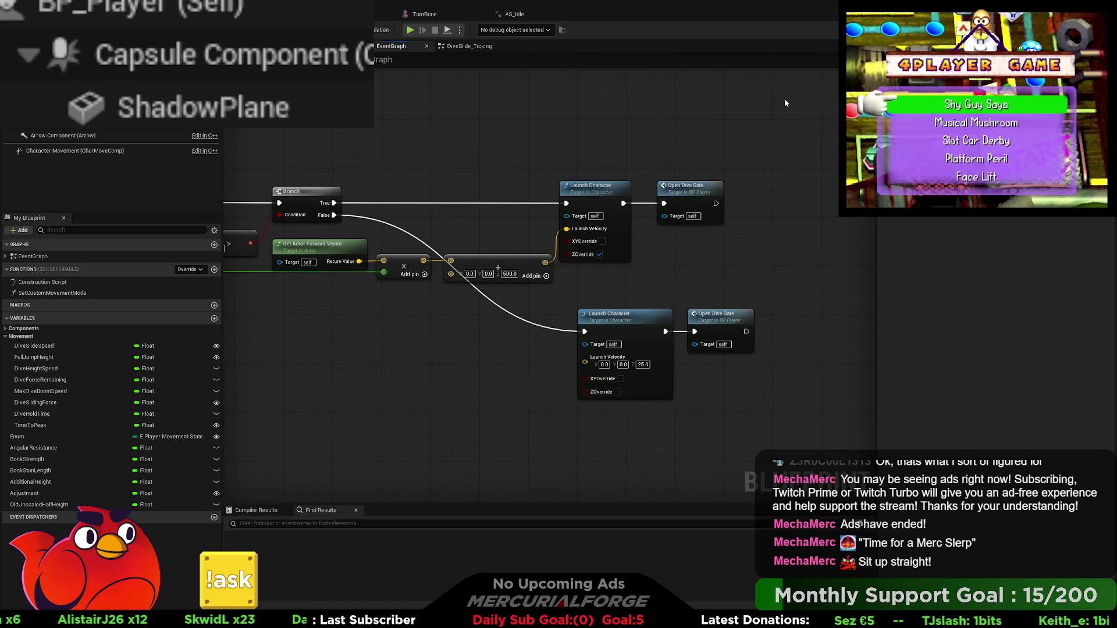
# Shift the upper Launch Character and Open Dive Gate nodes right to widen the gap after the vector node
pyautogui.moveTo(376, 140); pyautogui.dragTo(790, 135)
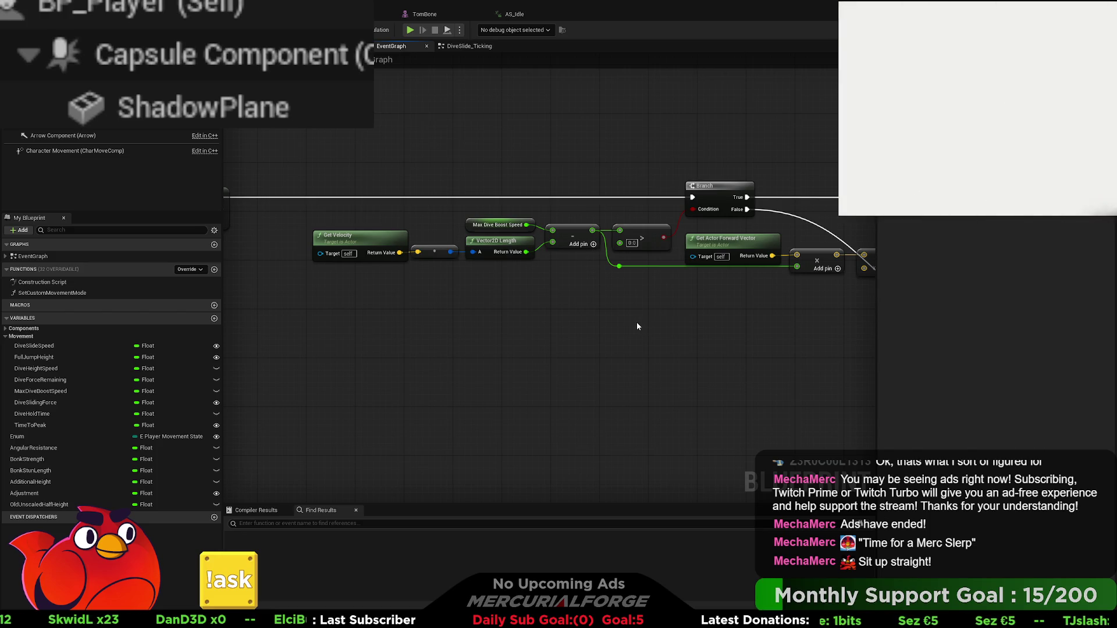
pyautogui.moveTo(636, 324); pyautogui.dragTo(369, 321)
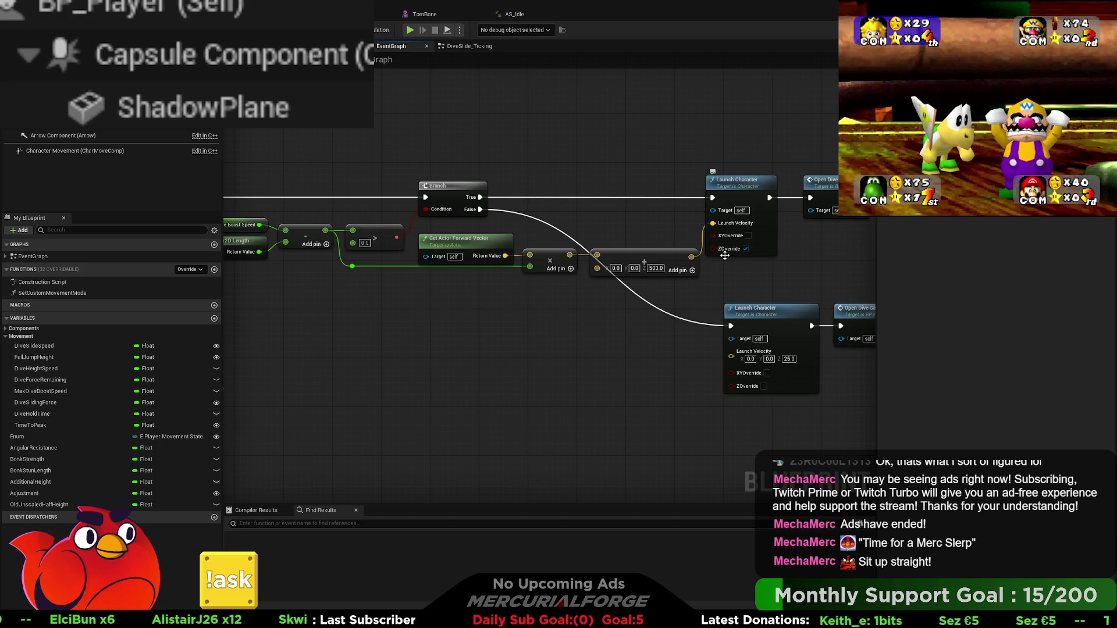
pyautogui.moveTo(790, 250)
pyautogui.mouseDown()
pyautogui.moveTo(767, 250)
pyautogui.moveTo(777, 249)
pyautogui.mouseUp()
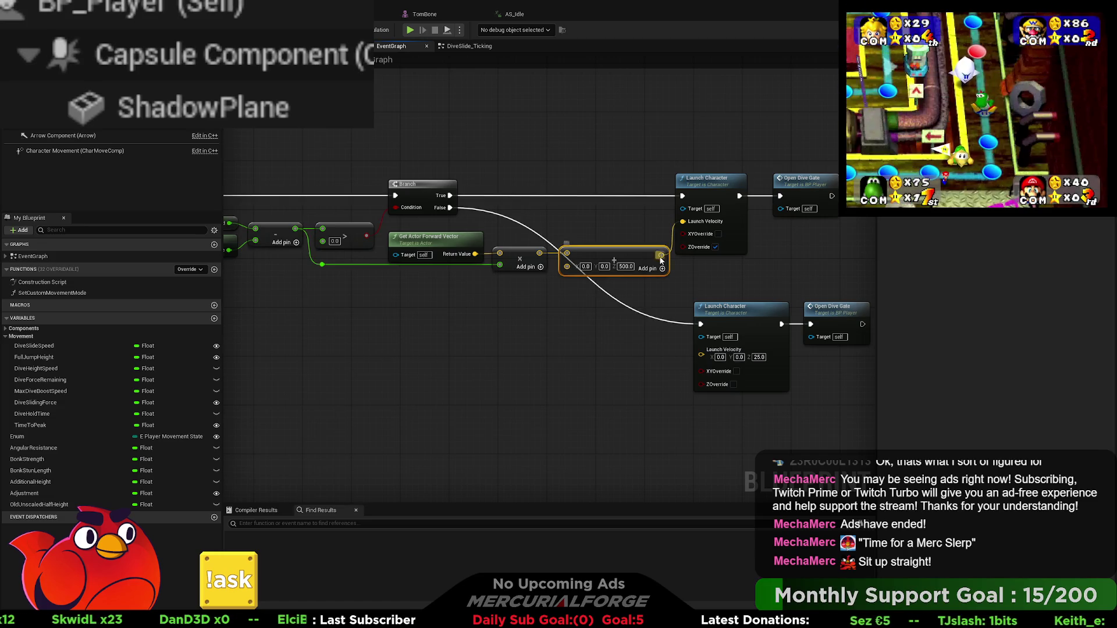
pyautogui.click(660, 259)
pyautogui.click(633, 291)
pyautogui.moveTo(708, 192); pyautogui.dragTo(744, 192)
pyautogui.click(644, 173)
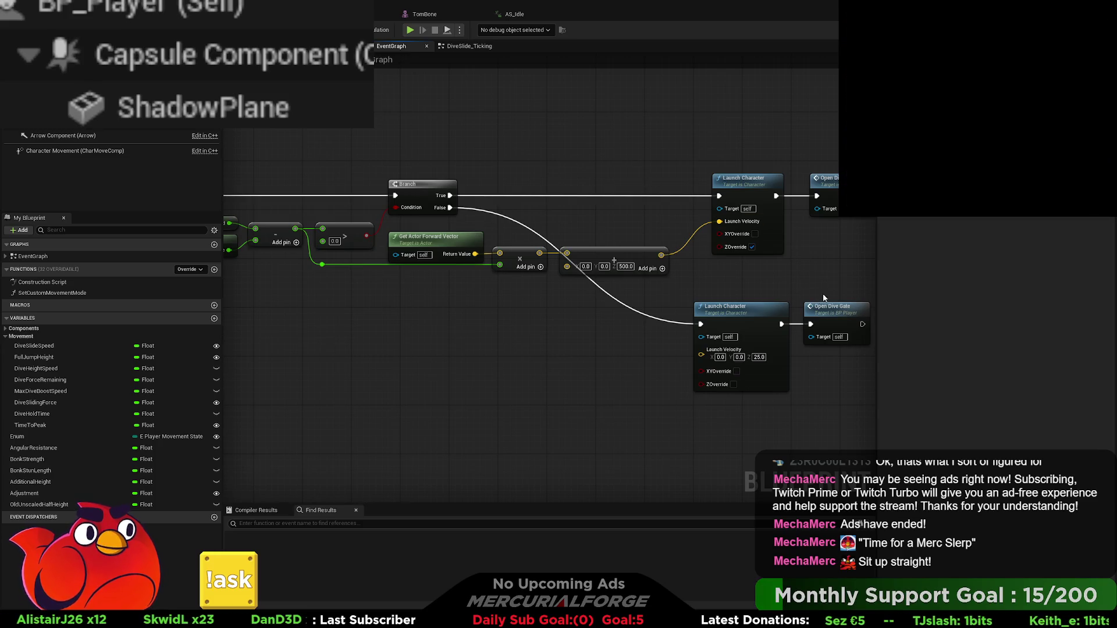
# Change the launch vector's Z from 500.0 to 99999 and start a Play-In-Editor session
pyautogui.moveTo(592, 354); pyautogui.dragTo(784, 356)
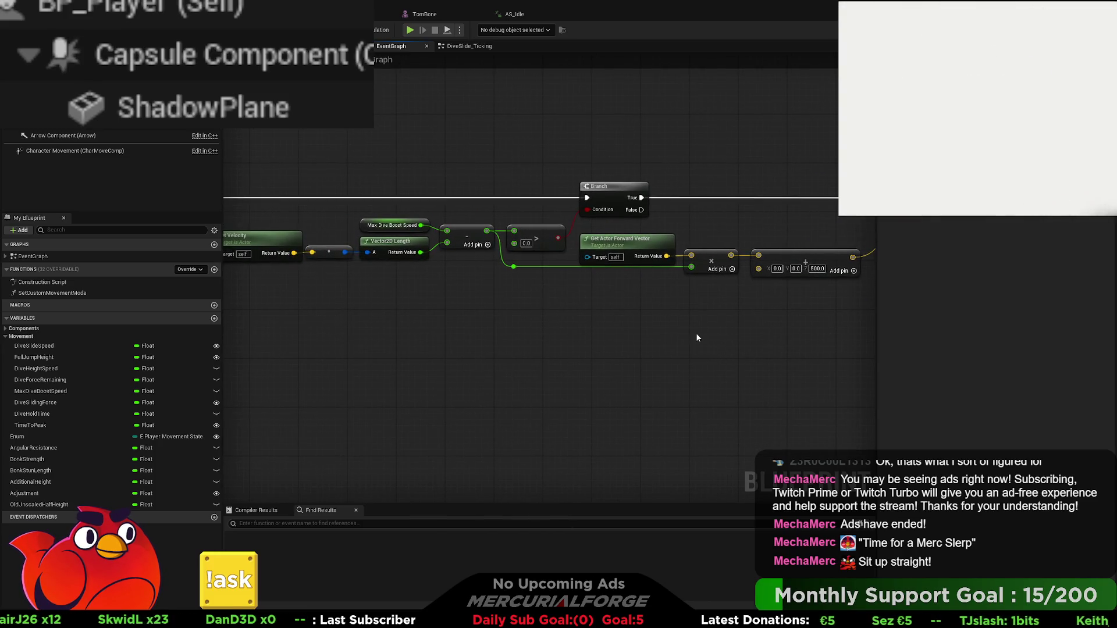
pyautogui.moveTo(753, 308); pyautogui.dragTo(576, 300)
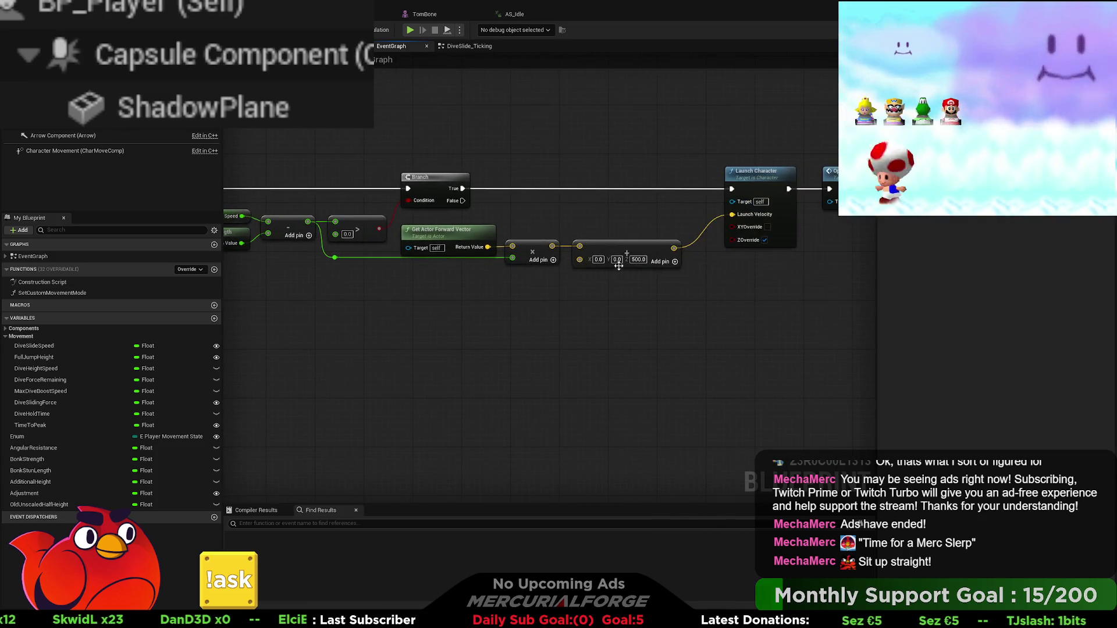
pyautogui.click(638, 259)
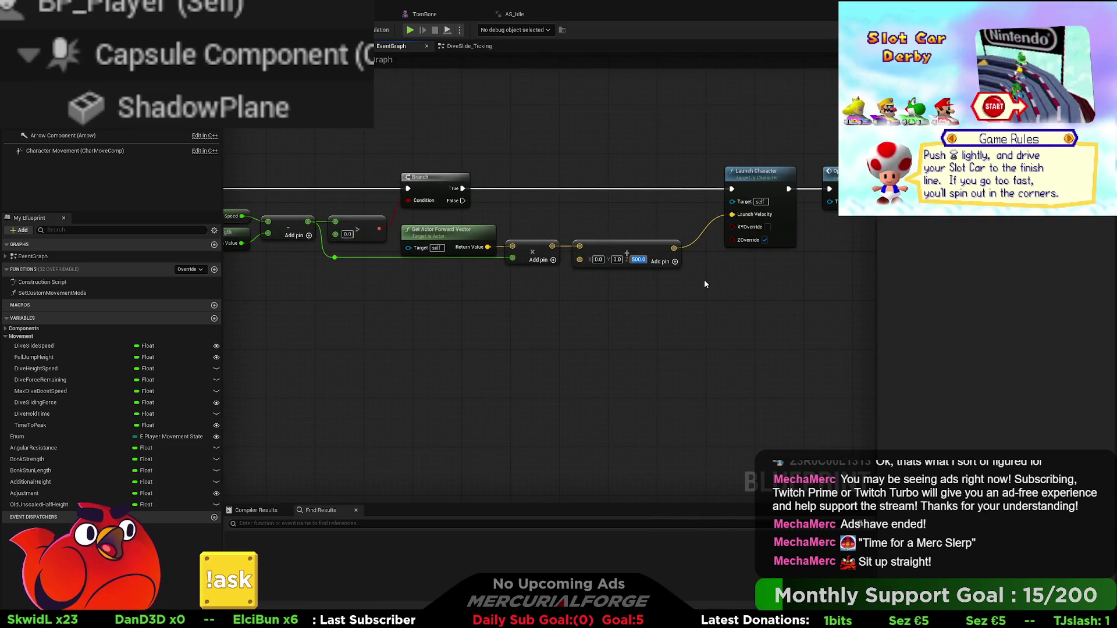
pyautogui.press('BackSpace')
pyautogui.write('99999')
pyautogui.press('Return')
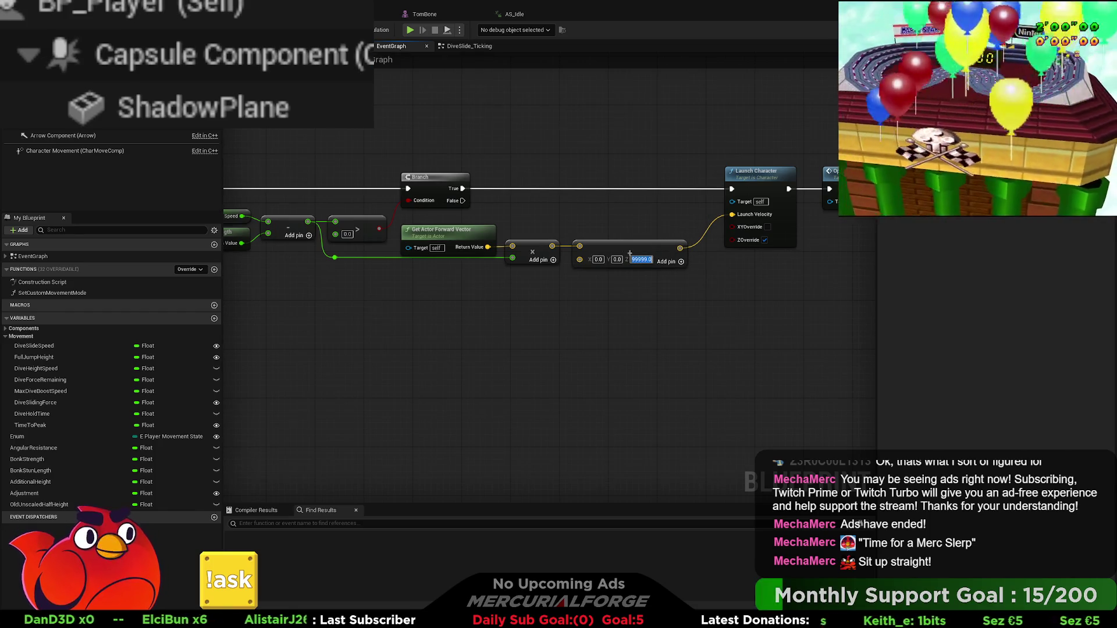
pyautogui.hotkey('alt', 'p')
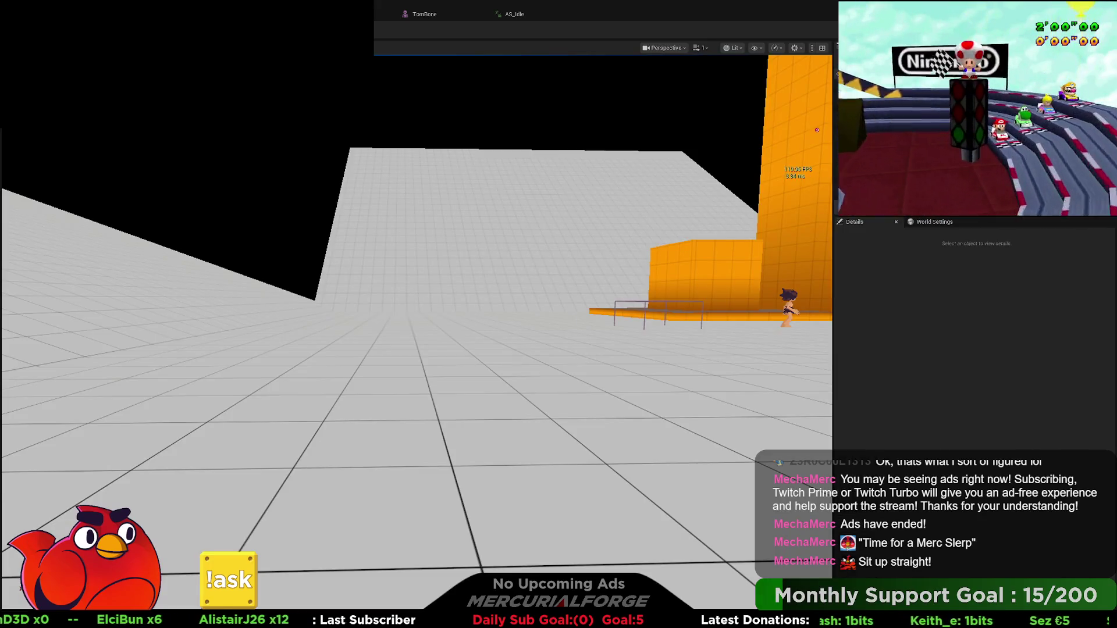
# Dive to test the 99999 upward launch, stop play, then return to BP_Player's dive graph
pyautogui.press('space')
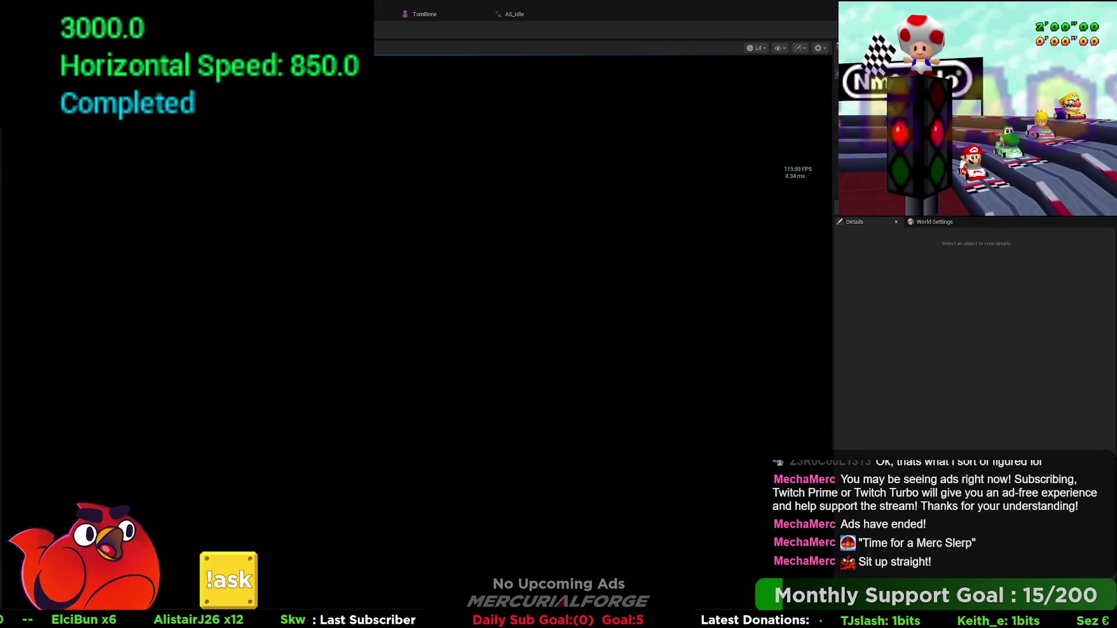
pyautogui.press('Escape')
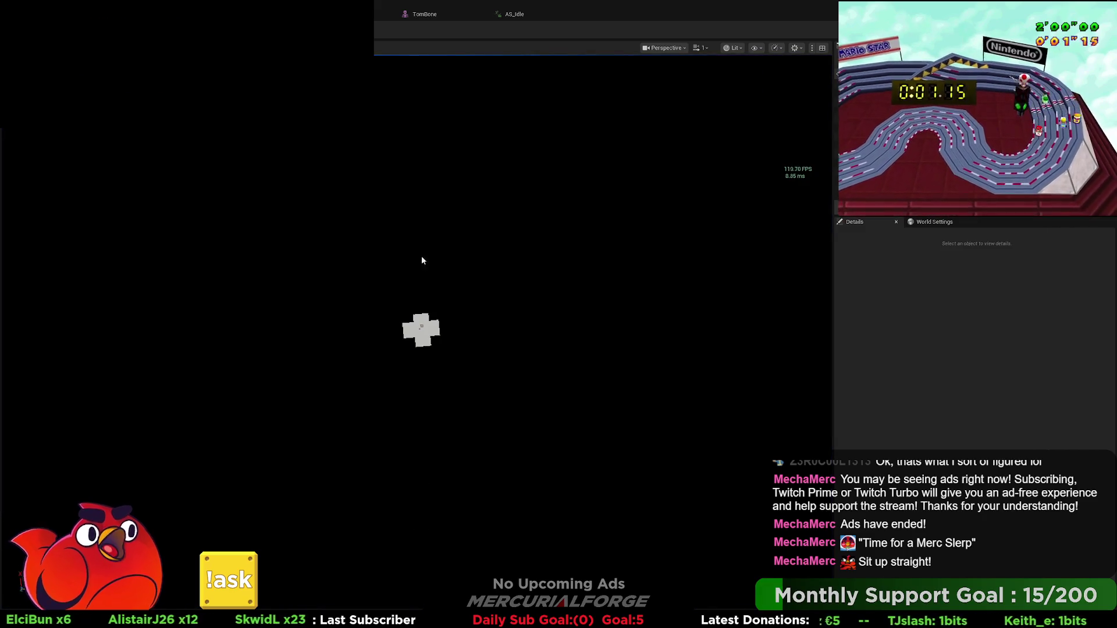
pyautogui.click(421, 327)
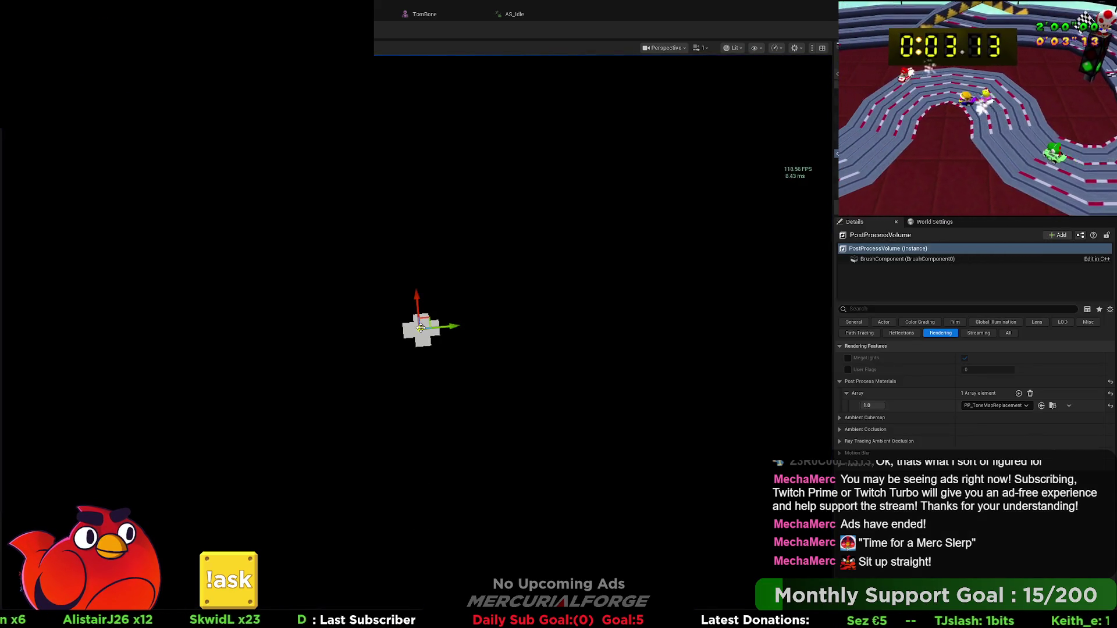
pyautogui.press('Escape')
pyautogui.scroll(5, 421, 327)
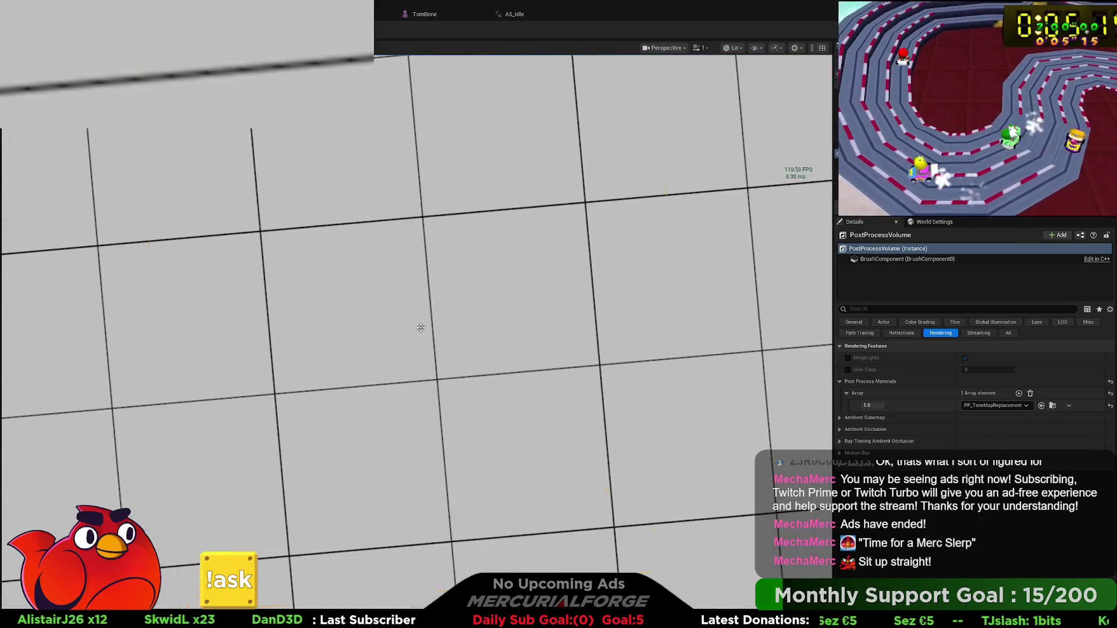
pyautogui.moveTo(434, 333); pyautogui.dragTo(434, 333)
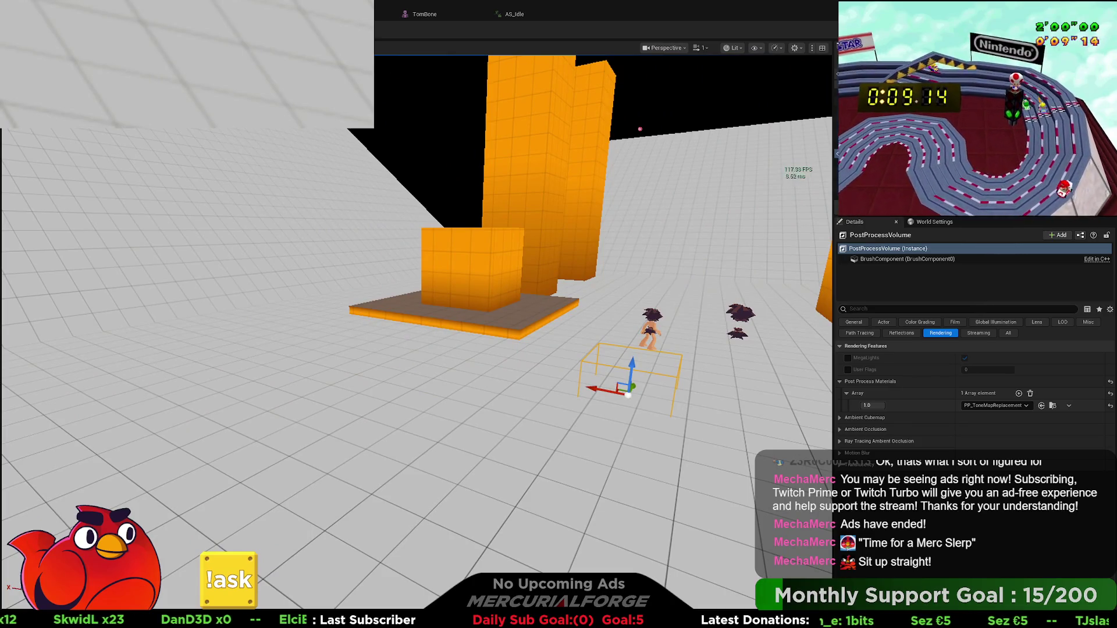
pyautogui.hotkey('alt', 'Tab')
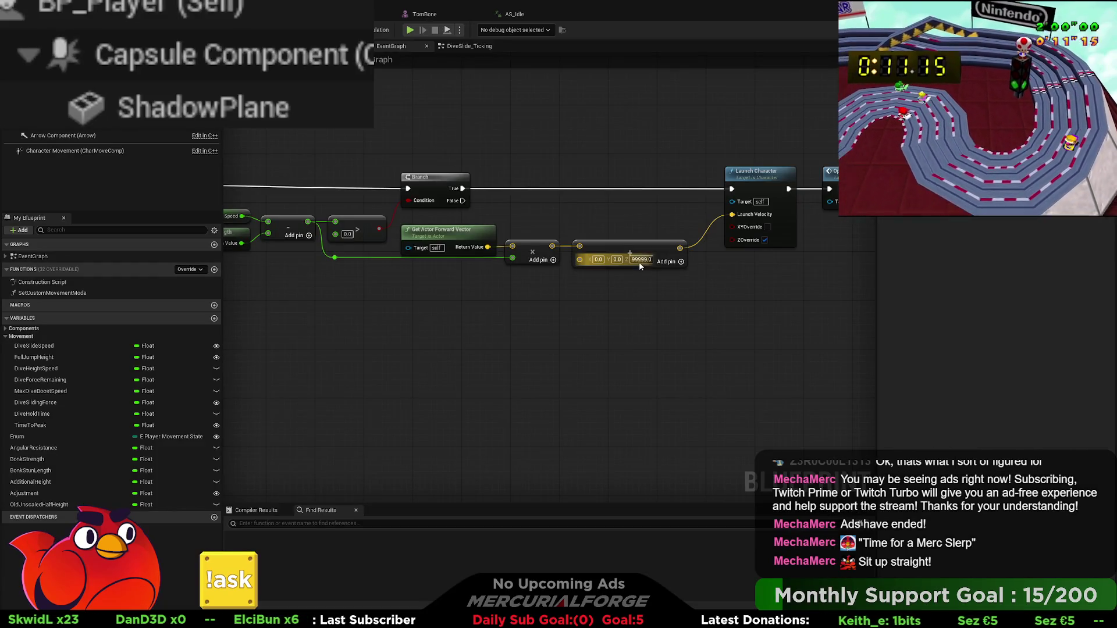
# Set the launch vector's added Z boost to 25
pyautogui.click(640, 260)
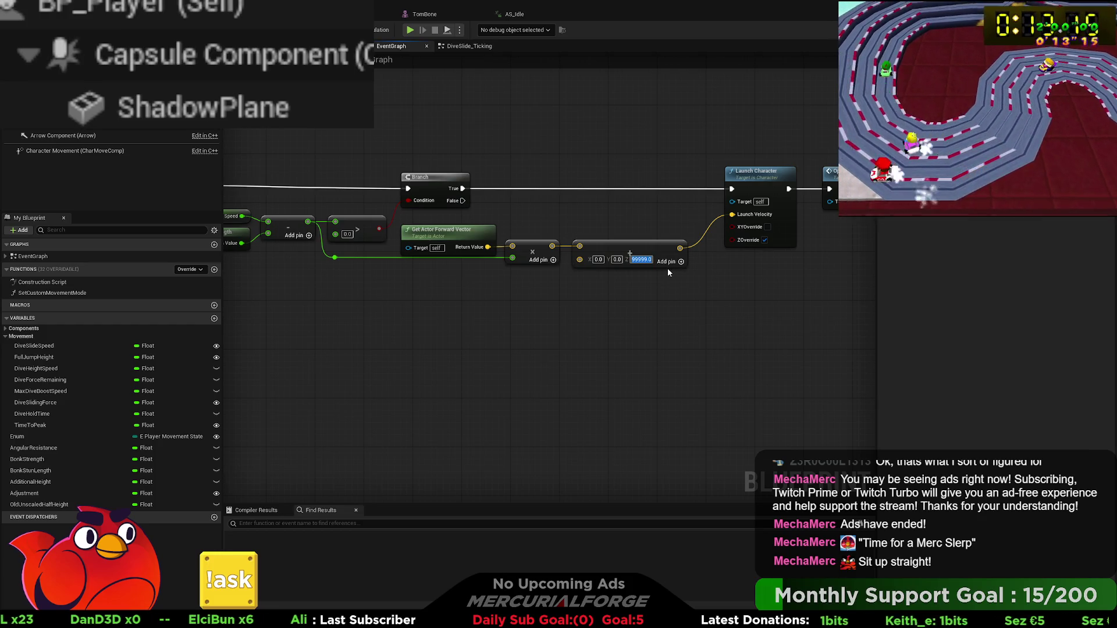
pyautogui.write('25')
pyautogui.press('Return')
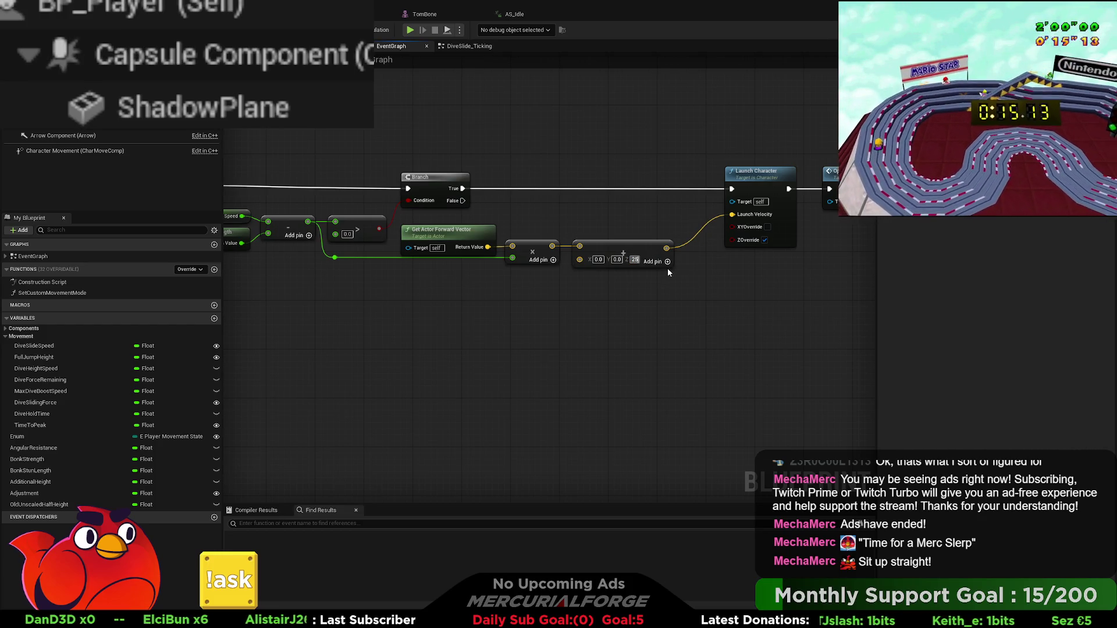
pyautogui.click(587, 305)
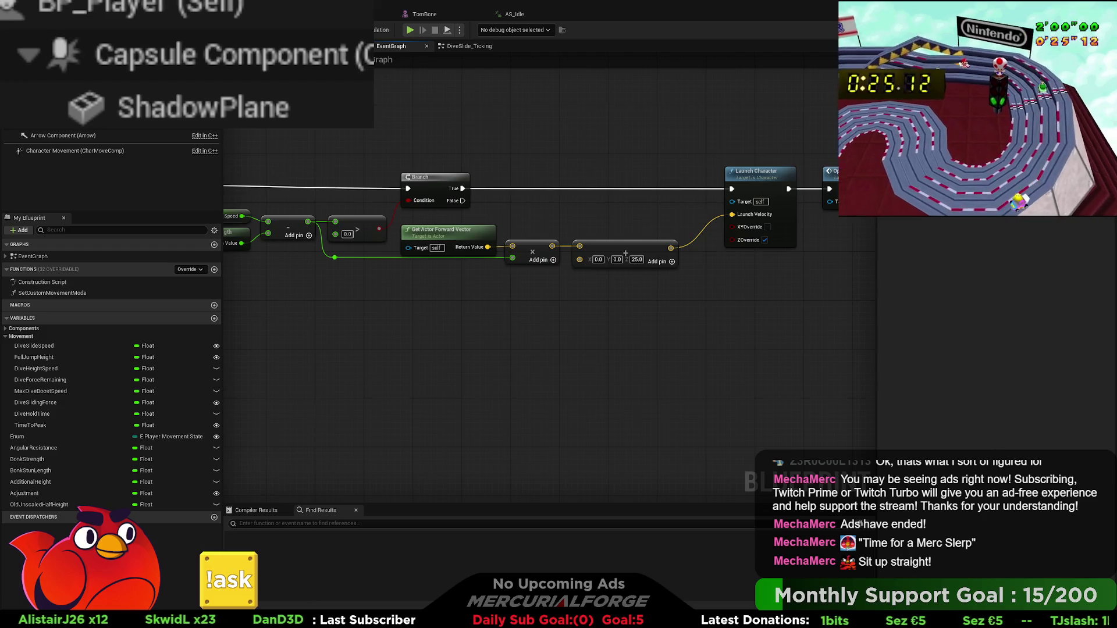
# Pan around the graph to review the Print String, Gate, Gravity Scale and friction nodes
pyautogui.moveTo(366, 318)
pyautogui.mouseDown()
pyautogui.moveTo(414, 298)
pyautogui.moveTo(465, 356)
pyautogui.mouseUp()
pyautogui.moveTo(484, 278); pyautogui.dragTo(603, 283)
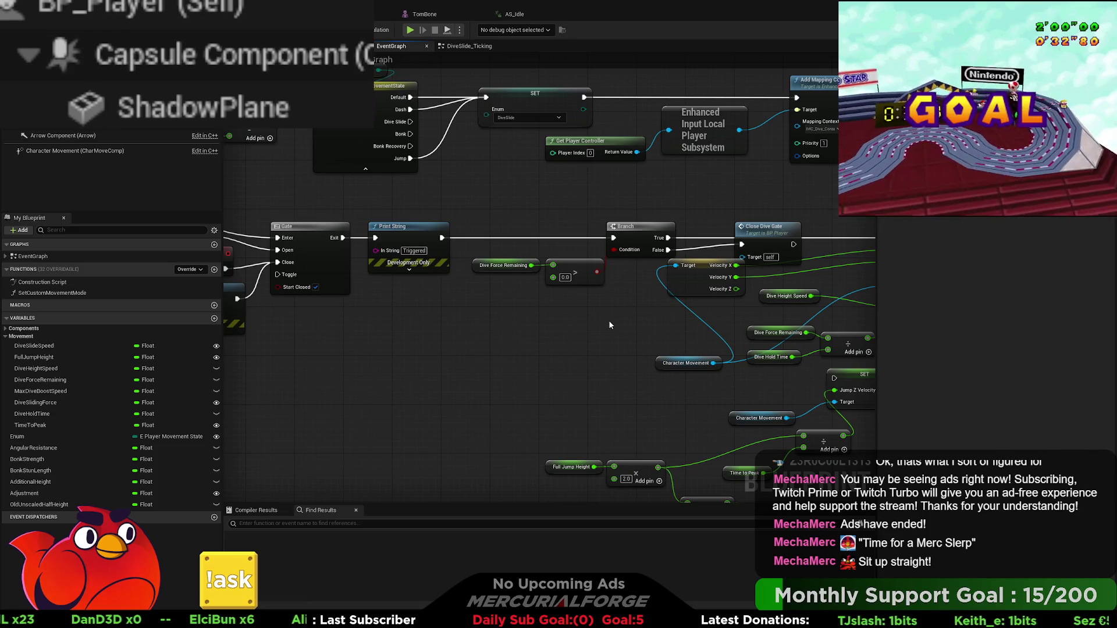
pyautogui.moveTo(610, 325)
pyautogui.mouseDown()
pyautogui.moveTo(236, 308)
pyautogui.moveTo(262, 237)
pyautogui.moveTo(367, 183)
pyautogui.mouseUp()
pyautogui.moveTo(839, 374); pyautogui.dragTo(298, 257)
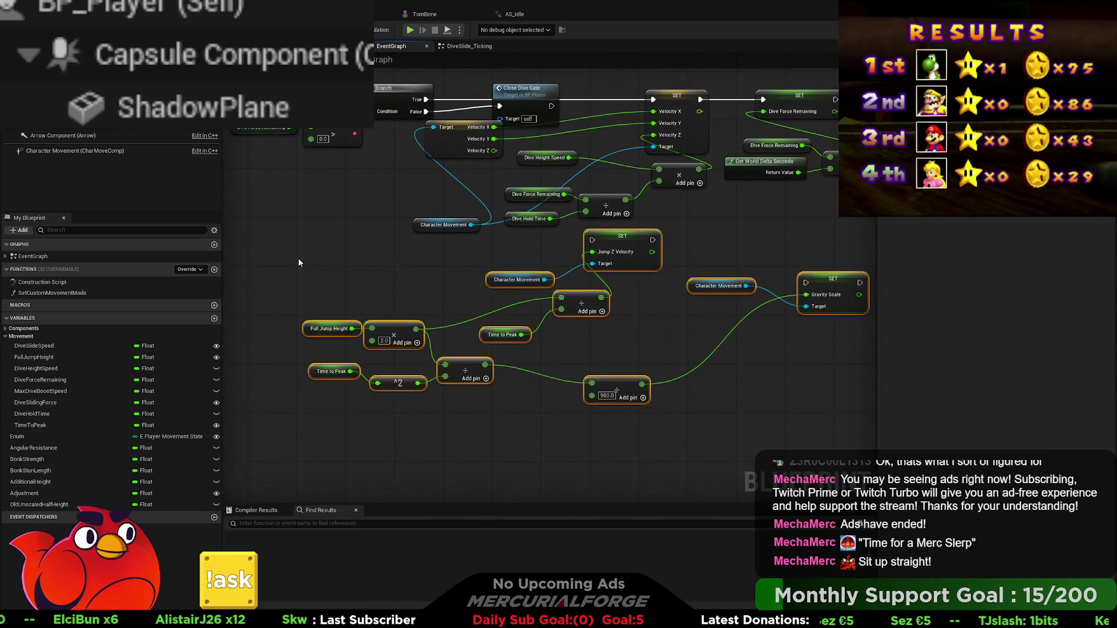
pyautogui.click(298, 263)
pyautogui.moveTo(647, 253); pyautogui.dragTo(638, 381)
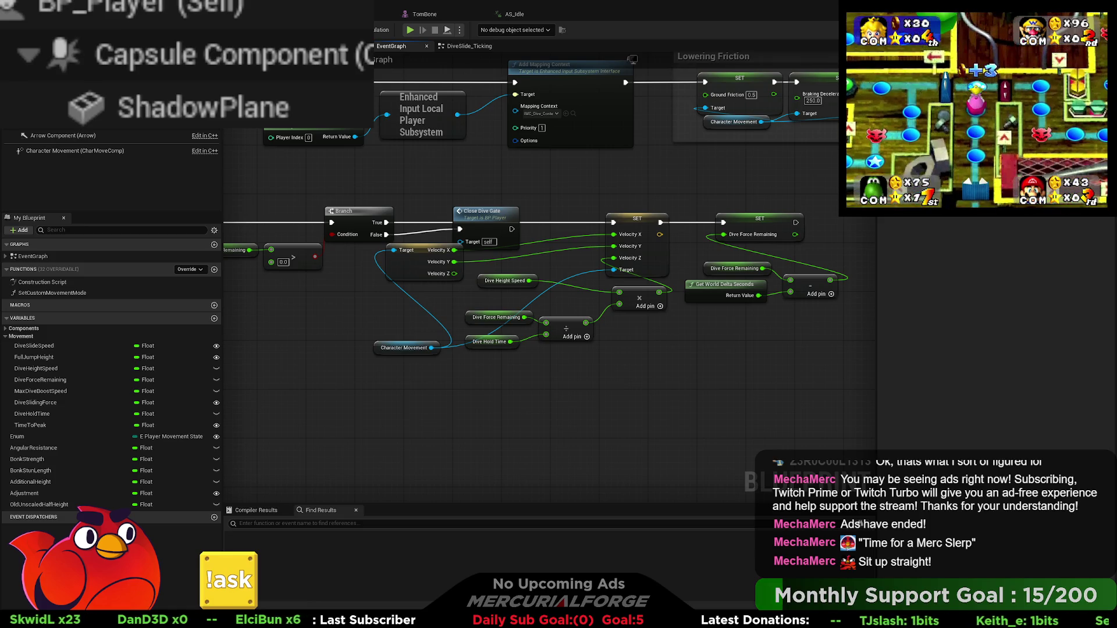
pyautogui.hotkey('alt', 'p')
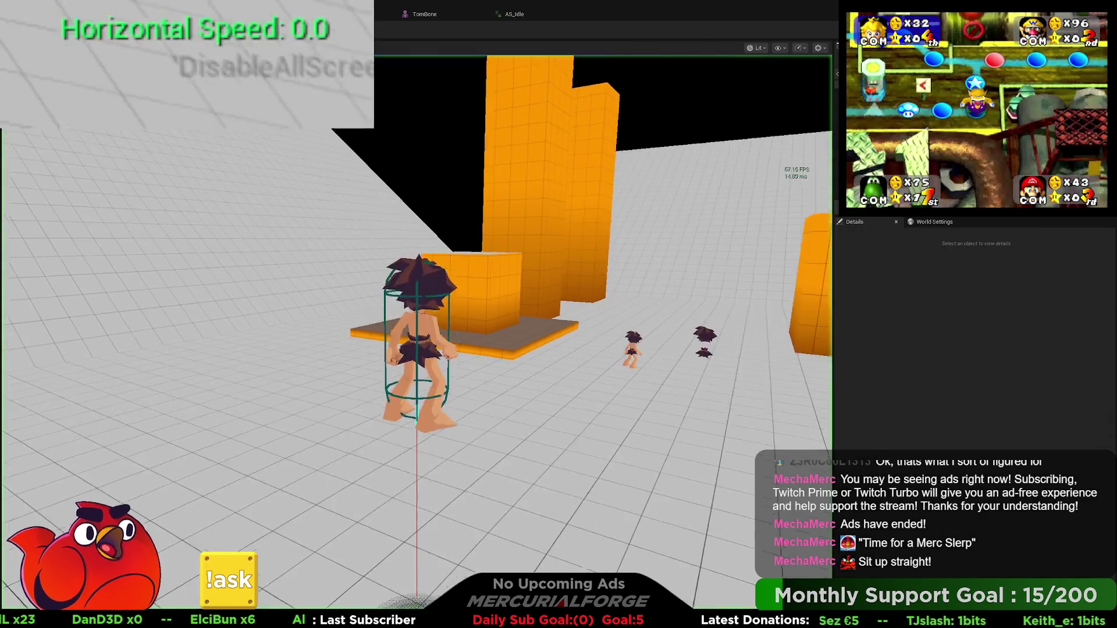
pyautogui.press('w')
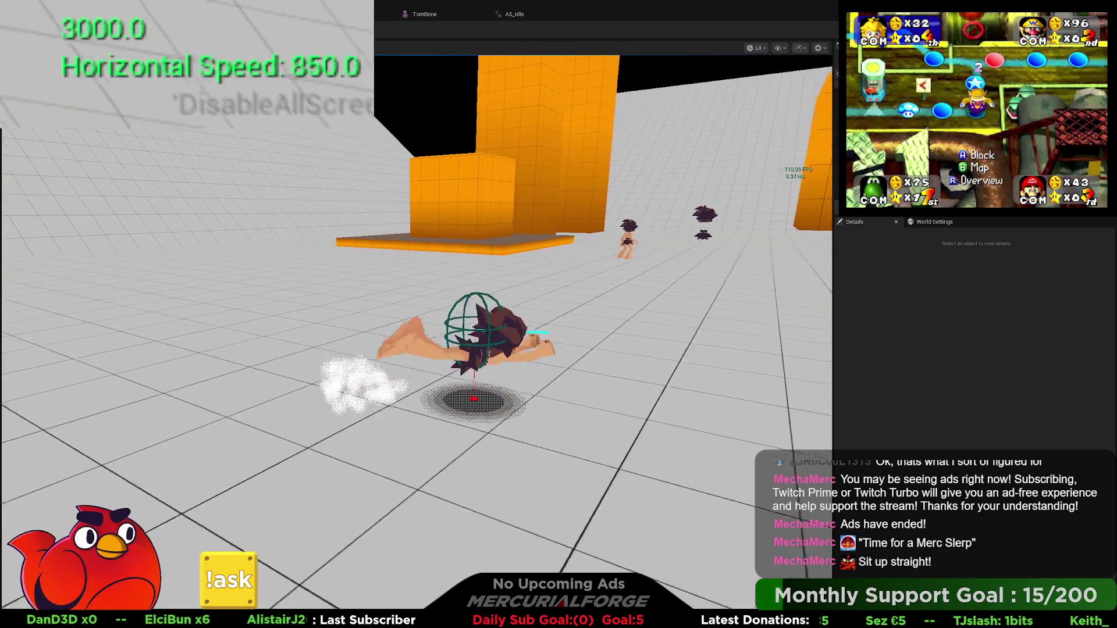
pyautogui.press('shift')
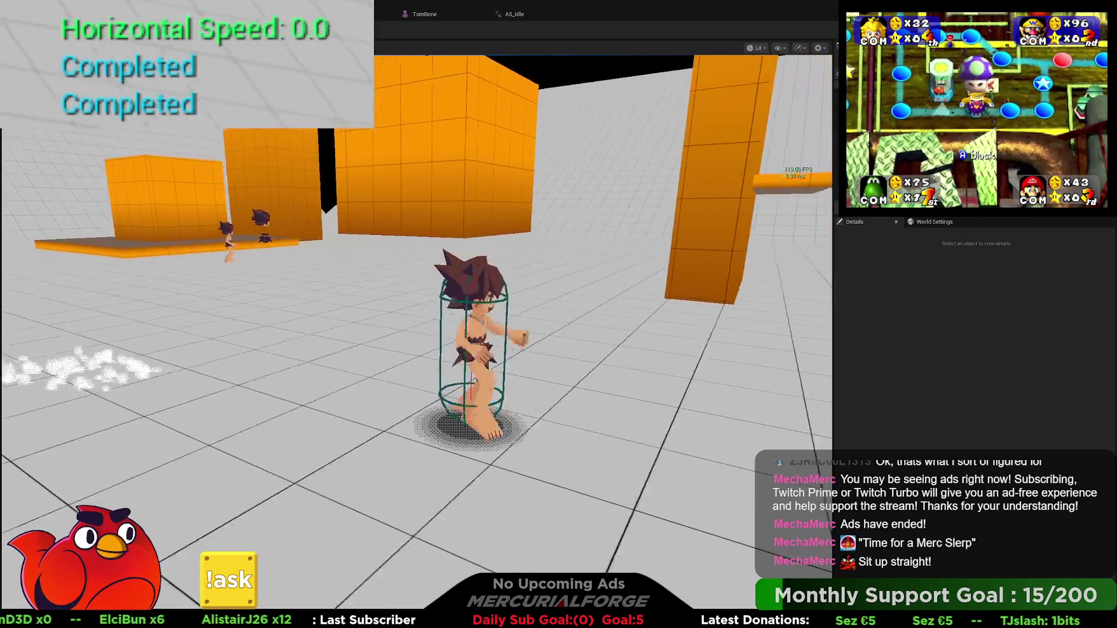
pyautogui.press('shift')
pyautogui.press('shift')
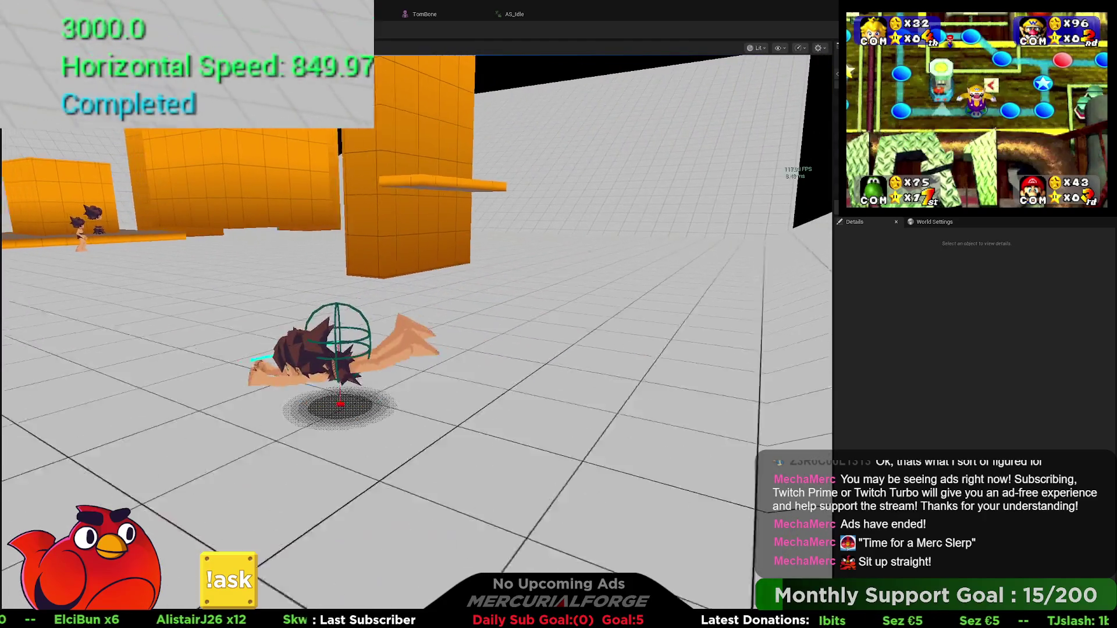
pyautogui.press('shift')
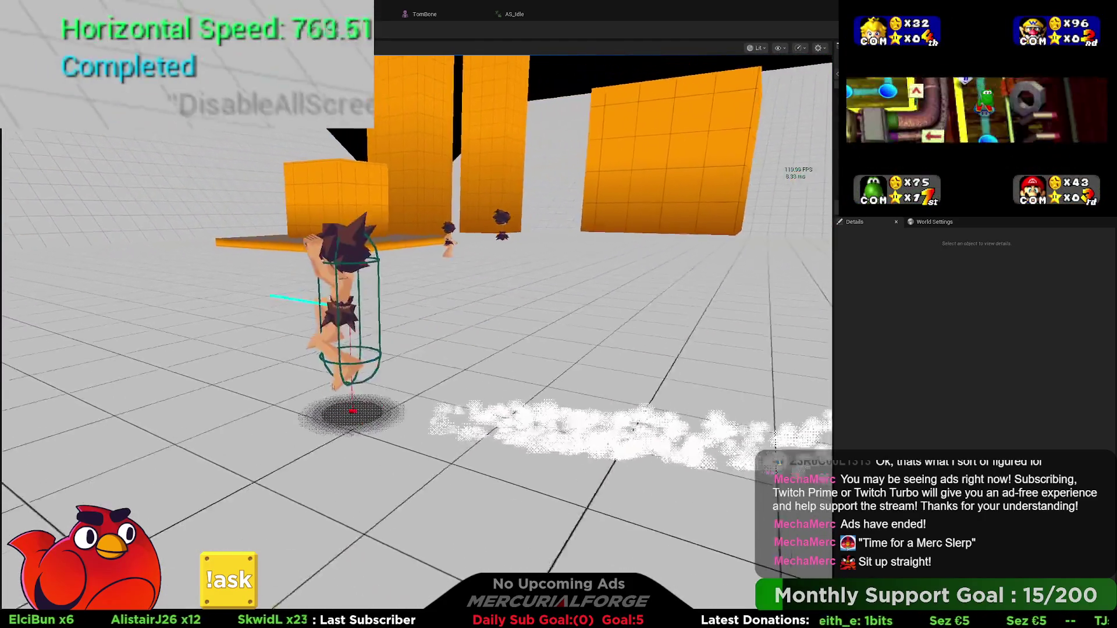
pyautogui.press('shift')
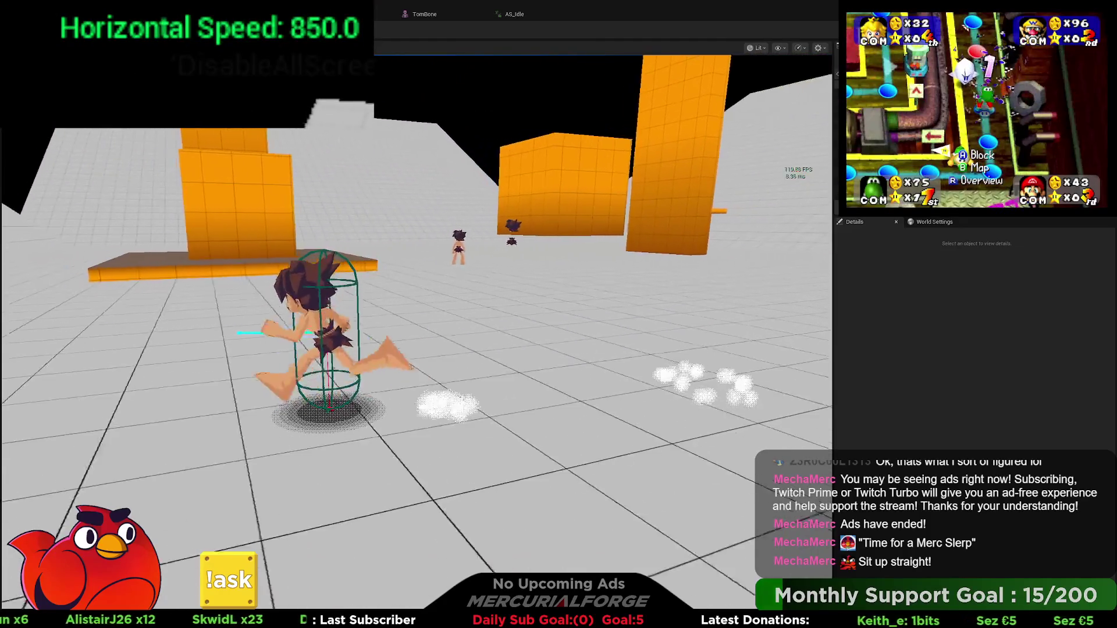
pyautogui.press('shift')
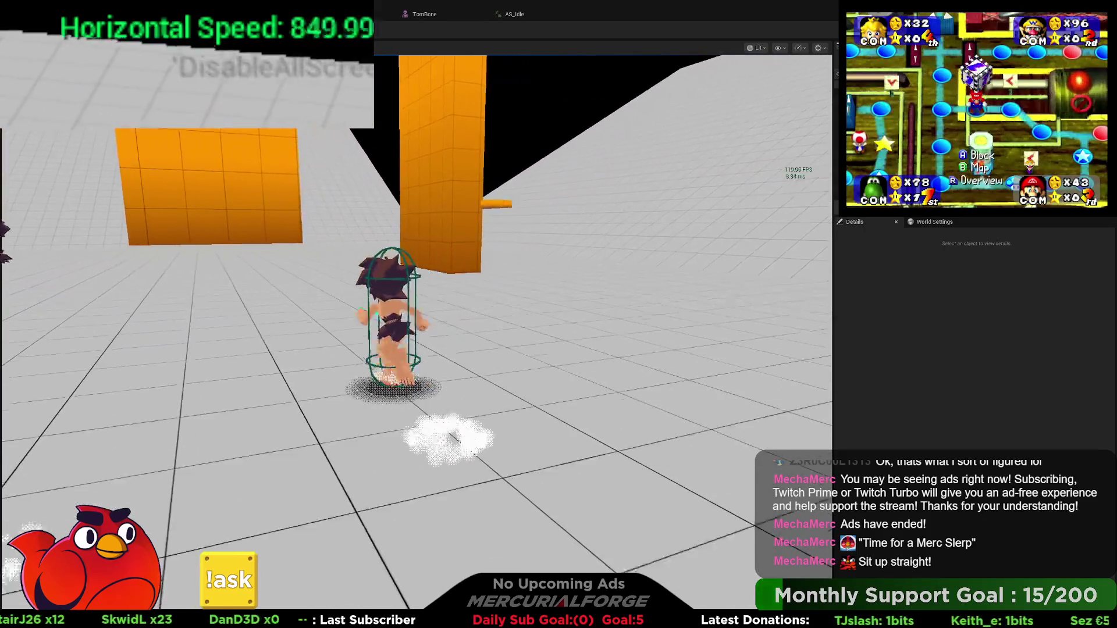
pyautogui.press('shift')
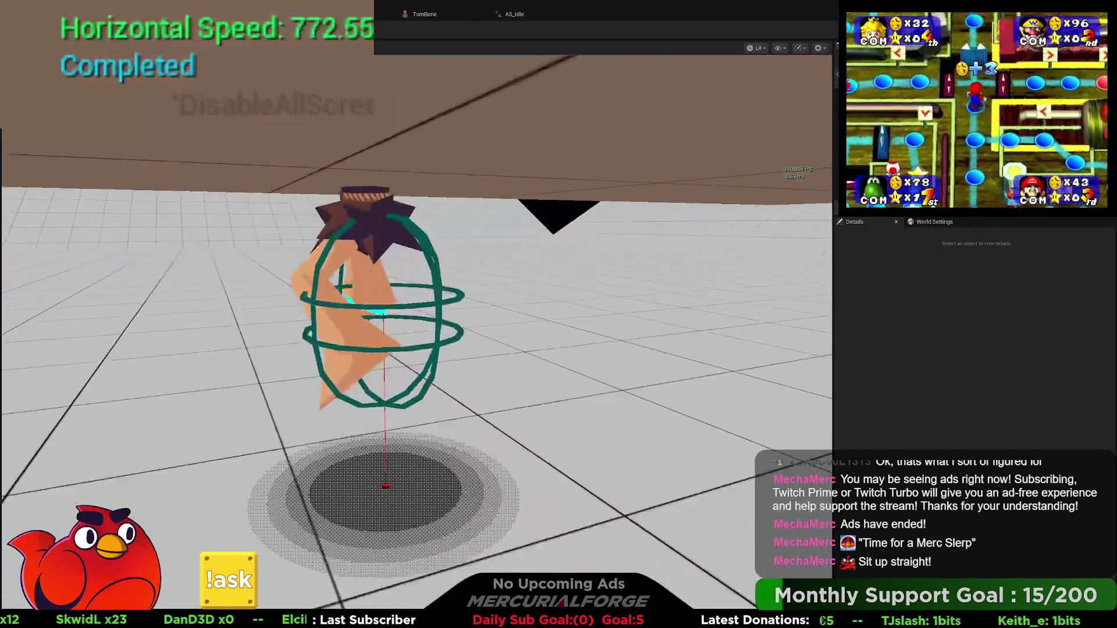
pyautogui.press('space')
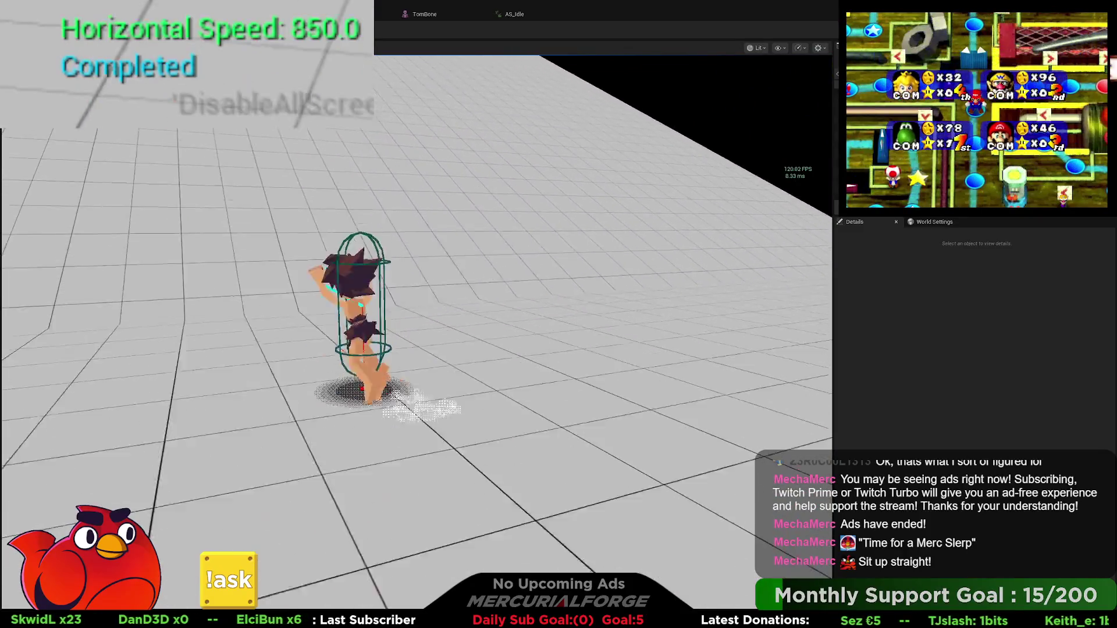
pyautogui.press('shift')
pyautogui.press('space')
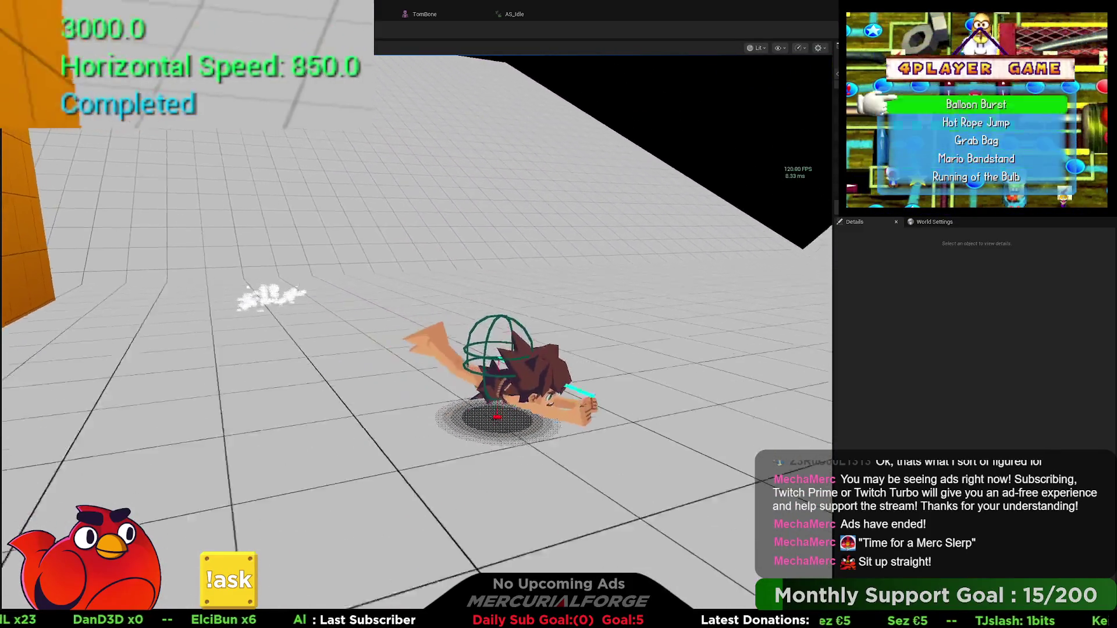
pyautogui.press('shift')
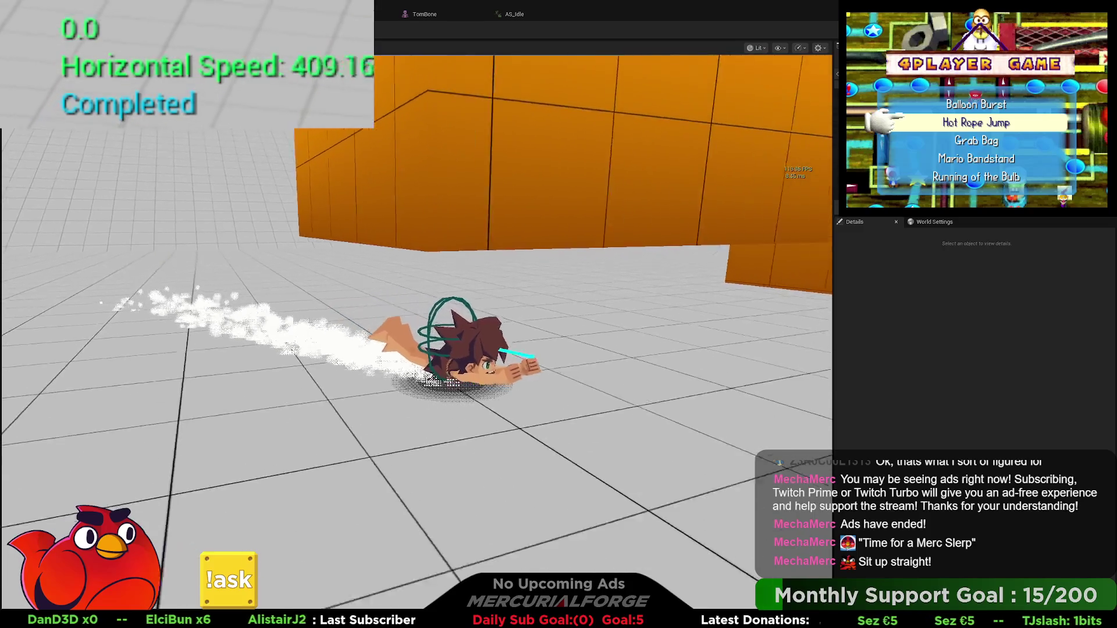
pyautogui.press('space')
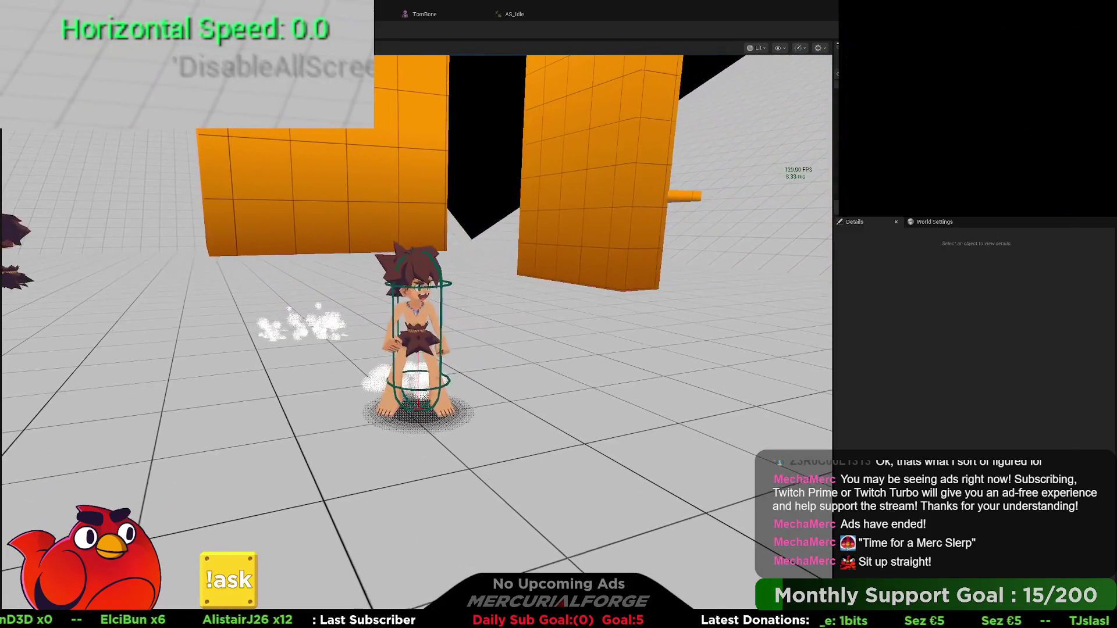
pyautogui.press('Escape')
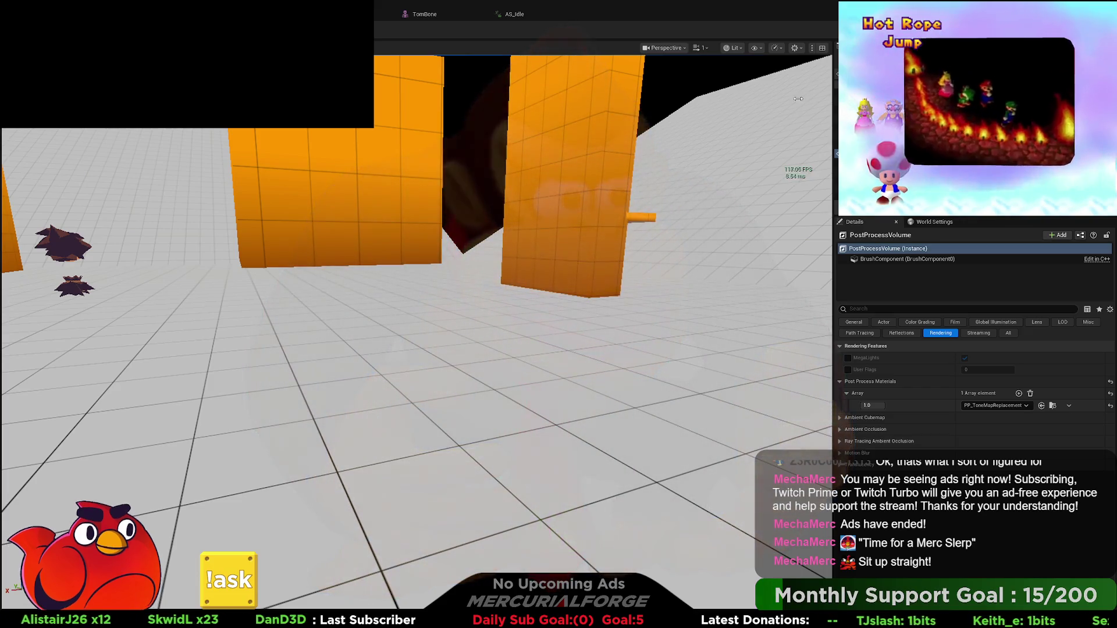
pyautogui.hotkey('ctrl', 'Tab')
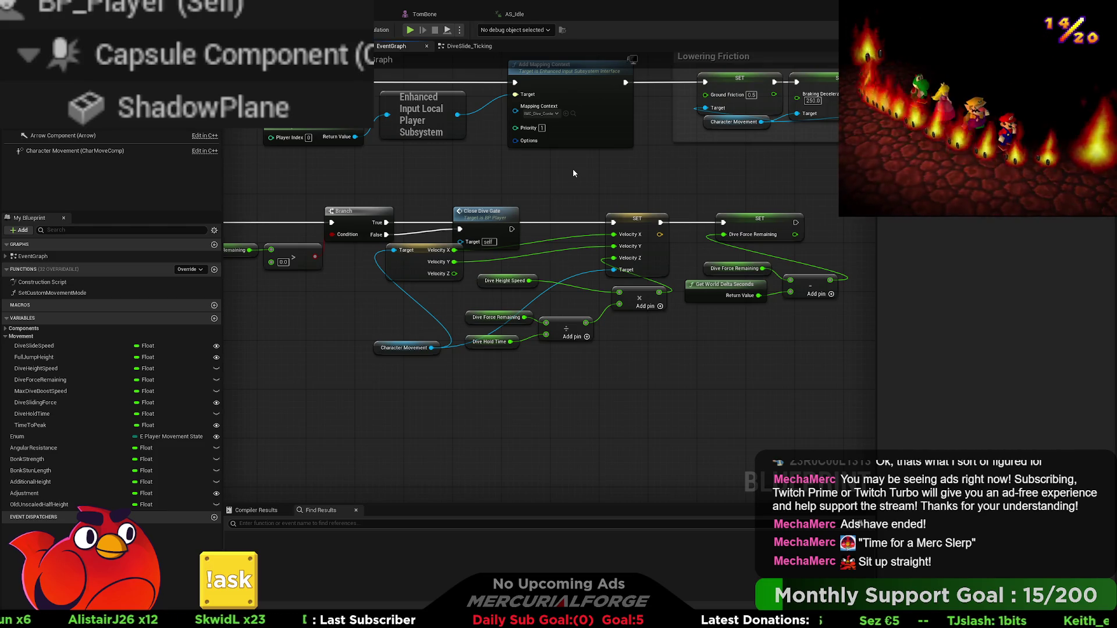
pyautogui.scroll(-5, 573, 172)
pyautogui.scroll(4, 669, 217)
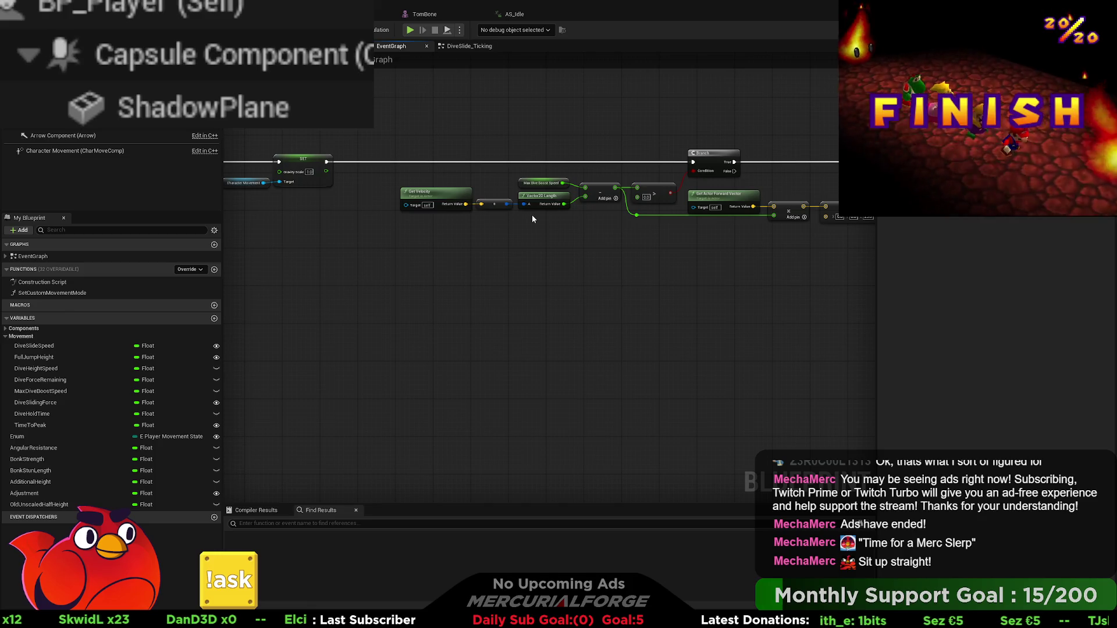
pyautogui.scroll(1, 532, 216)
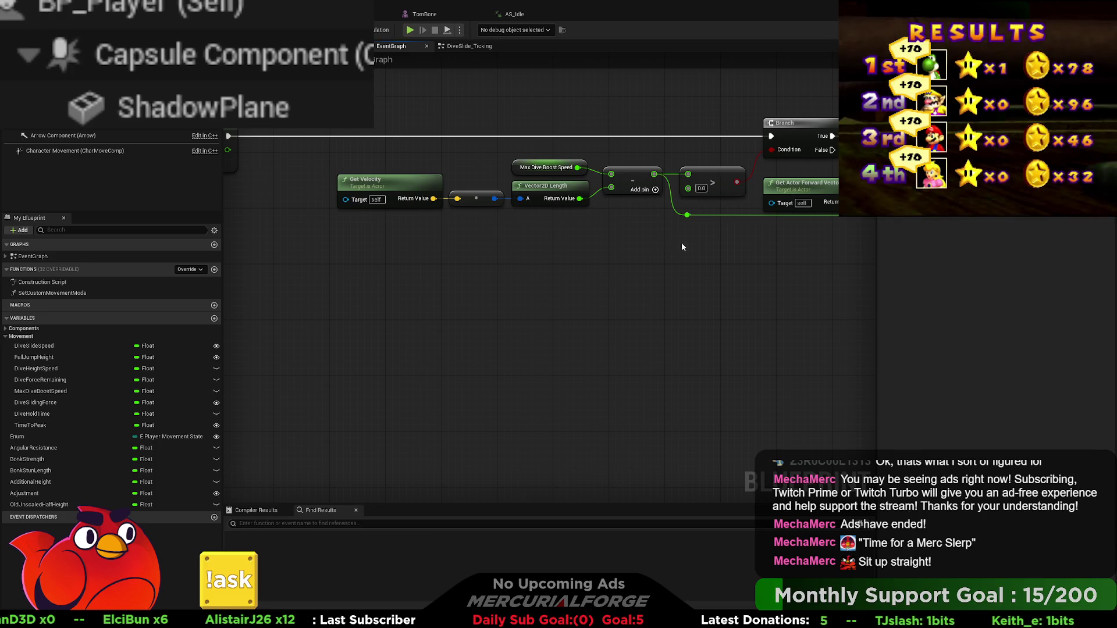
pyautogui.moveTo(704, 249)
pyautogui.mouseDown()
pyautogui.moveTo(601, 242)
pyautogui.moveTo(353, 262)
pyautogui.mouseUp()
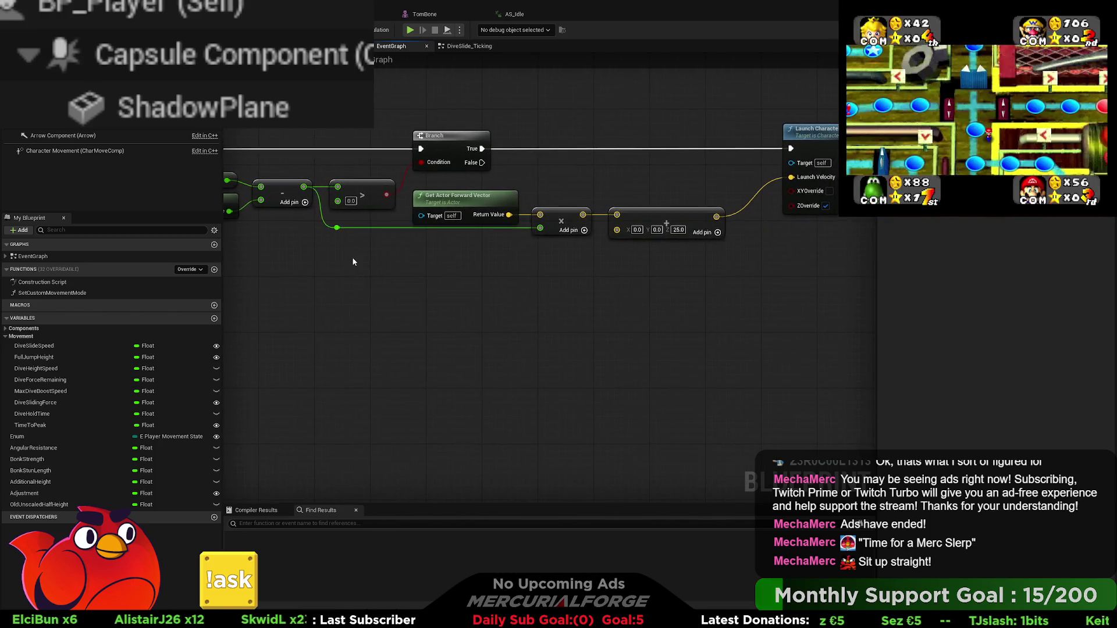
pyautogui.moveTo(649, 239); pyautogui.dragTo(606, 265)
pyautogui.moveTo(557, 206); pyautogui.dragTo(551, 226)
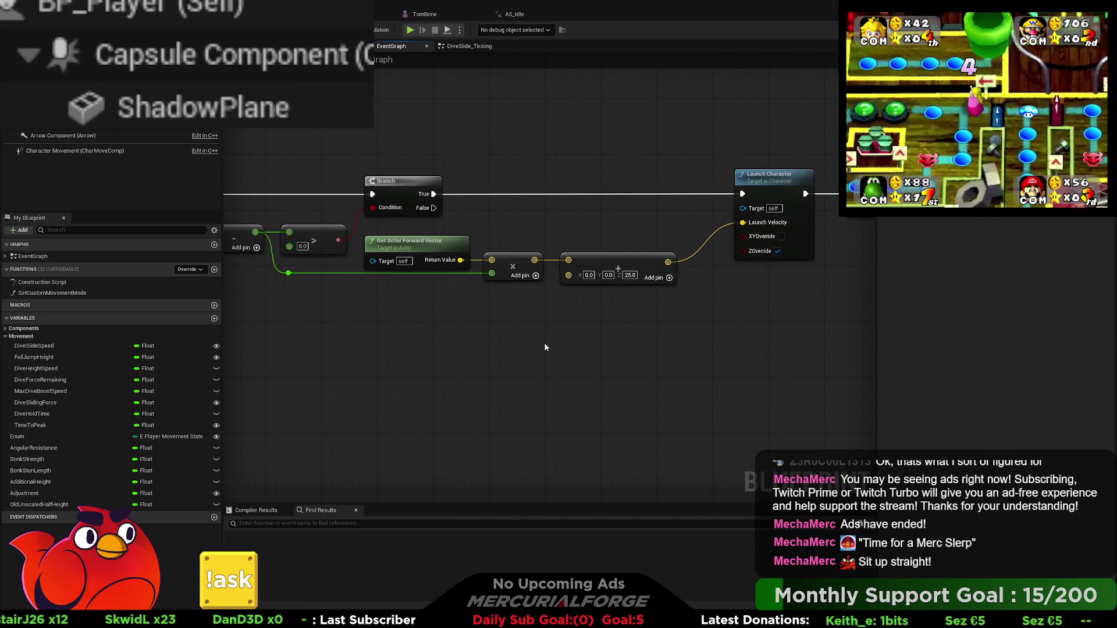